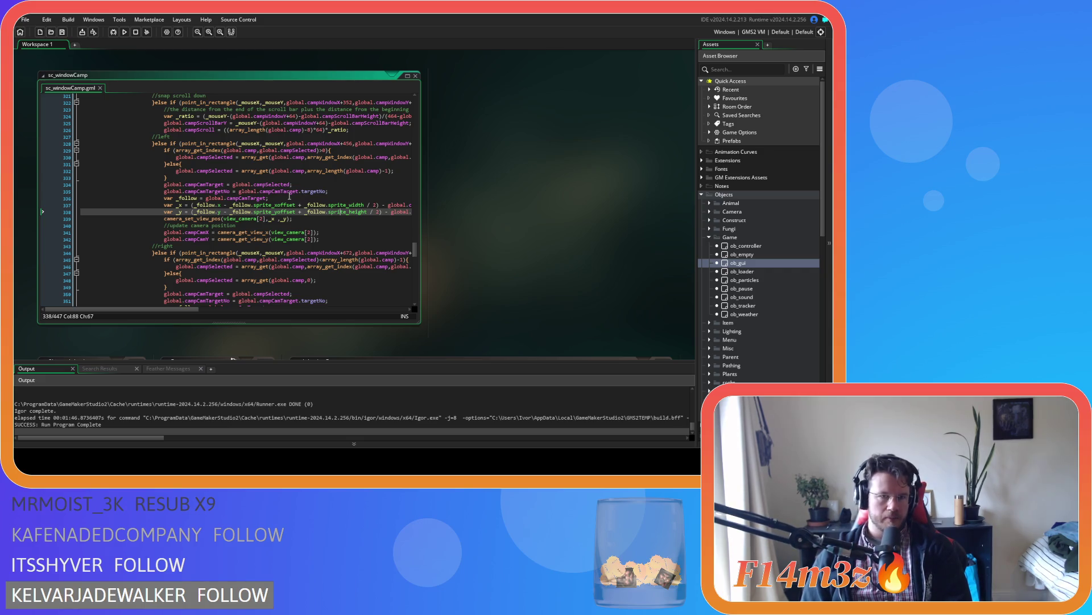
# Add an empty 'if ()' statement on a new line after the left-arrow else block
pyautogui.moveTo(255, 206)
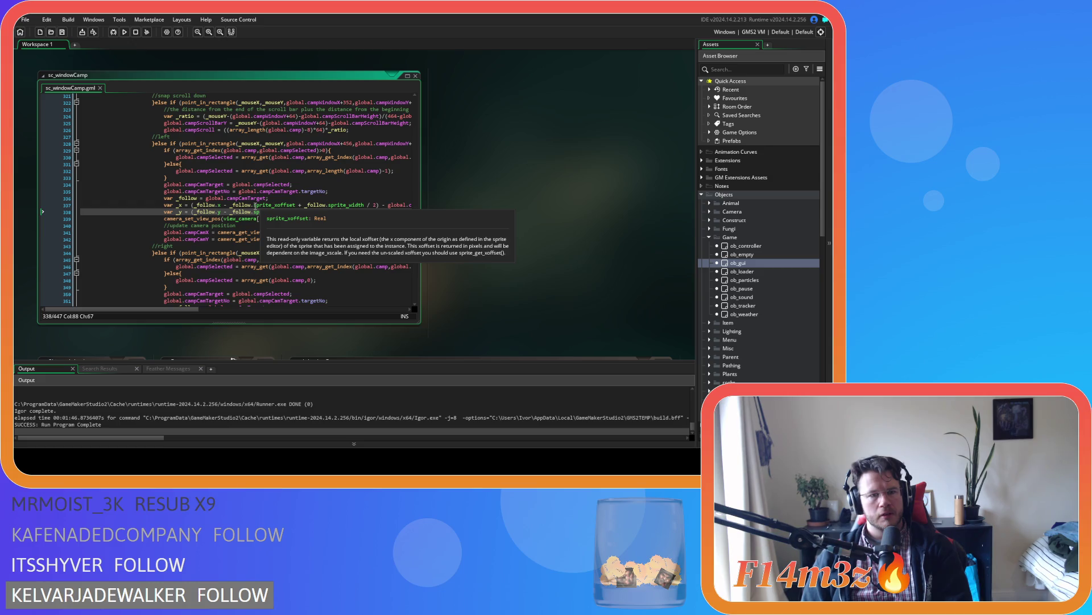
pyautogui.click(232, 178)
pyautogui.press('Return')
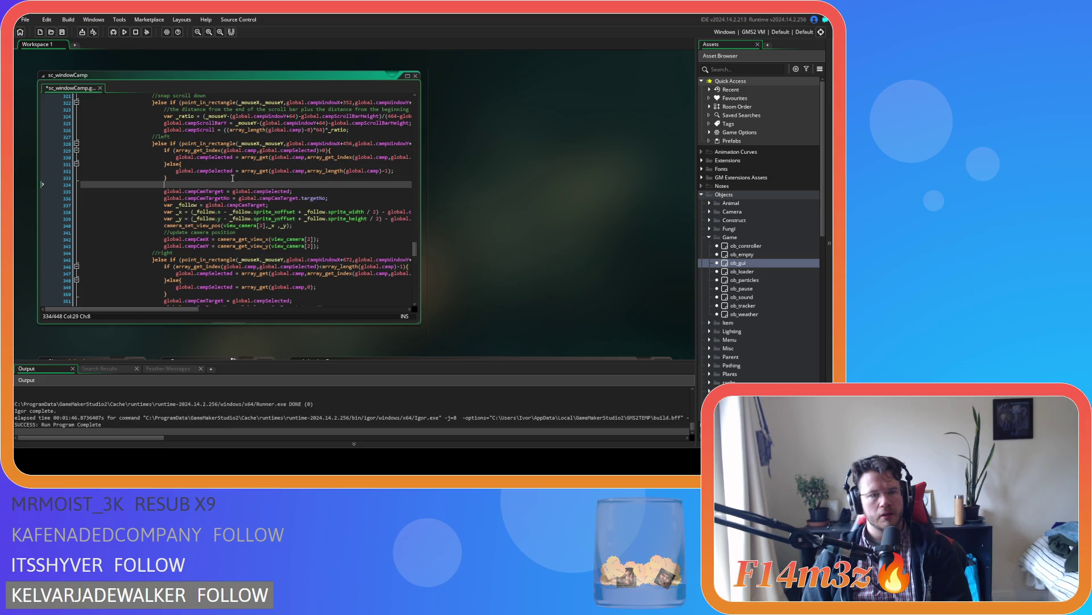
pyautogui.write('if ()')
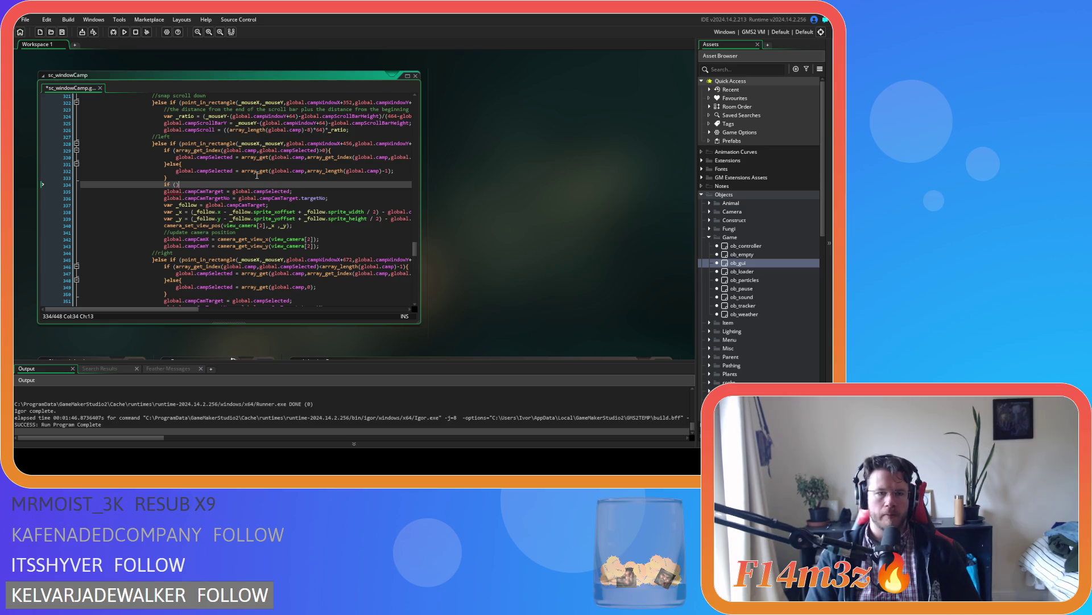
pyautogui.press('Left')
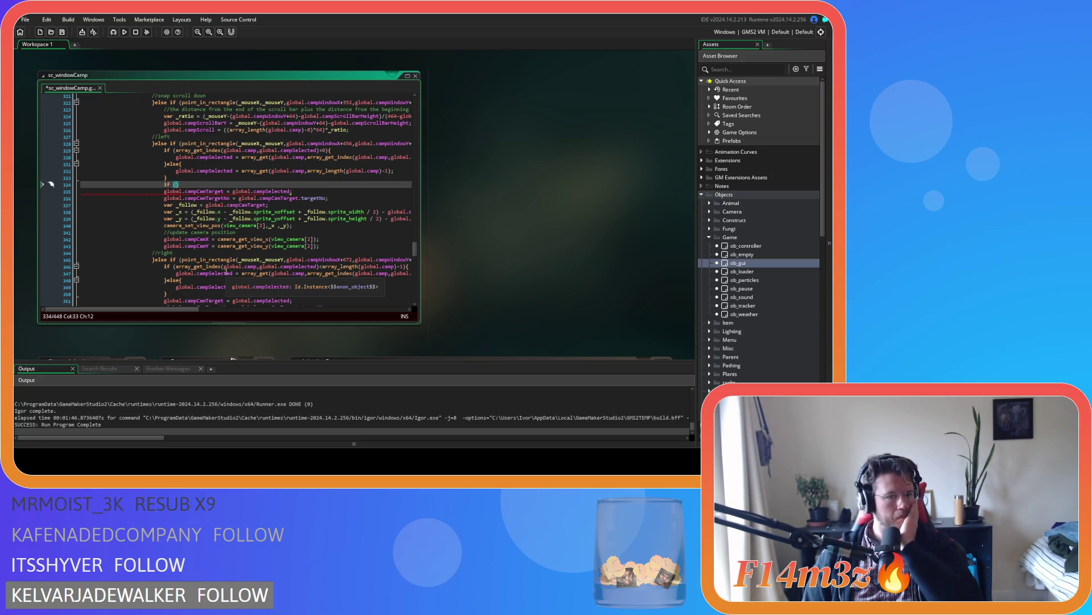
# Copy the array_get_index expression from line 330
pyautogui.moveTo(169, 309); pyautogui.dragTo(210, 312)
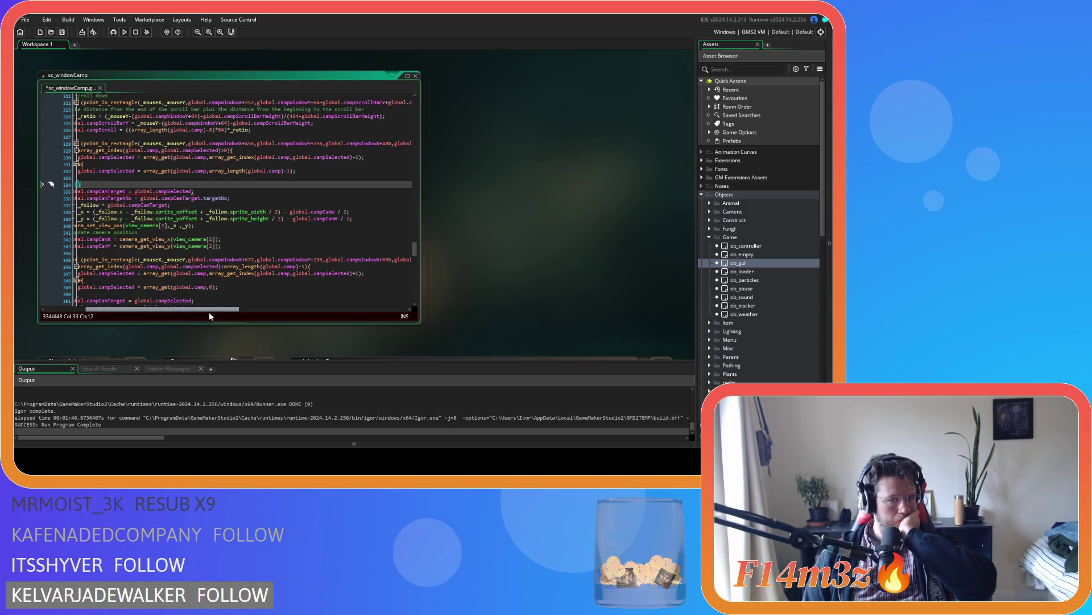
pyautogui.moveTo(210, 156)
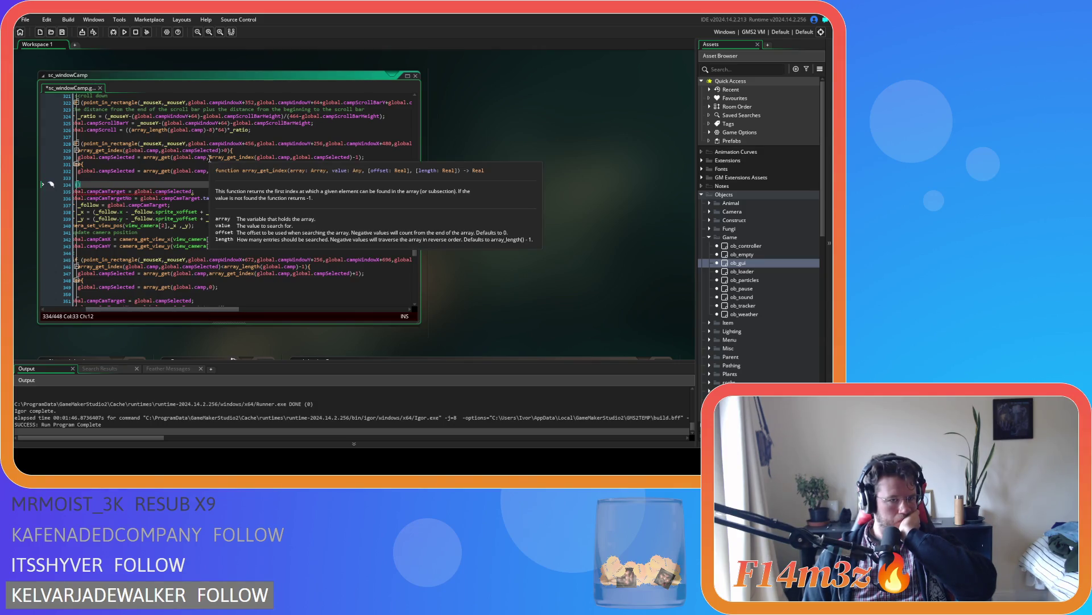
pyautogui.moveTo(209, 157); pyautogui.dragTo(360, 160)
pyautogui.rightClick(346, 159)
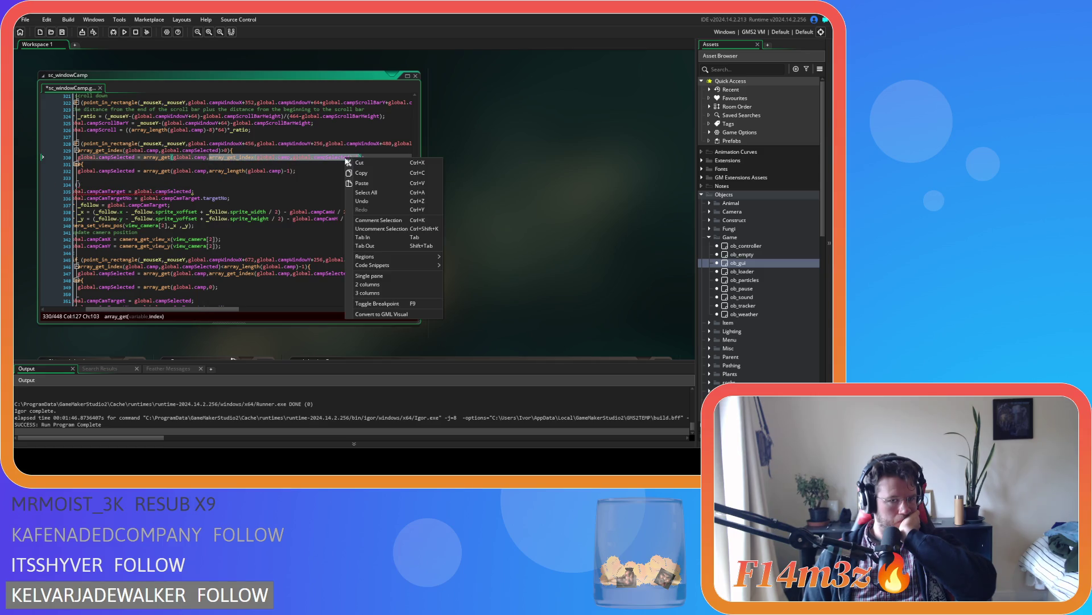
pyautogui.click(359, 174)
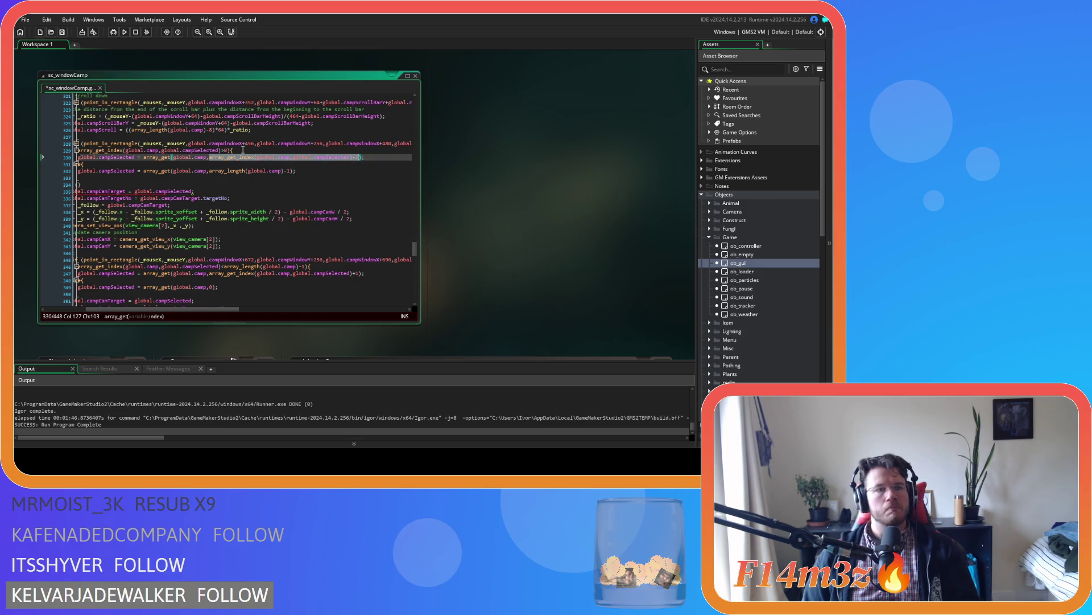
# Declare '_index = 0;' above the array_get_index check and delete the unfinished 'if ()' line
pyautogui.press('Up')
pyautogui.press('Home')
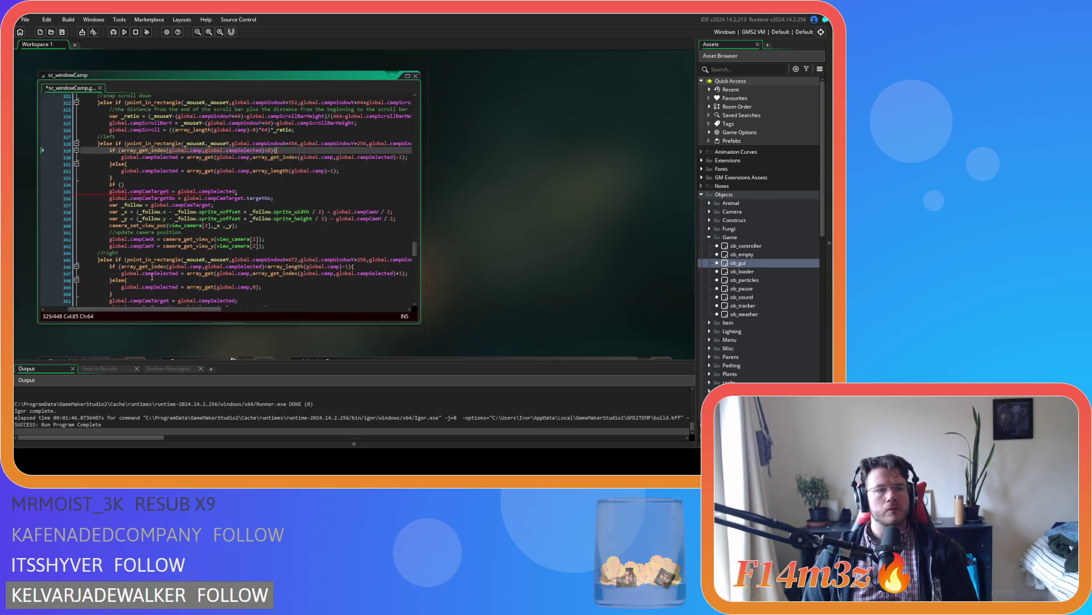
pyautogui.press('Return')
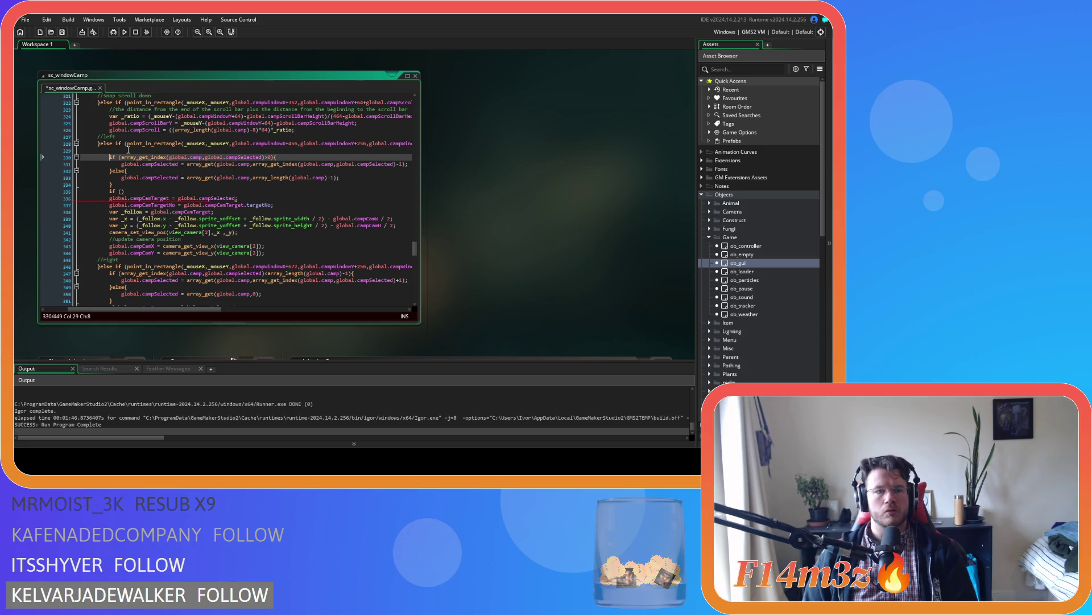
pyautogui.press('BackSpace')
pyautogui.press('BackSpace')
pyautogui.press('BackSpace')
pyautogui.hotkey('ctrl', 'z')
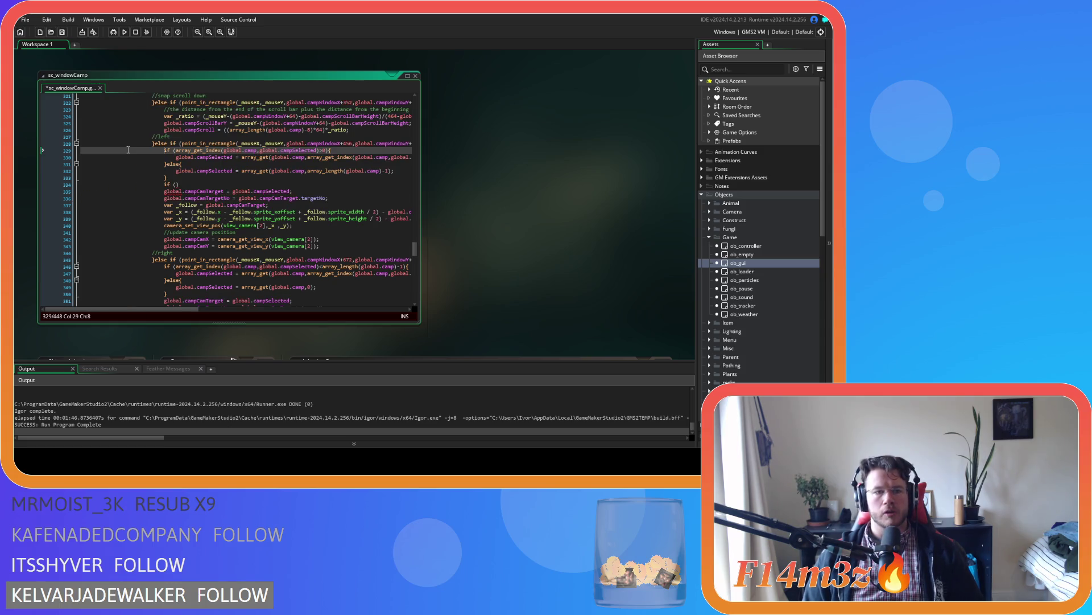
pyautogui.click(175, 149)
pyautogui.write('var')
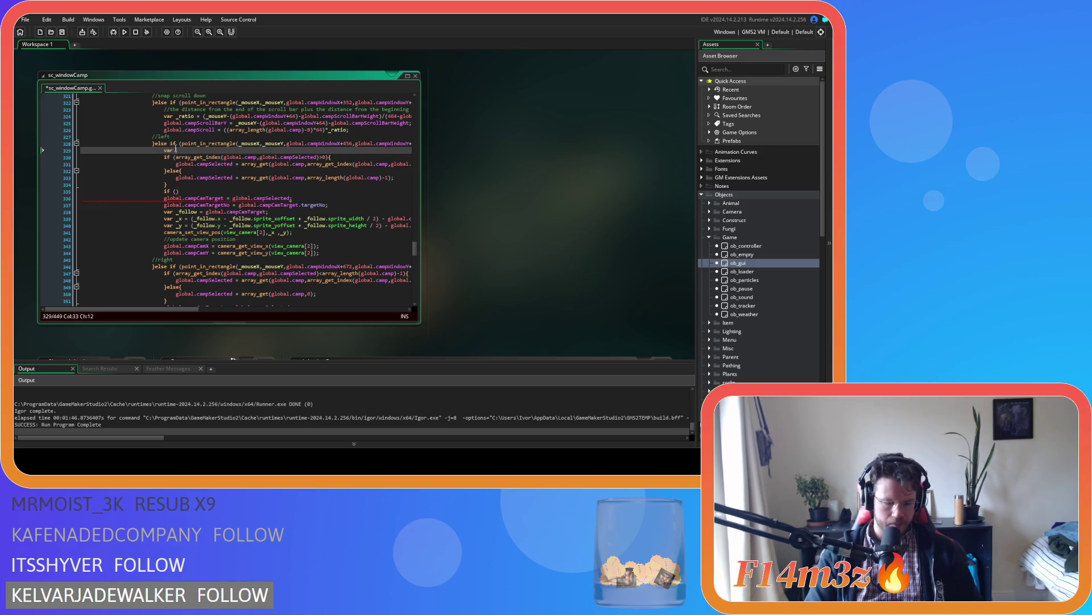
pyautogui.write('_index=')
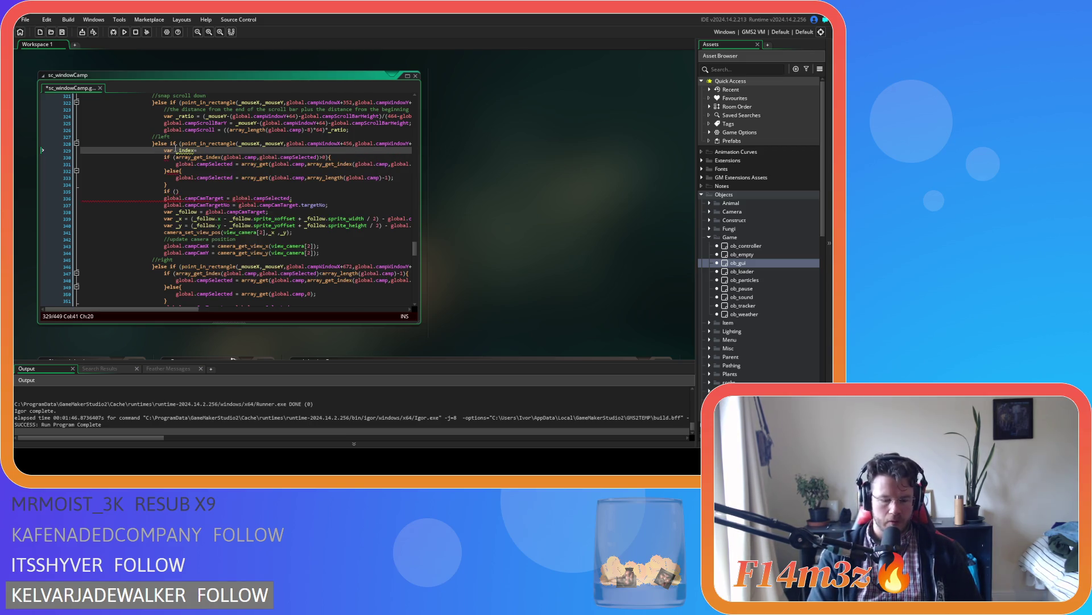
pyautogui.press('BackSpace')
pyautogui.write(' = 0;')
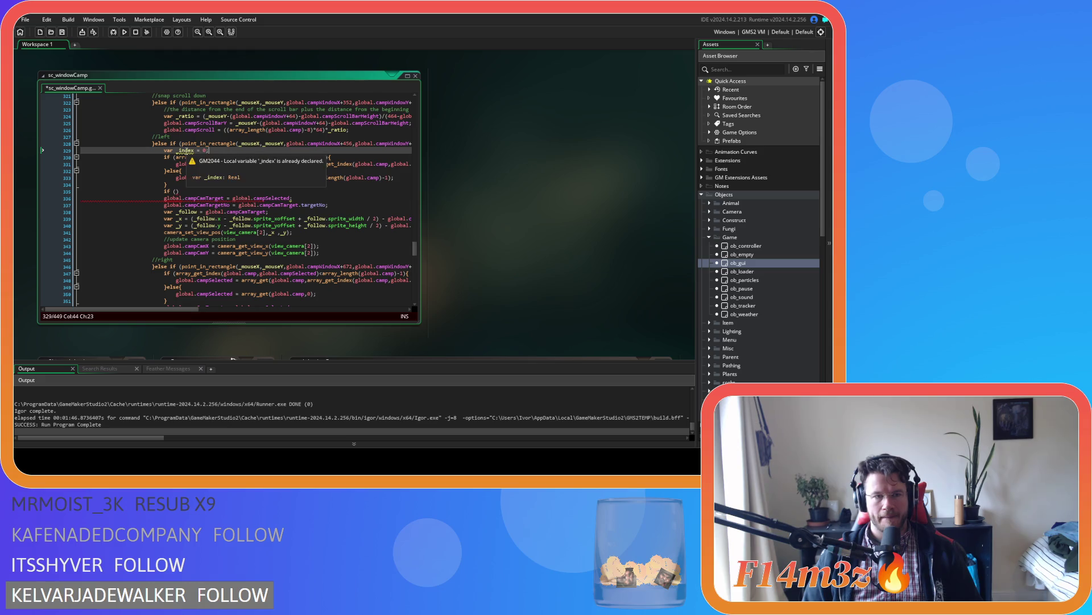
pyautogui.click(187, 191)
pyautogui.press('BackSpace')
pyautogui.press('BackSpace')
pyautogui.press('BackSpace')
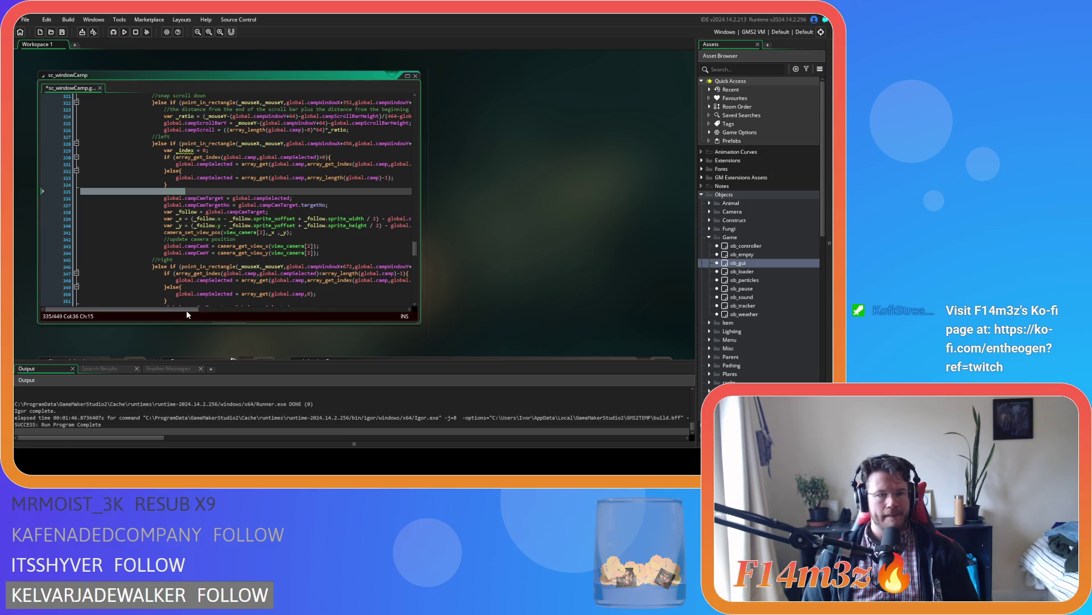
# Set '_index = array_get_index(global.camp,global.campSelected)-1;' in the if branch and select the camp at _index
pyautogui.moveTo(186, 309); pyautogui.dragTo(214, 312)
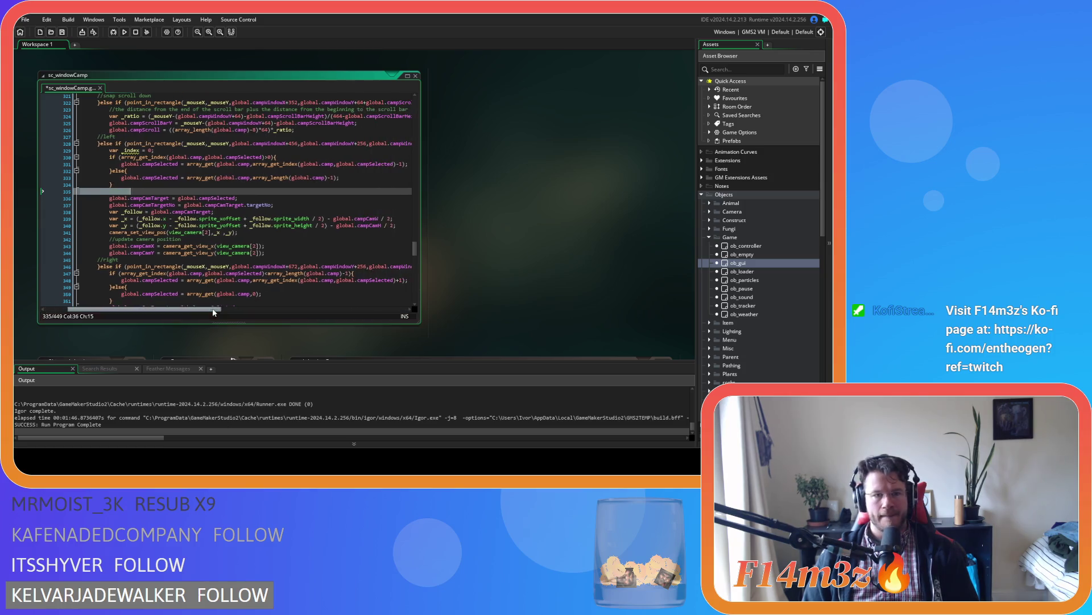
pyautogui.click(333, 156)
pyautogui.press('Return')
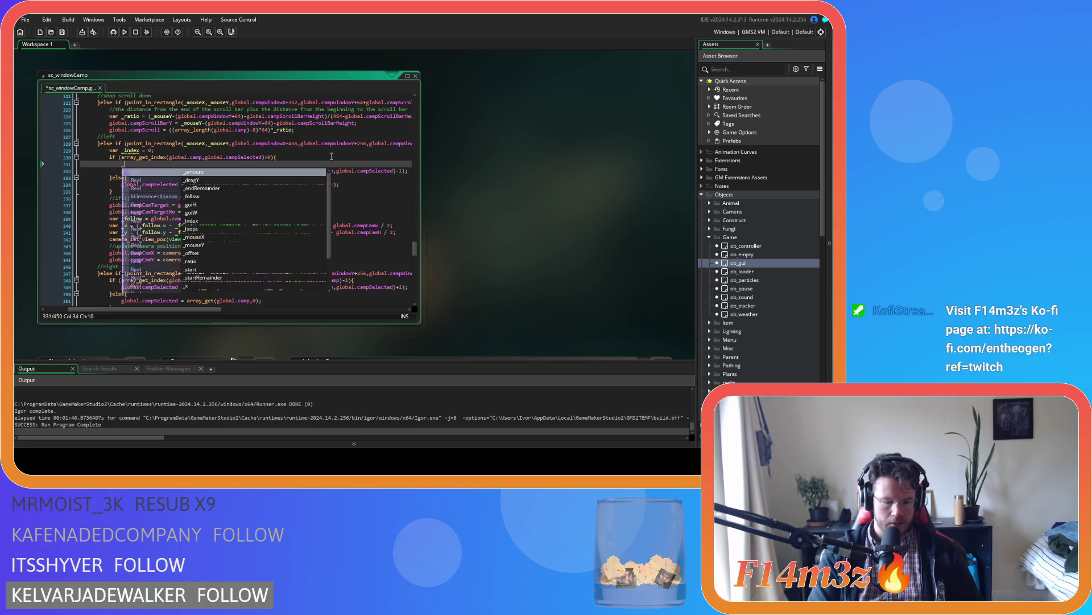
pyautogui.write('_index = array_get_index(global.camp,global.campSelected)-1')
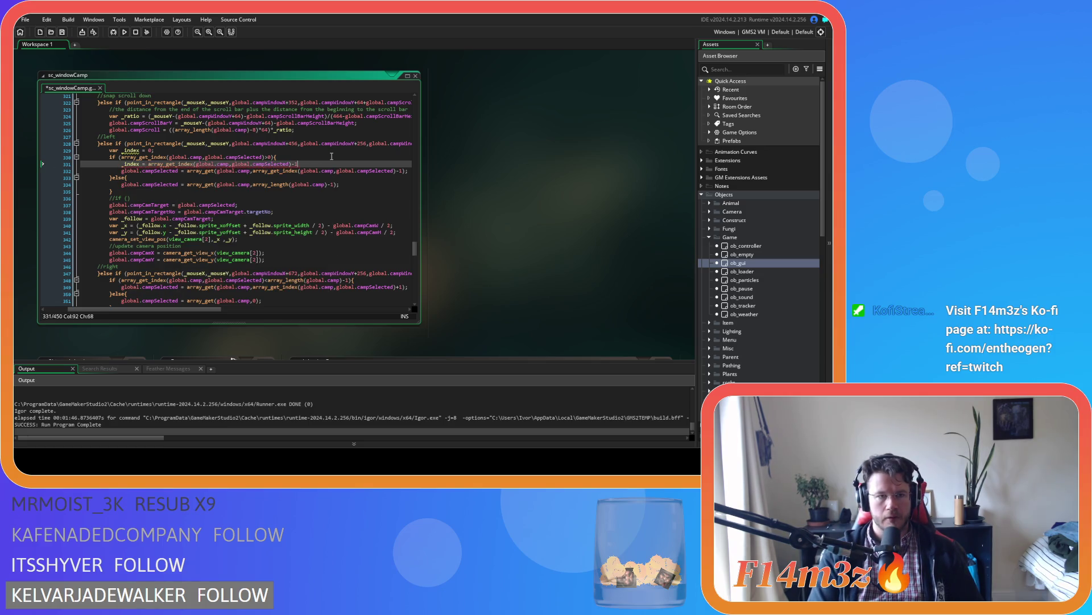
pyautogui.write(';')
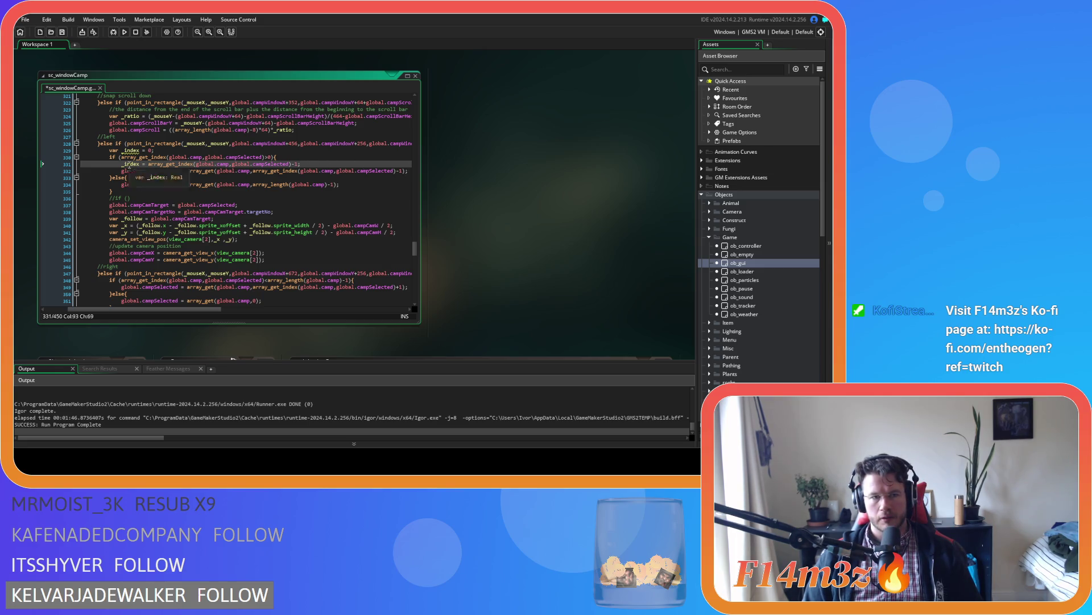
pyautogui.doubleClick(131, 163)
pyautogui.moveTo(253, 171); pyautogui.dragTo(402, 171)
pyautogui.hotkey('ctrl', 'v')
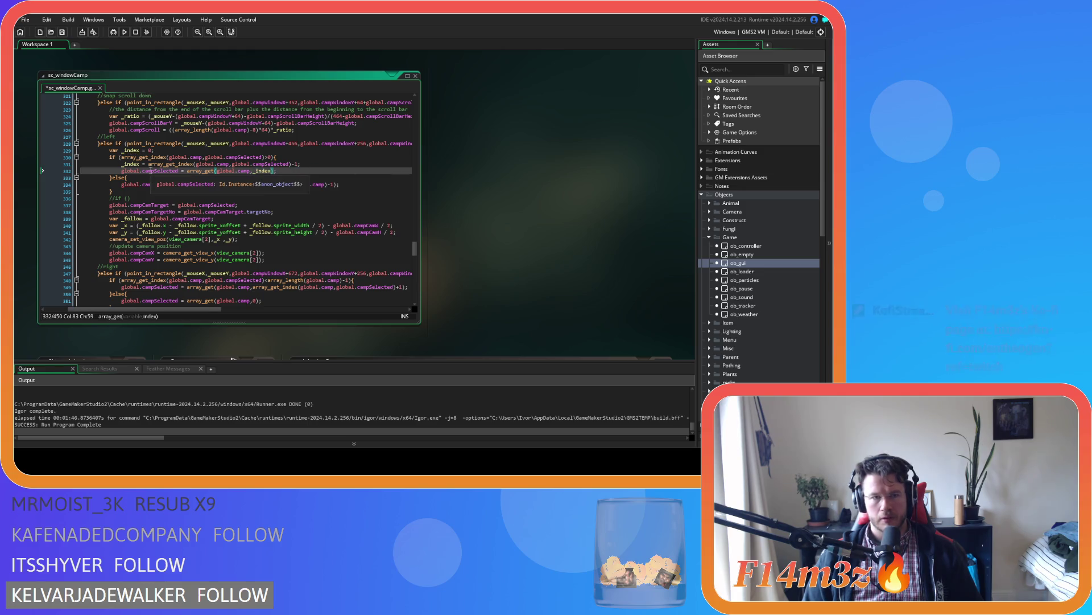
# In the else branch, add '_index = array_length(global.camp)-1;' before the camp selection
pyautogui.click(148, 178)
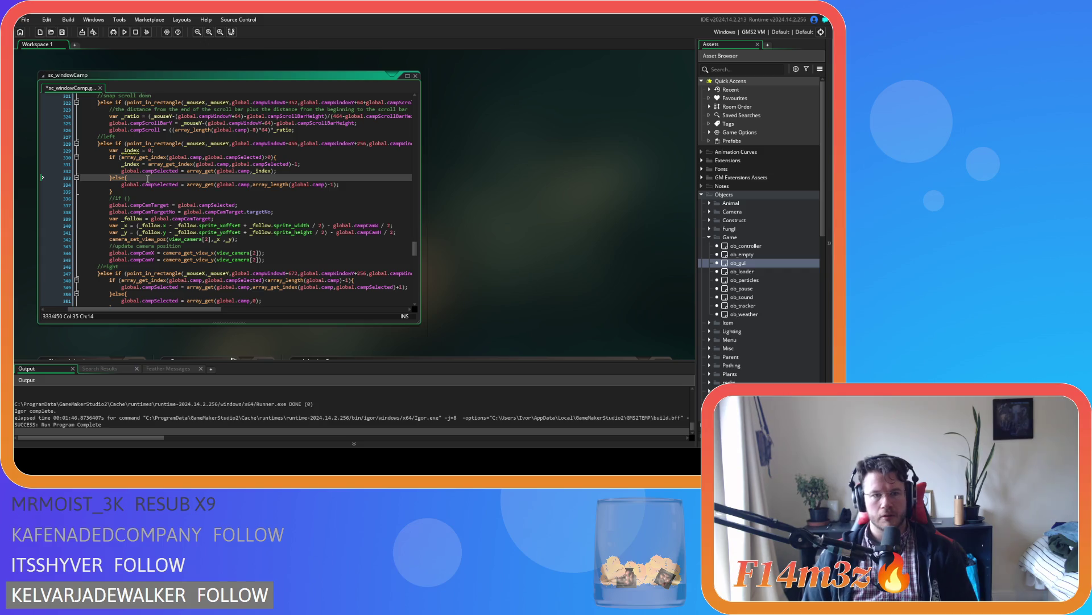
pyautogui.moveTo(255, 185)
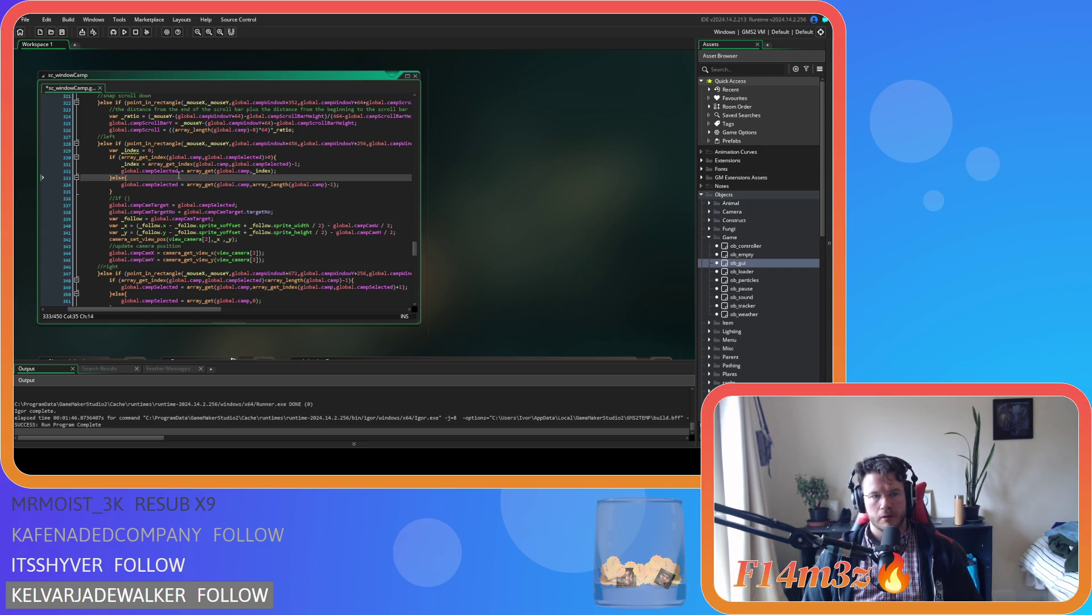
pyautogui.press('Return')
pyautogui.write('_index =')
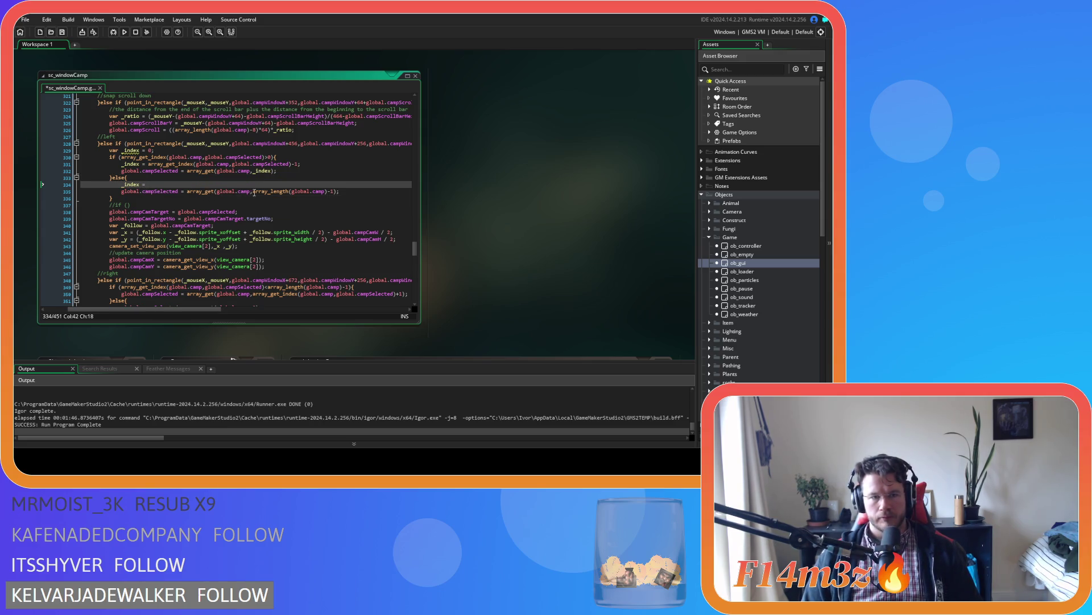
pyautogui.moveTo(254, 192); pyautogui.dragTo(334, 196)
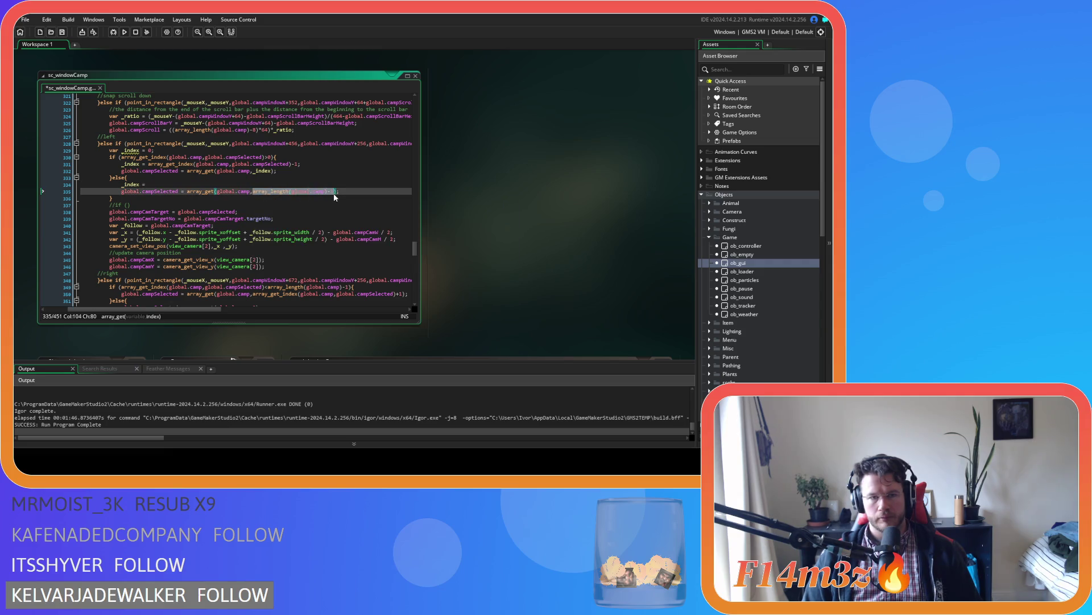
pyautogui.hotkey('ctrl', 'c')
pyautogui.press('Up')
pyautogui.hotkey('ctrl', 'v')
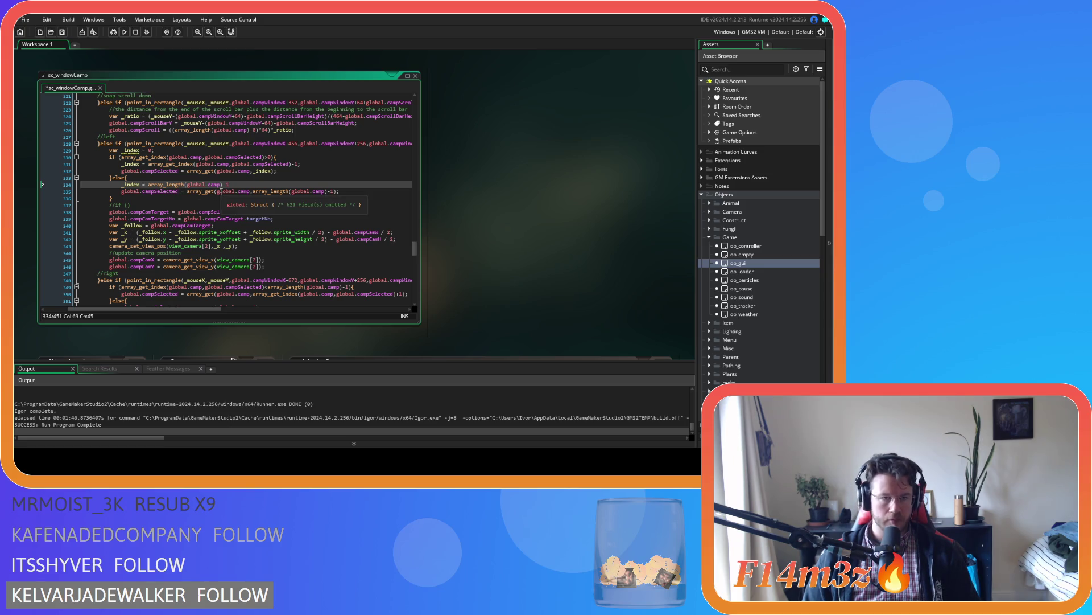
pyautogui.write(';')
pyautogui.moveTo(125, 151)
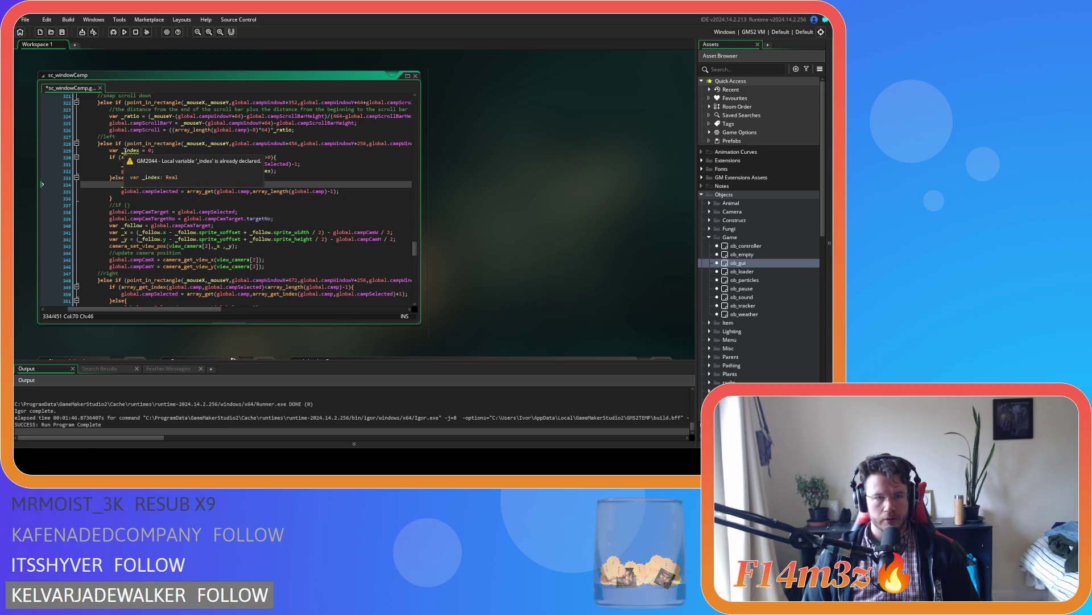
pyautogui.scroll(4, 167, 162)
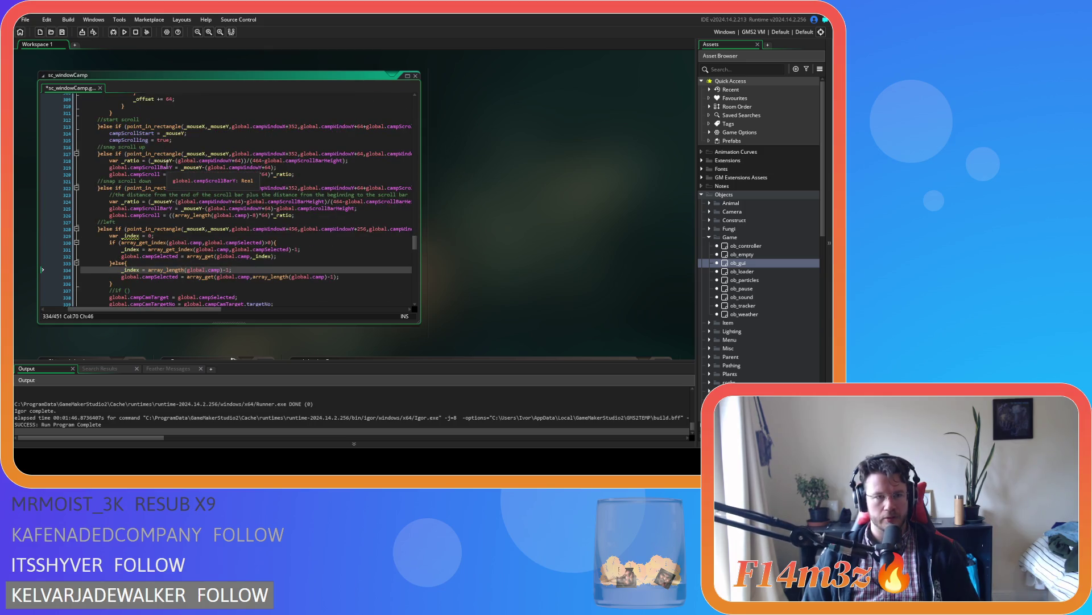
pyautogui.scroll(18, 166, 162)
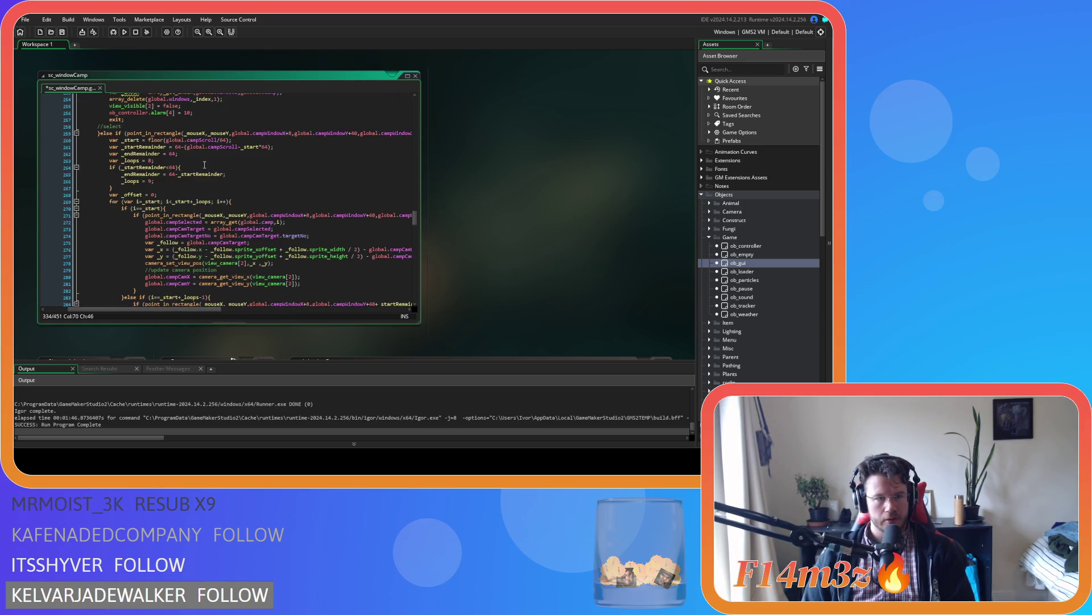
pyautogui.scroll(3, 204, 164)
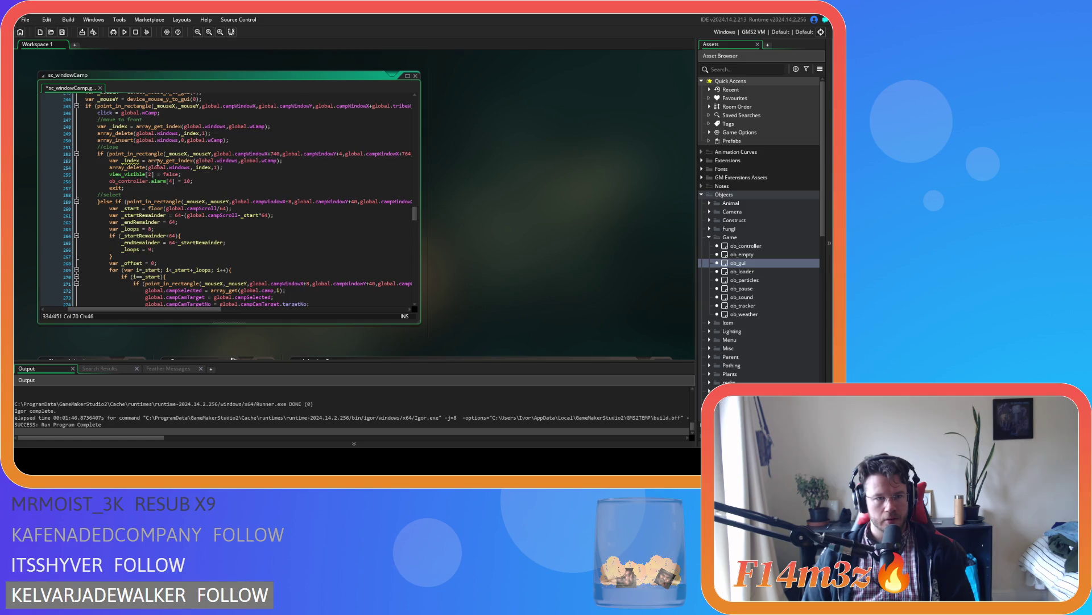
pyautogui.scroll(-2, 132, 161)
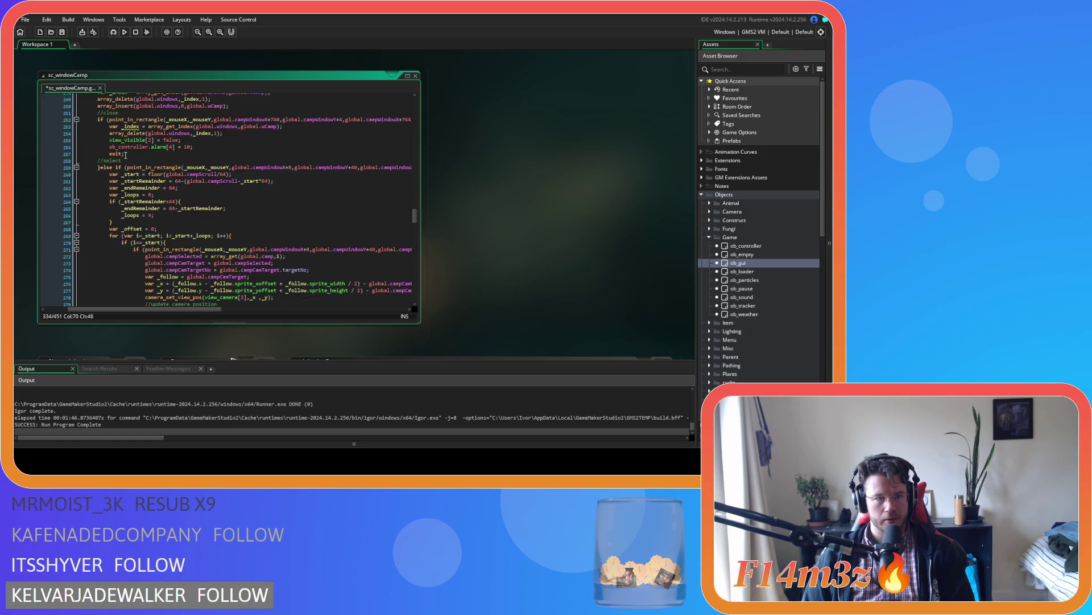
pyautogui.scroll(-13, 120, 135)
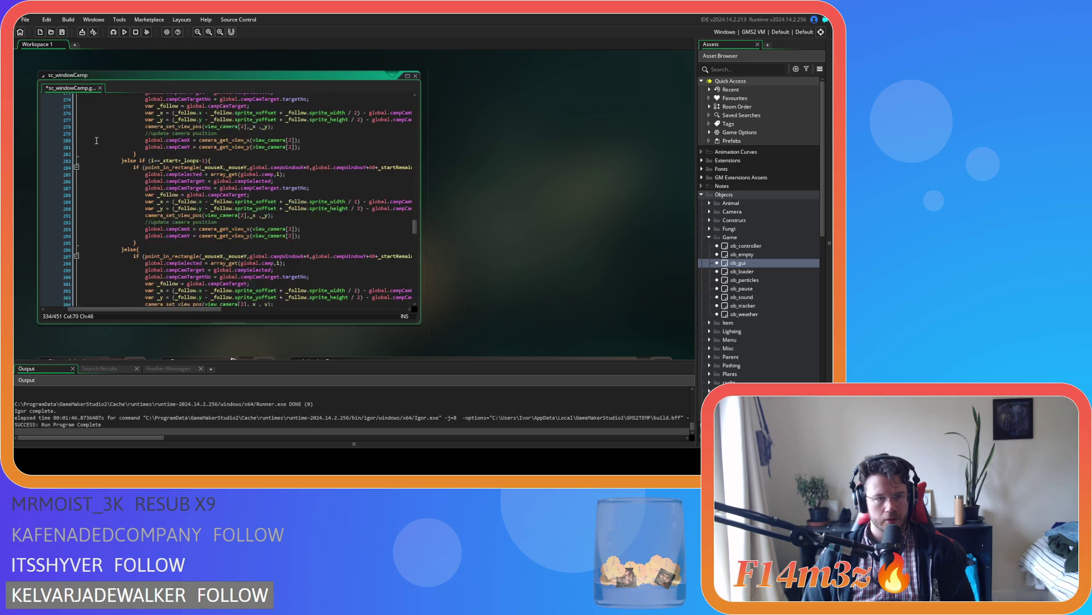
pyautogui.scroll(-7, 96, 140)
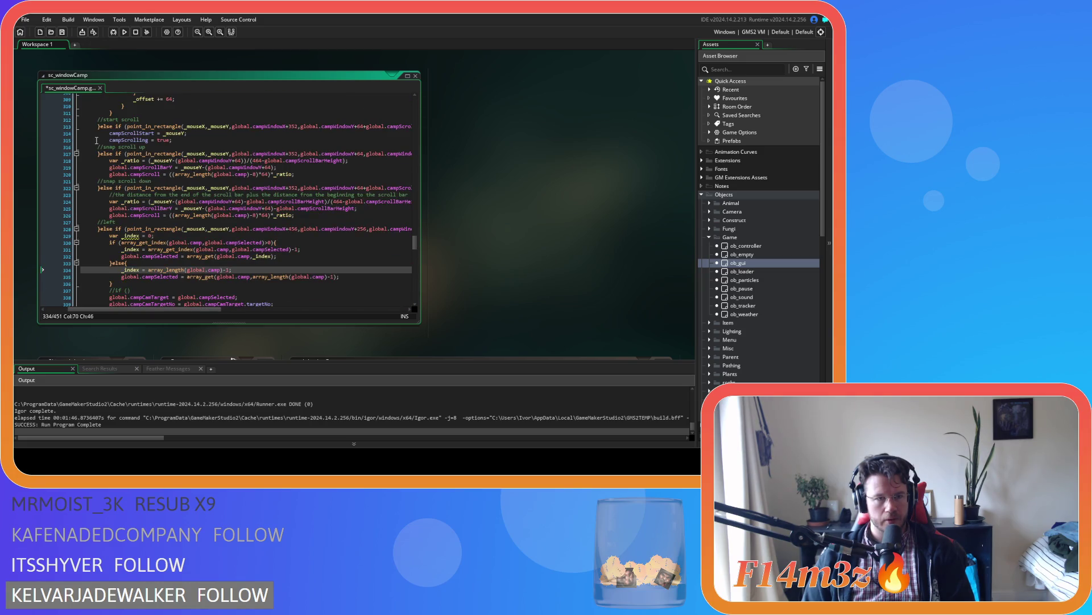
pyautogui.scroll(-4, 96, 140)
pyautogui.scroll(4, 97, 140)
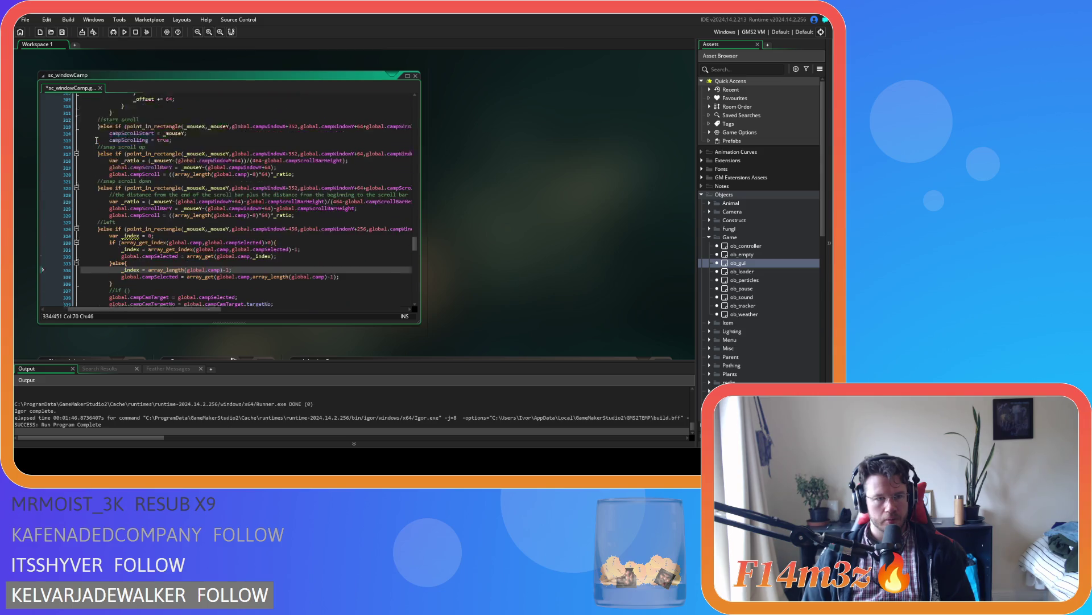
pyautogui.scroll(20, 96, 140)
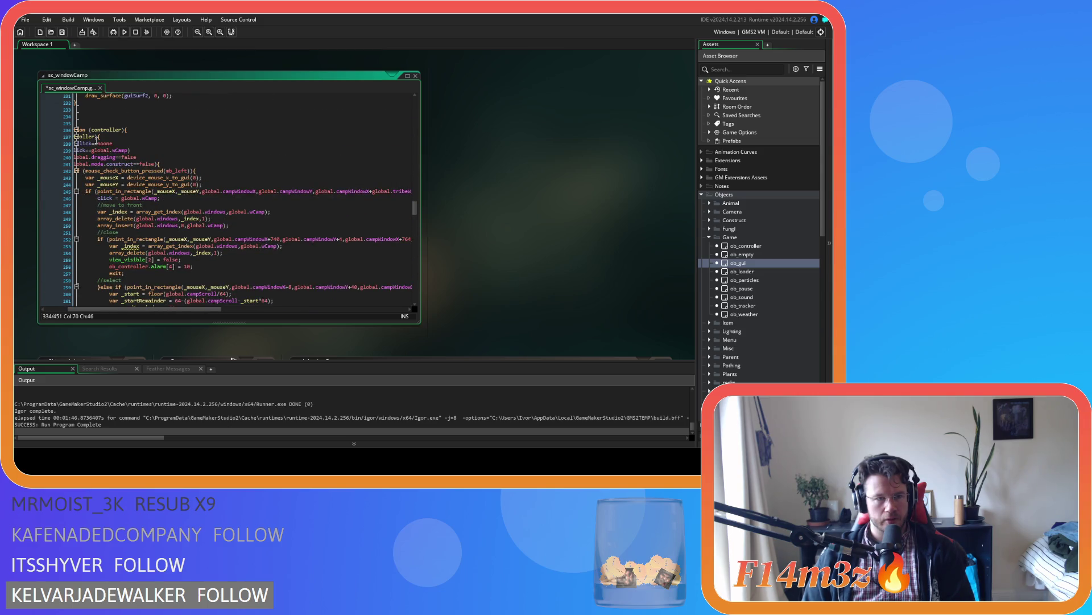
pyautogui.scroll(-4, 96, 140)
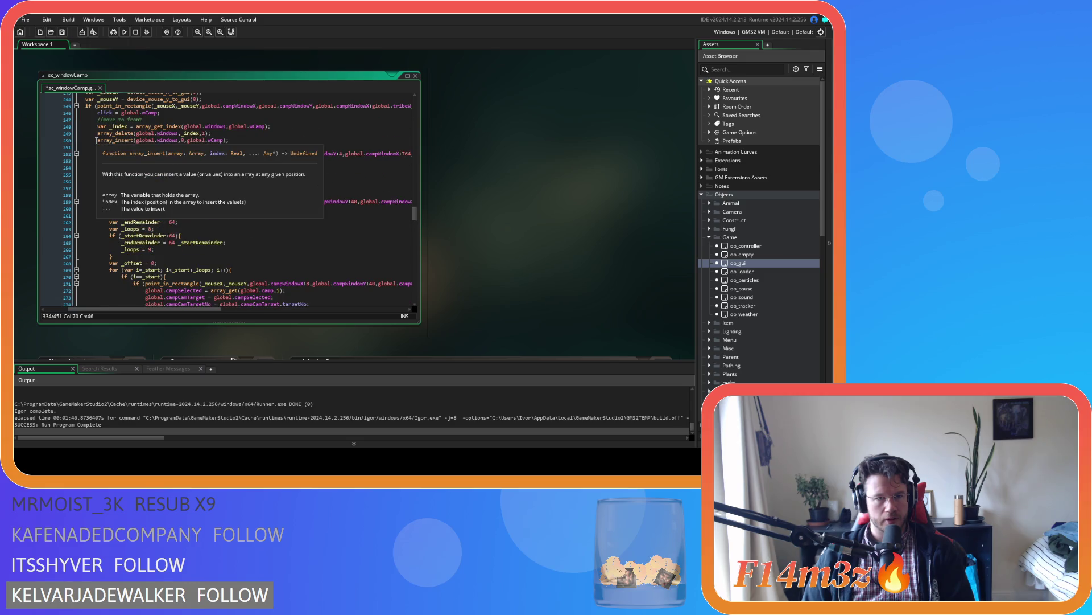
pyautogui.scroll(-8, 96, 140)
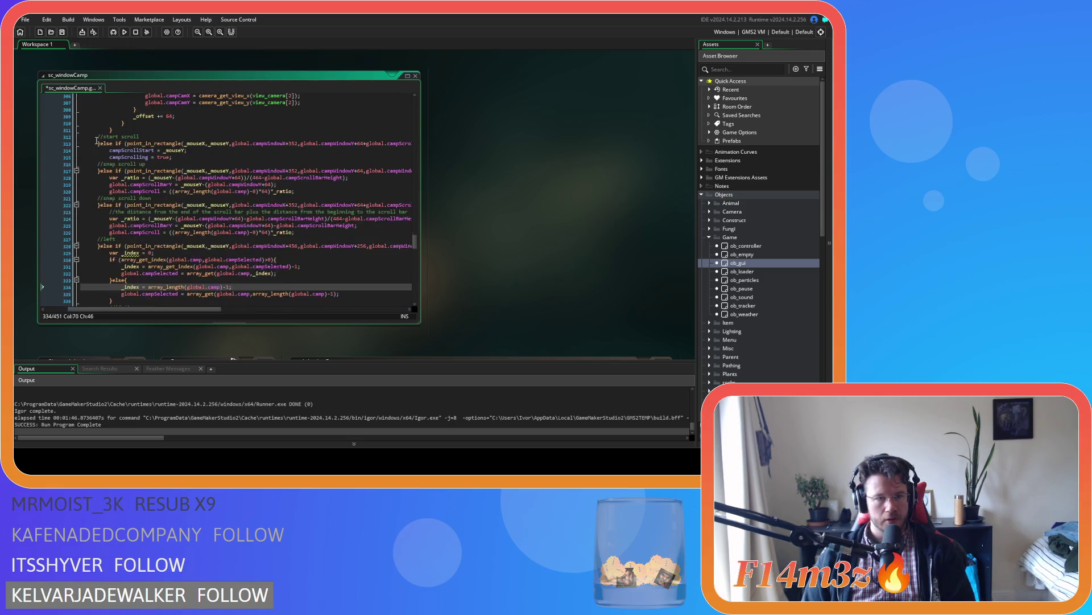
pyautogui.scroll(12, 96, 140)
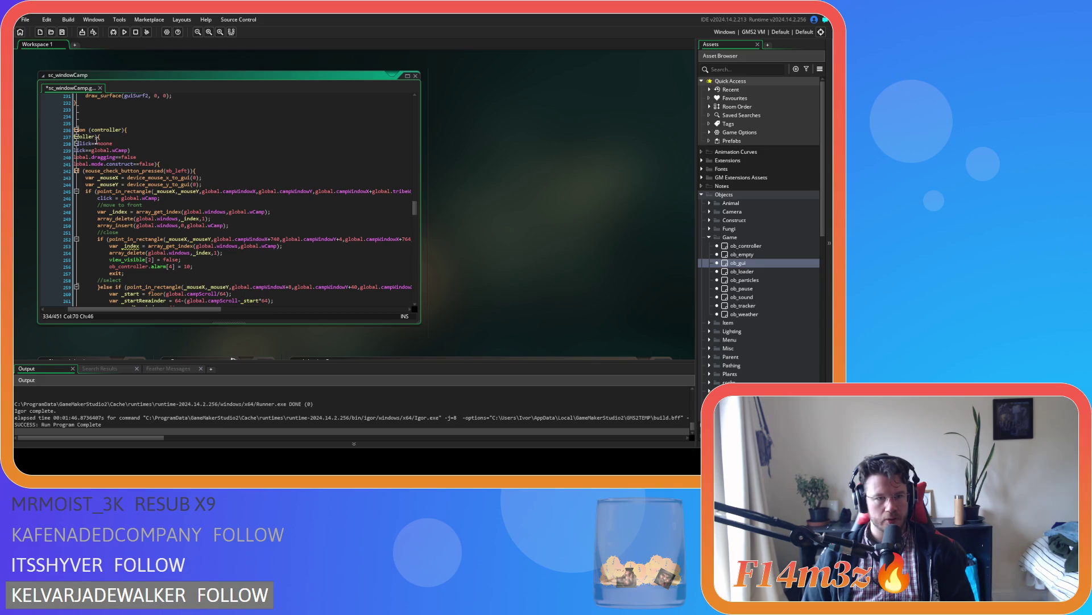
pyautogui.scroll(-5, 96, 140)
pyautogui.scroll(-10, 97, 140)
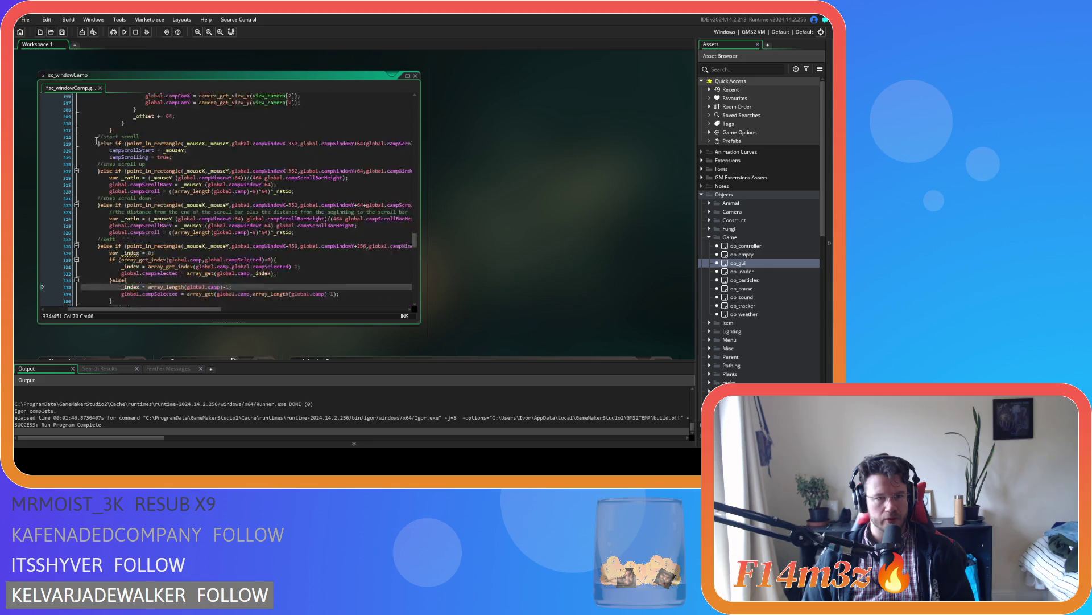
# Delete the 'var _index = 0;' line from the left-arrow branch and save the script
pyautogui.click(122, 150)
pyautogui.press('BackSpace')
pyautogui.press('BackSpace')
pyautogui.press('BackSpace')
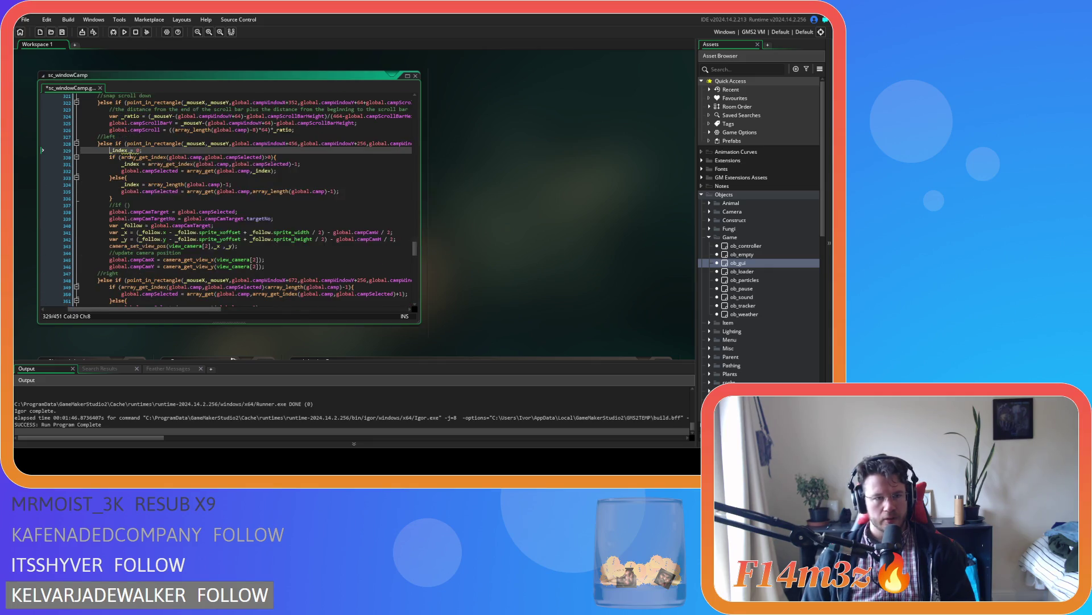
pyautogui.moveTo(169, 151); pyautogui.dragTo(72, 149)
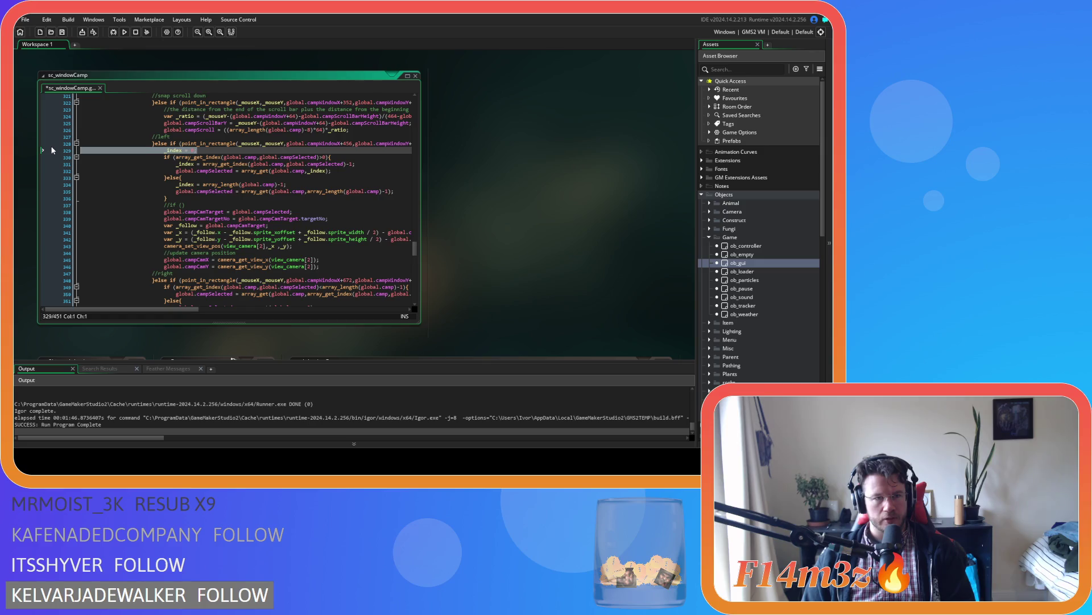
pyautogui.press('Delete')
pyautogui.press('Delete')
pyautogui.press('End')
pyautogui.hotkey('ctrl', 's')
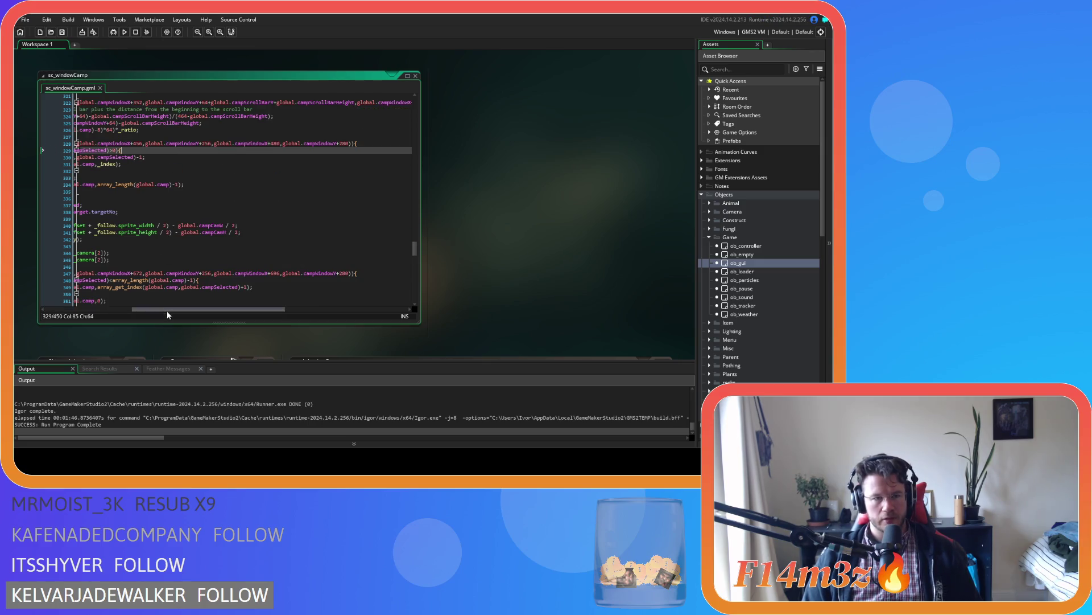
# Uncomment the empty 'if ()' on line 336 with Ctrl+K, ready to fill in its condition
pyautogui.moveTo(167, 311); pyautogui.dragTo(79, 307)
pyautogui.click(344, 163)
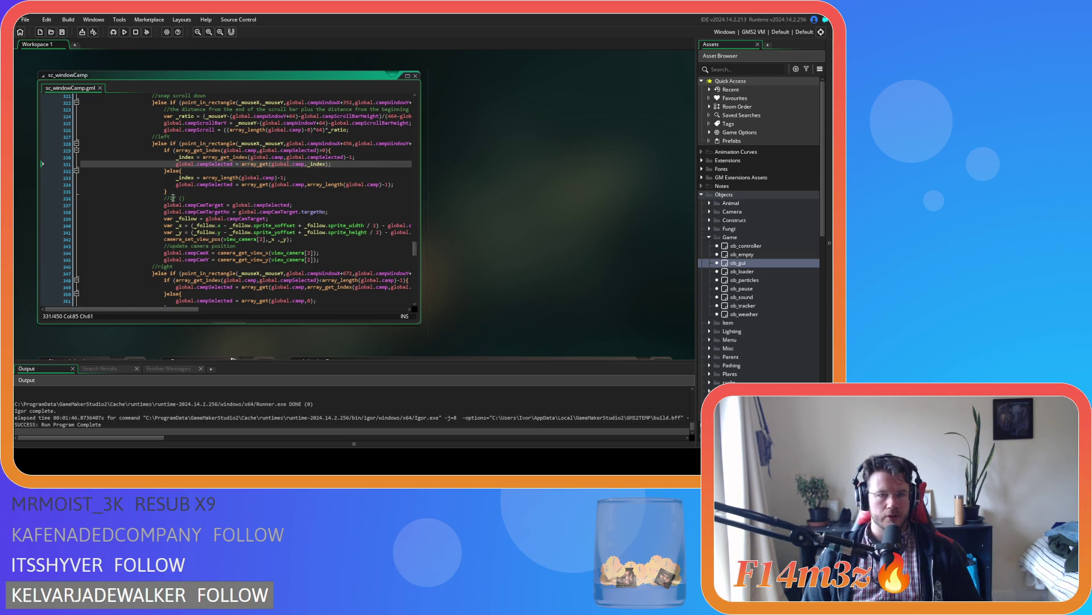
pyautogui.click(191, 198)
pyautogui.hotkey('ctrl', 'k')
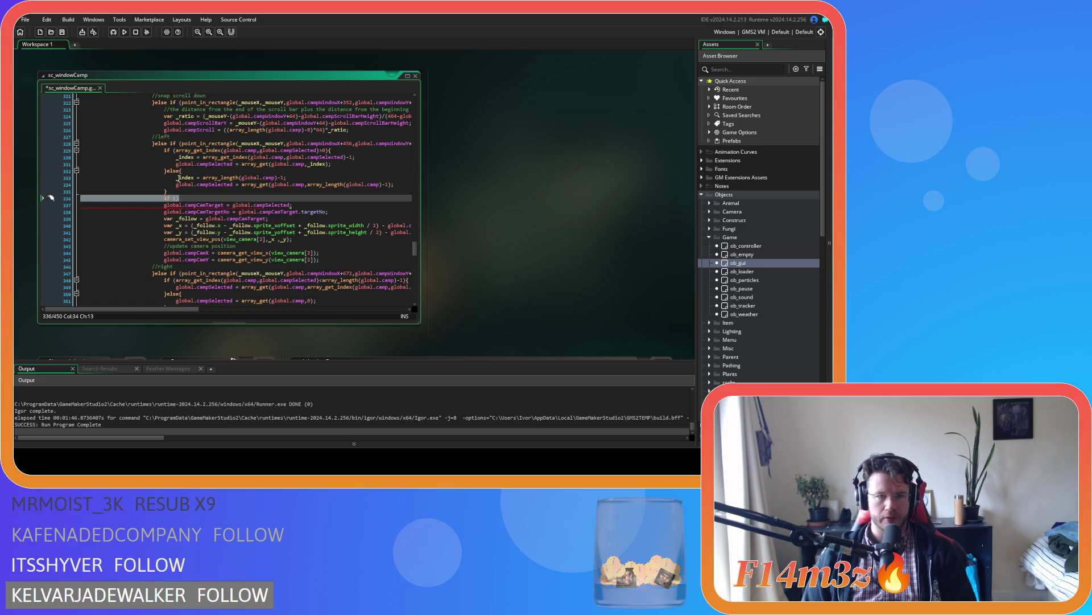
pyautogui.doubleClick(187, 158)
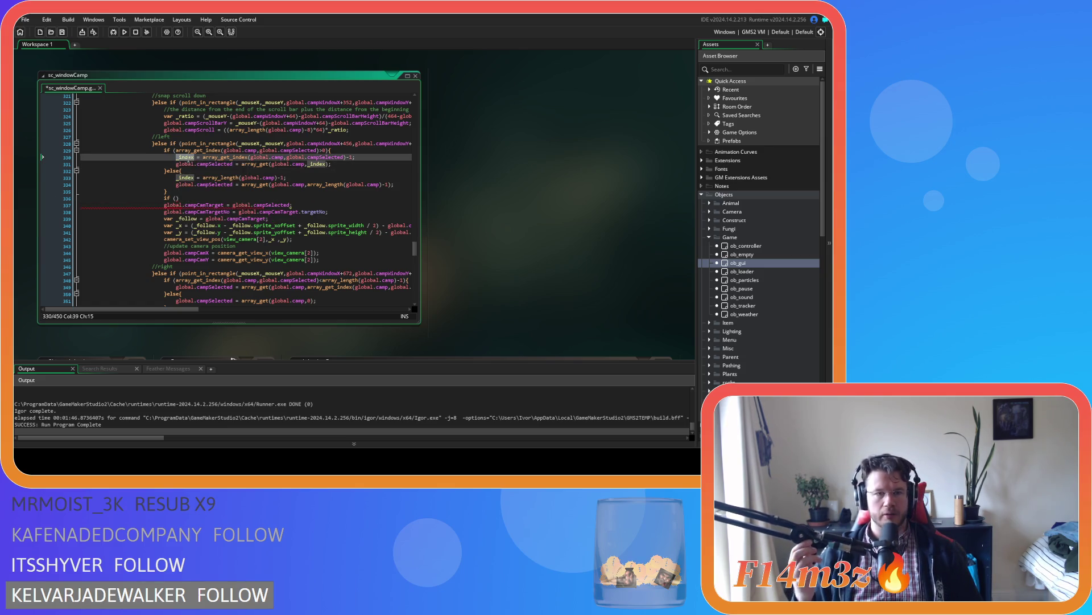
pyautogui.click(176, 198)
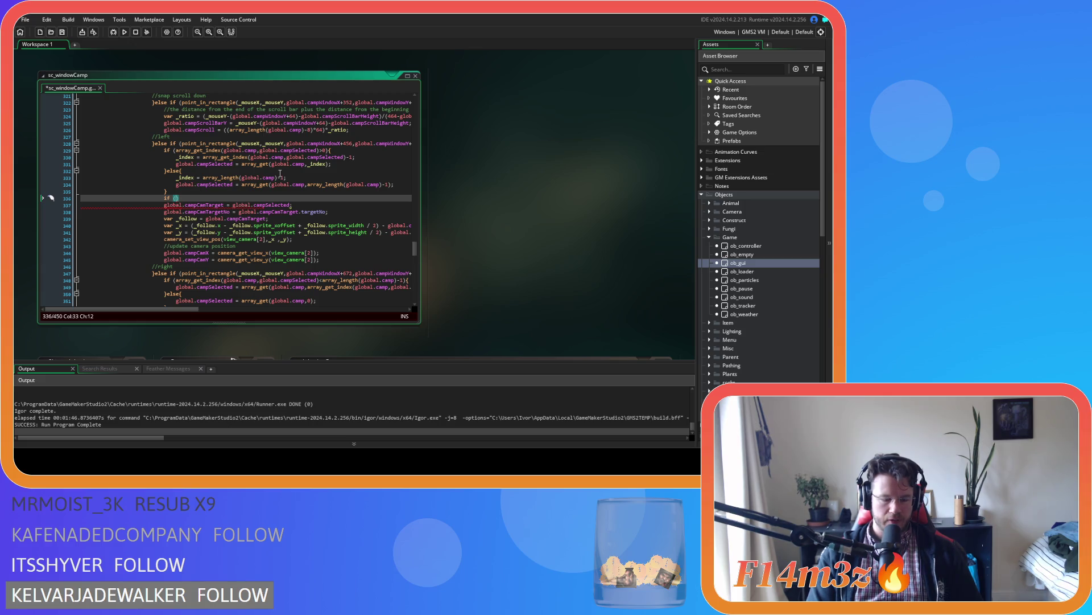
# Write the condition 'global.campScroll<_index*64' in the if and open an empty body block
pyautogui.write('global.camp')
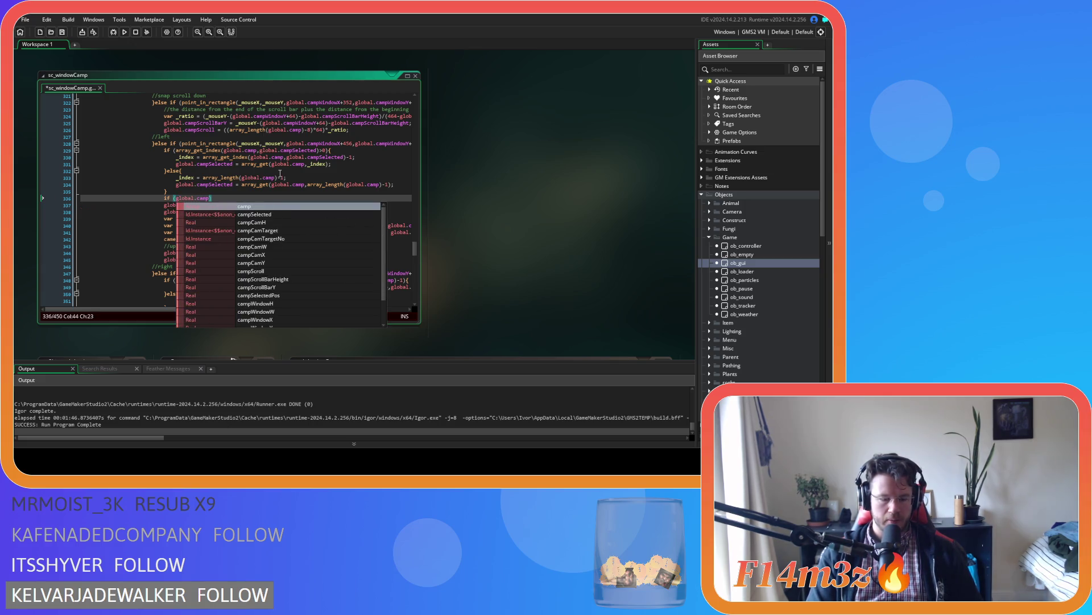
pyautogui.write('Sc')
pyautogui.press('Return')
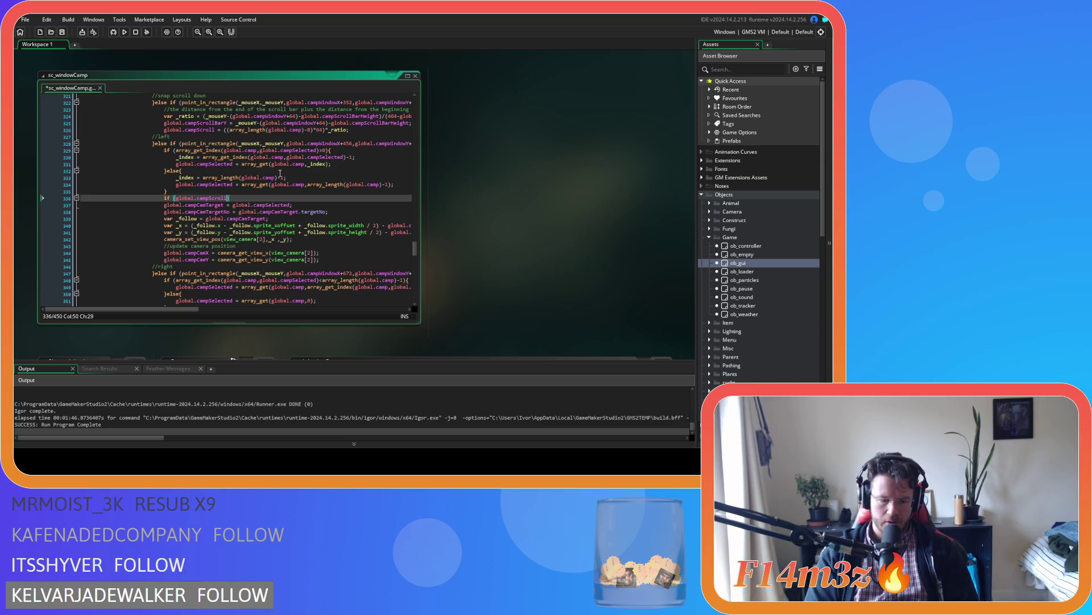
pyautogui.write('<')
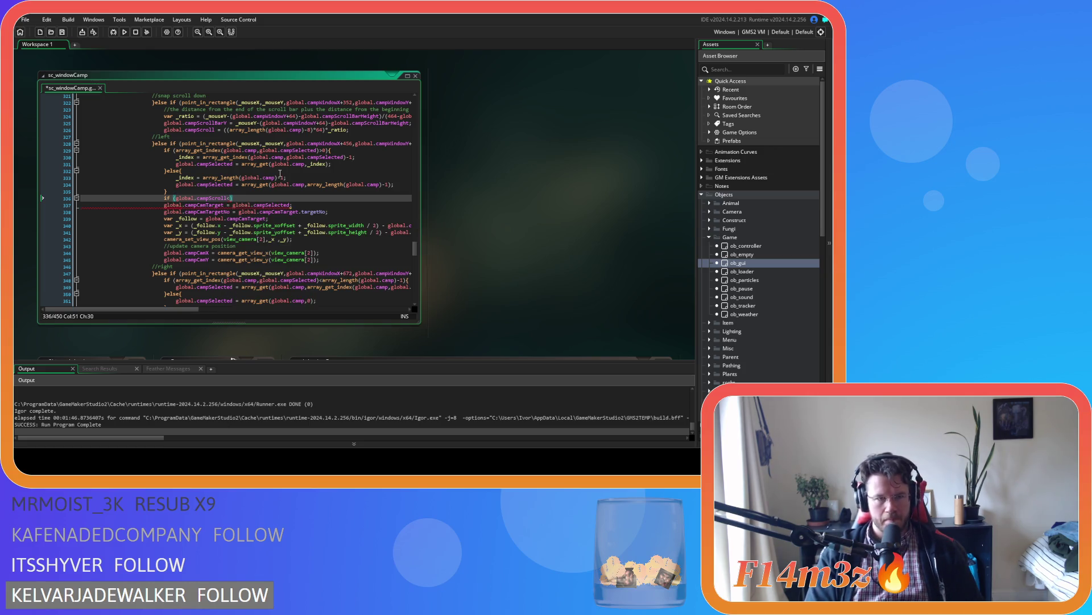
pyautogui.write('_index*')
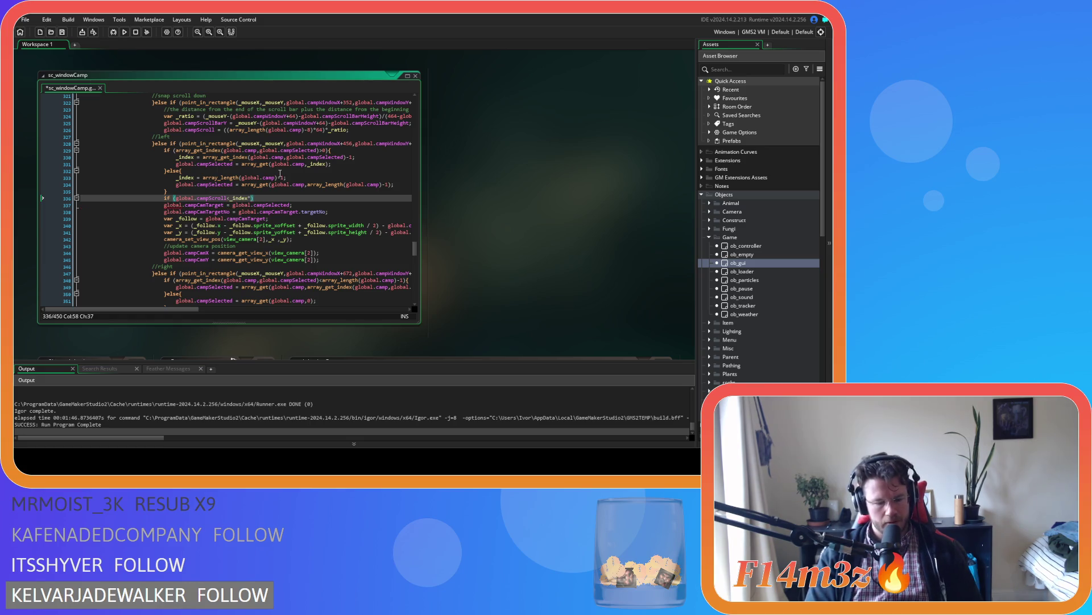
pyautogui.write('64')
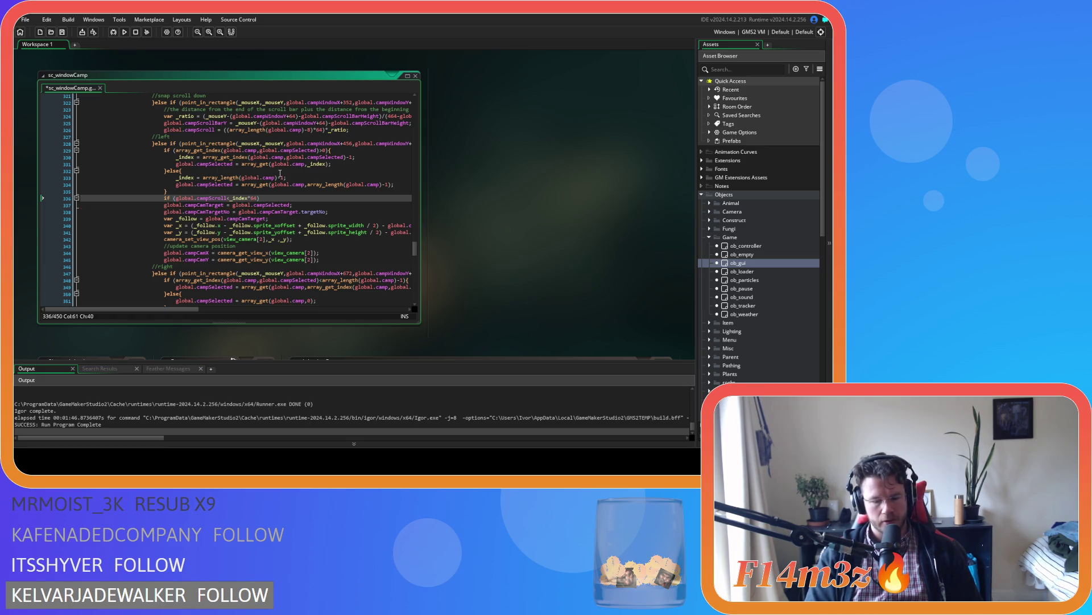
pyautogui.press('Return')
pyautogui.press('Return')
pyautogui.press('Return')
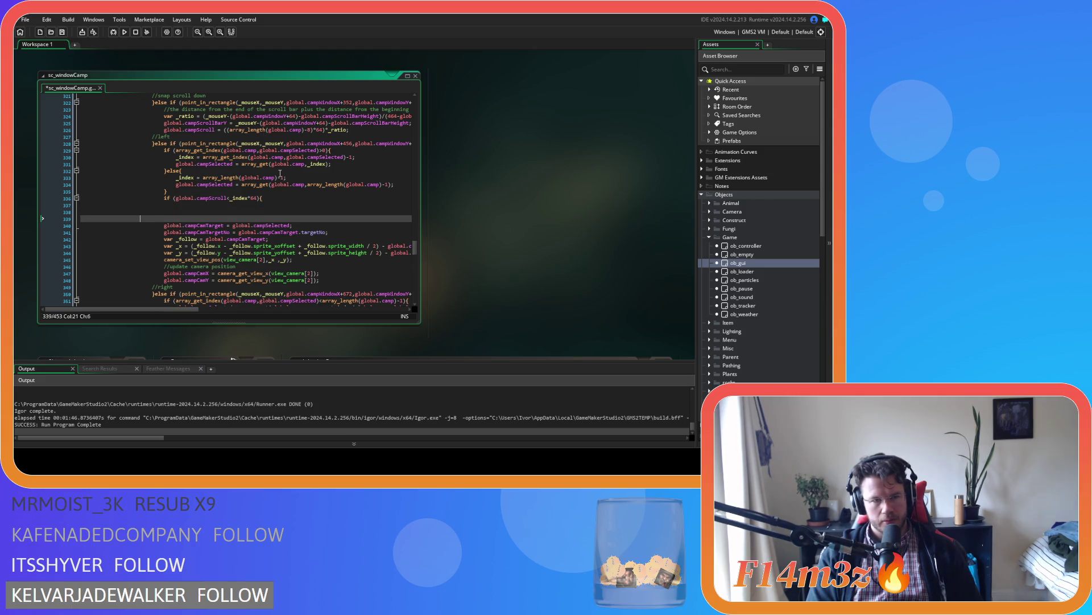
pyautogui.press('BackSpace')
pyautogui.press('BackSpace')
pyautogui.press('BackSpace')
pyautogui.write('}')
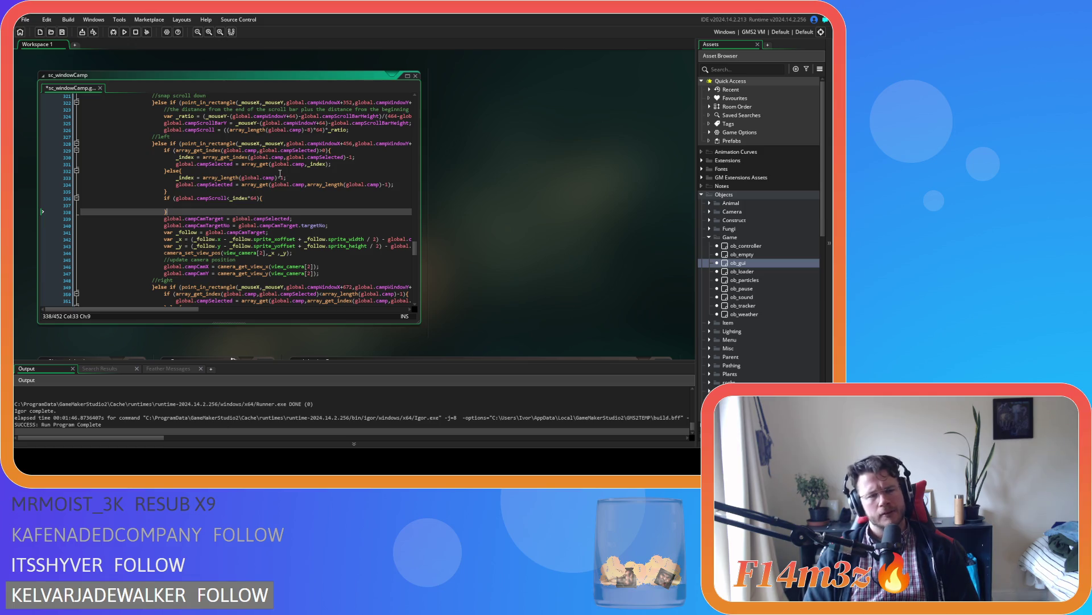
pyautogui.press('Up')
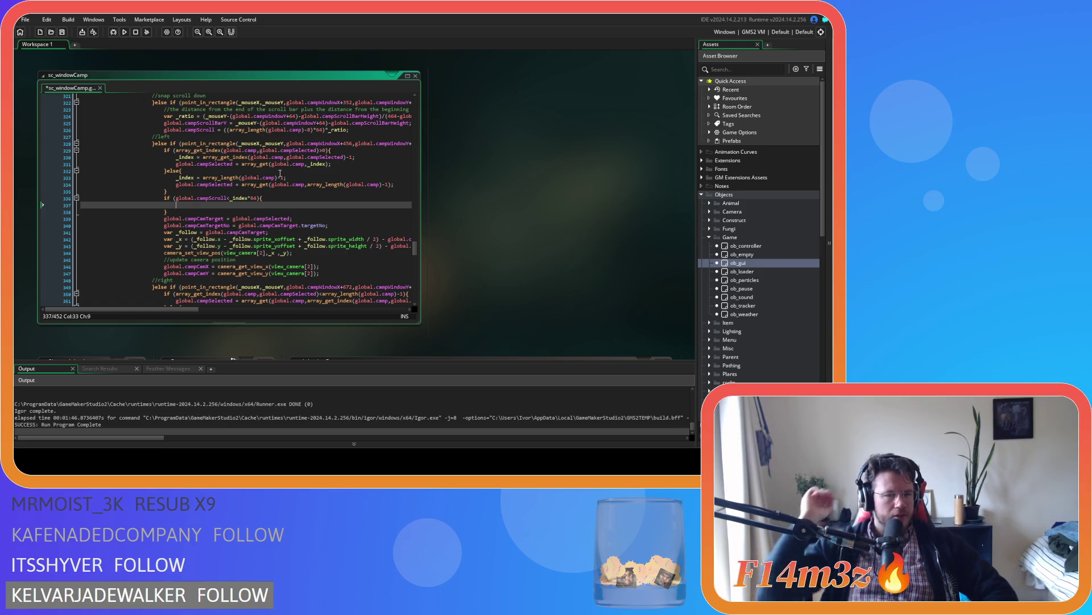
pyautogui.moveTo(256, 198); pyautogui.dragTo(231, 198)
# Change the condition to '_index*64<global.campScroll', assign 'global.campScroll = _index*64;' in the body, and run with F5
pyautogui.press('BackSpace')
pyautogui.press('BackSpace')
pyautogui.click(173, 198)
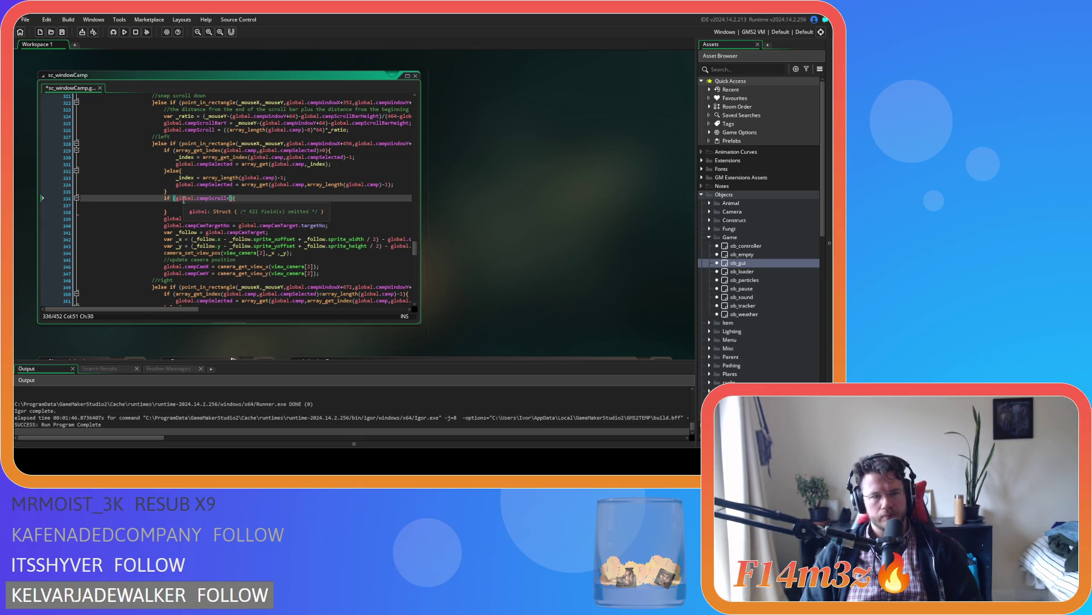
pyautogui.write('_index*64')
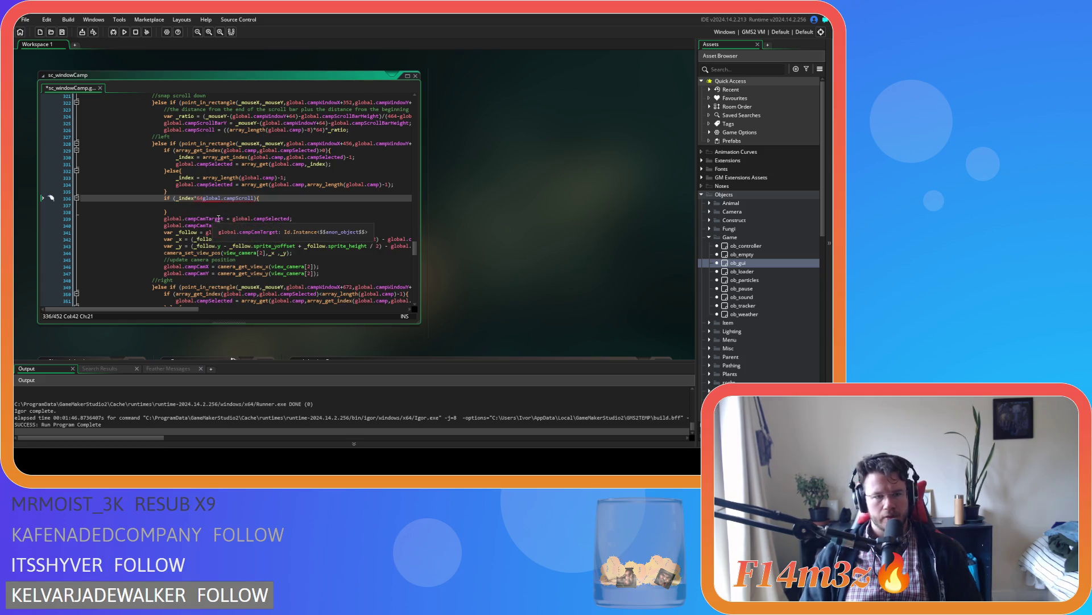
pyautogui.write('<')
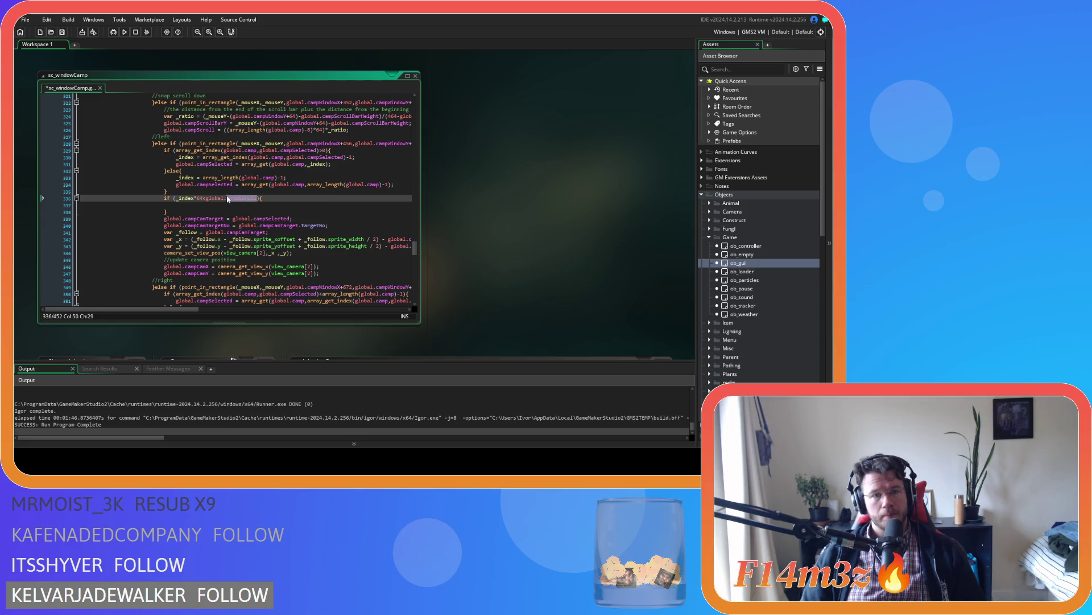
pyautogui.press('Down')
pyautogui.write('global.campScroll')
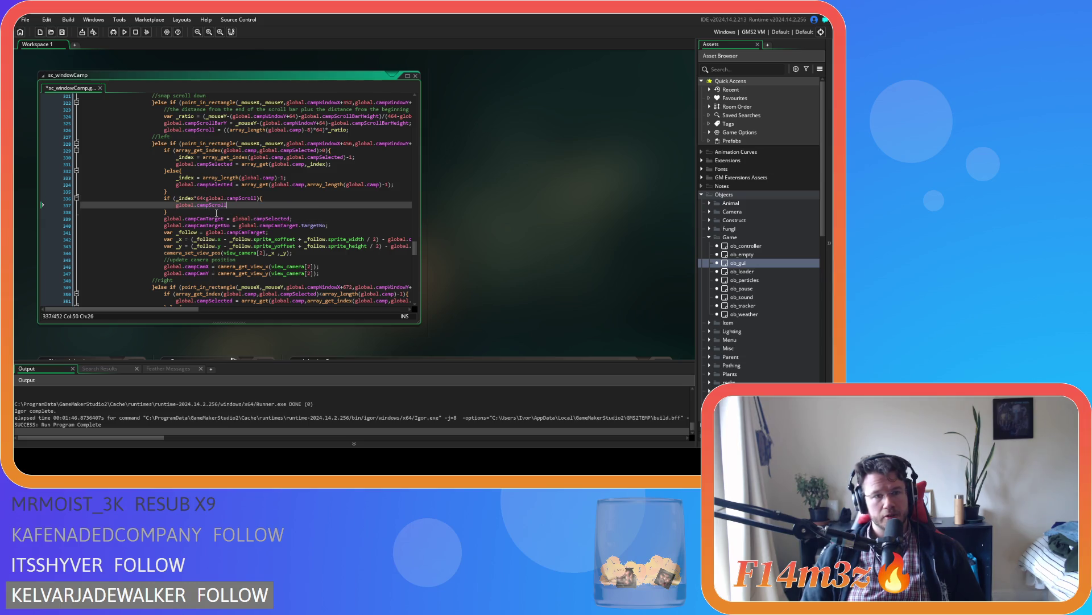
pyautogui.write(' = _')
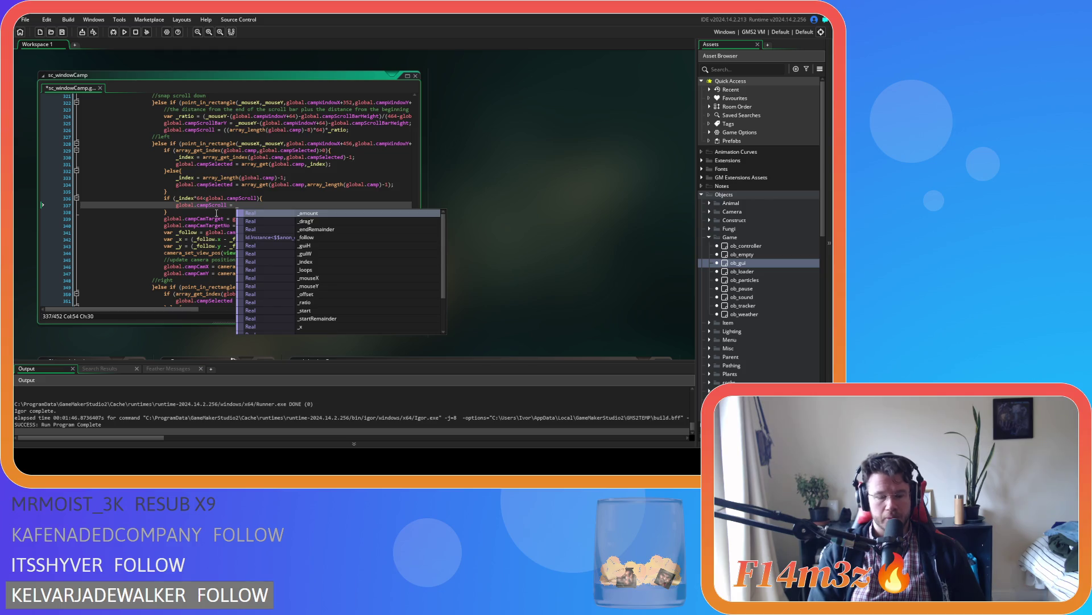
pyautogui.write('index*64')
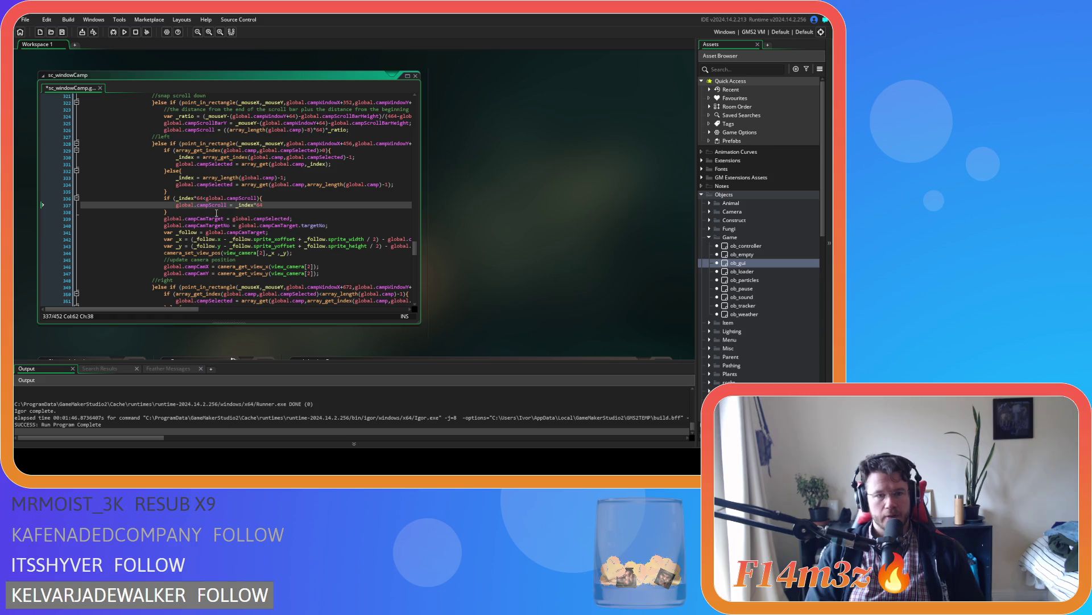
pyautogui.write(';')
pyautogui.press('F5')
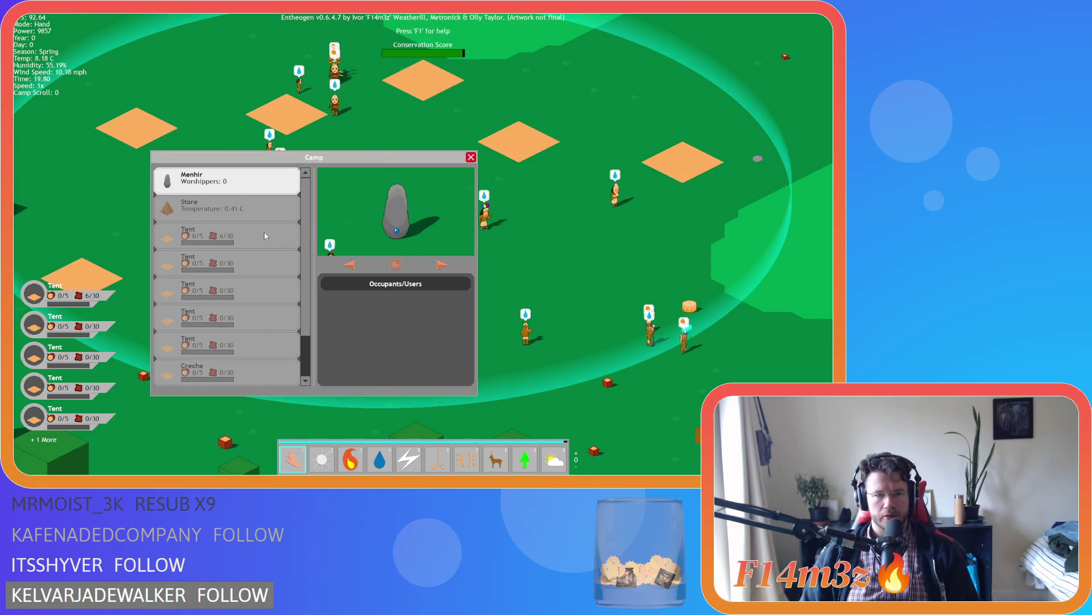
# Select Tent, Store and Menhir entries in the Camp list and scroll it to check the scrolling
pyautogui.click(309, 227)
pyautogui.scroll(-1, 309, 227)
pyautogui.click(351, 265)
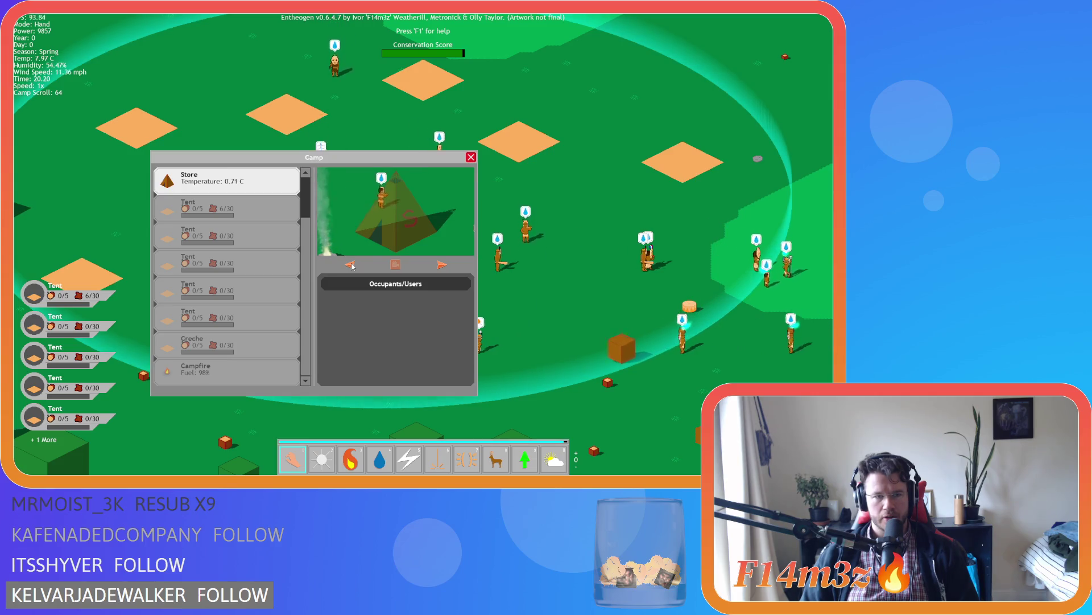
pyautogui.click(351, 265)
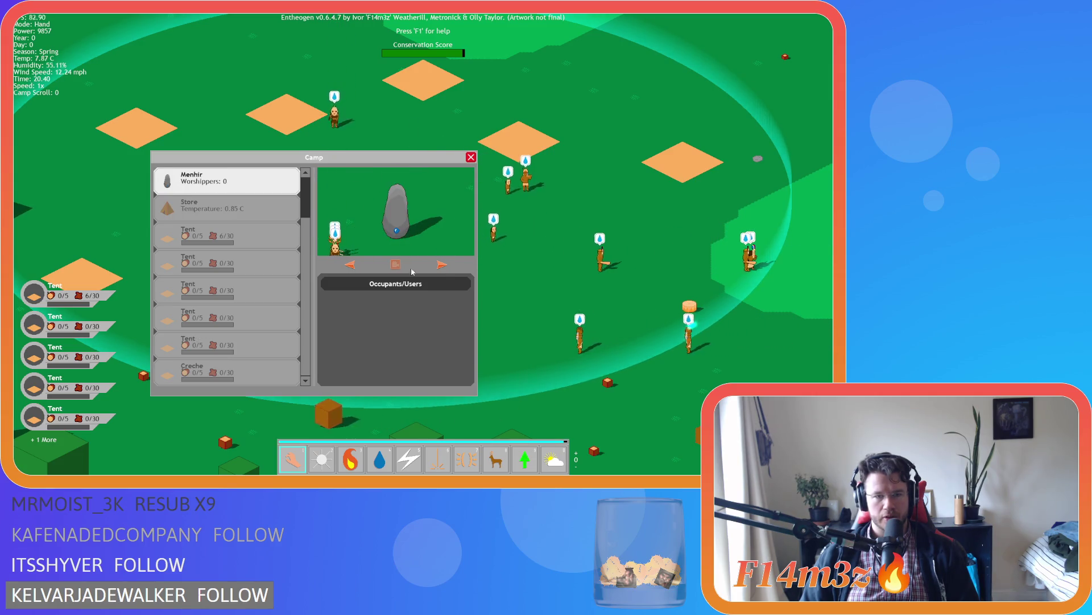
pyautogui.click(442, 265)
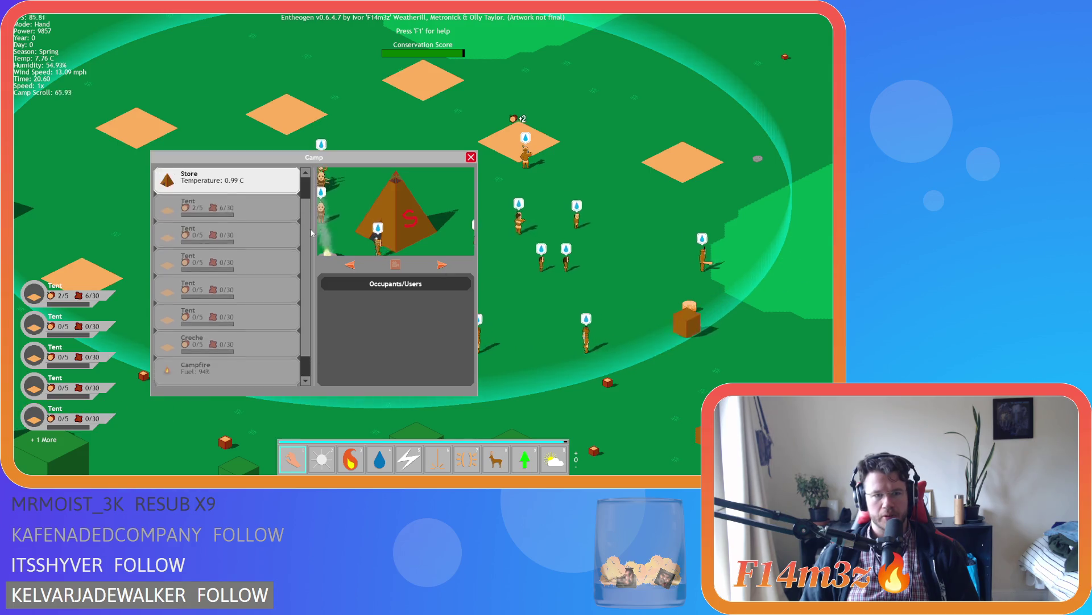
pyautogui.scroll(-1, 311, 213)
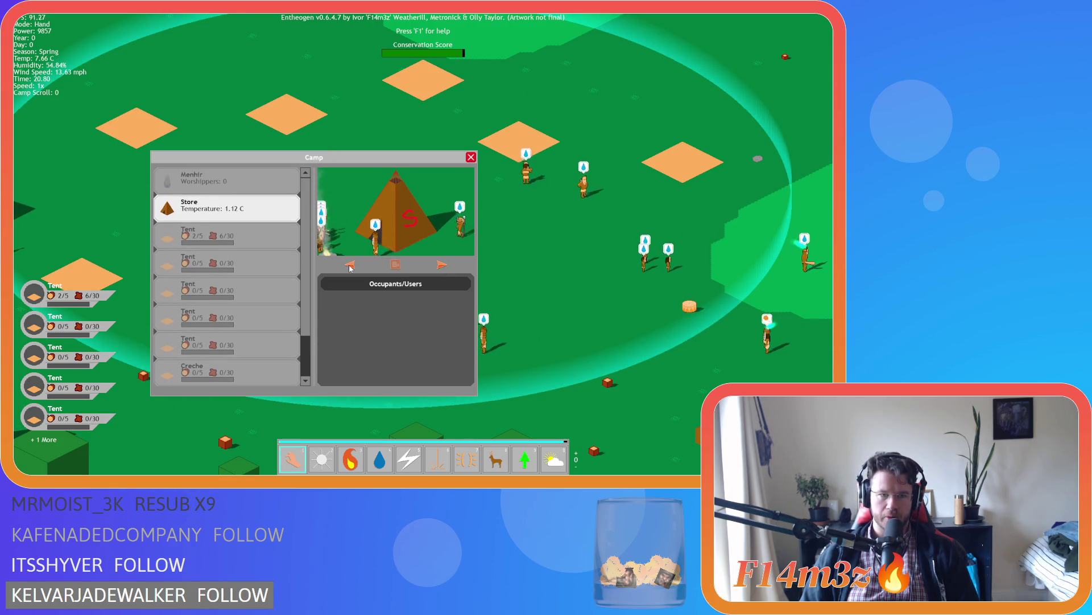
pyautogui.click(259, 235)
pyautogui.scroll(-2, 259, 235)
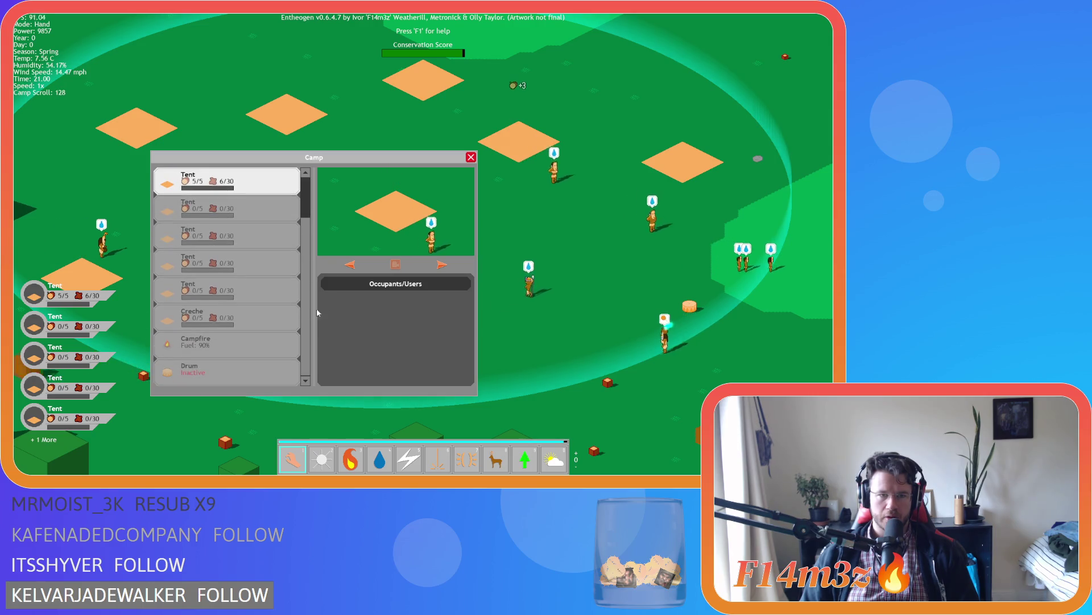
pyautogui.scroll(2, 227, 273)
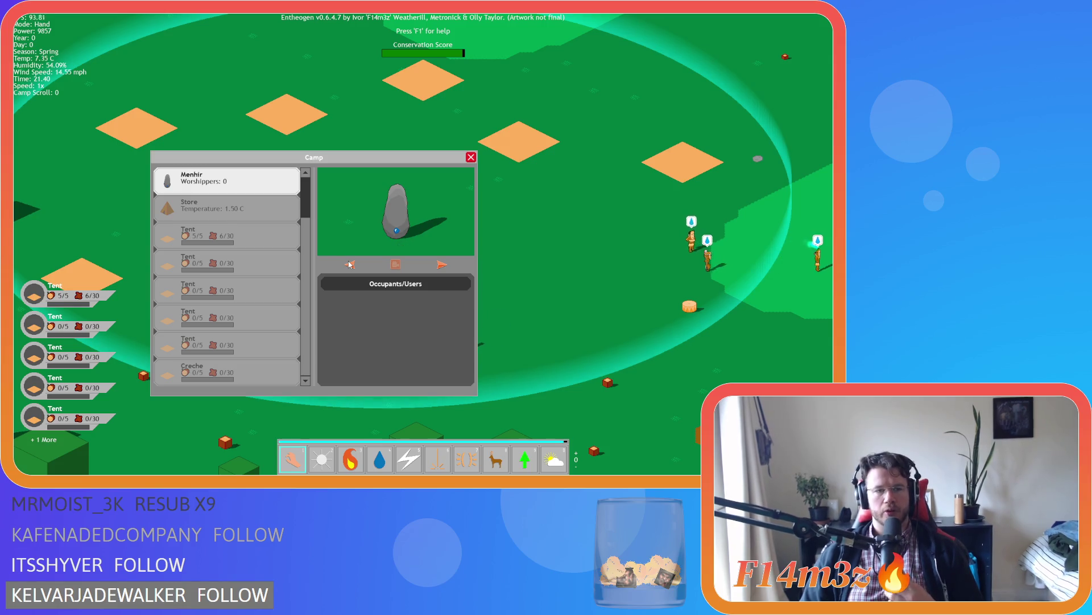
# Close the Camp window and quit the game with Esc and Y
pyautogui.click(471, 157)
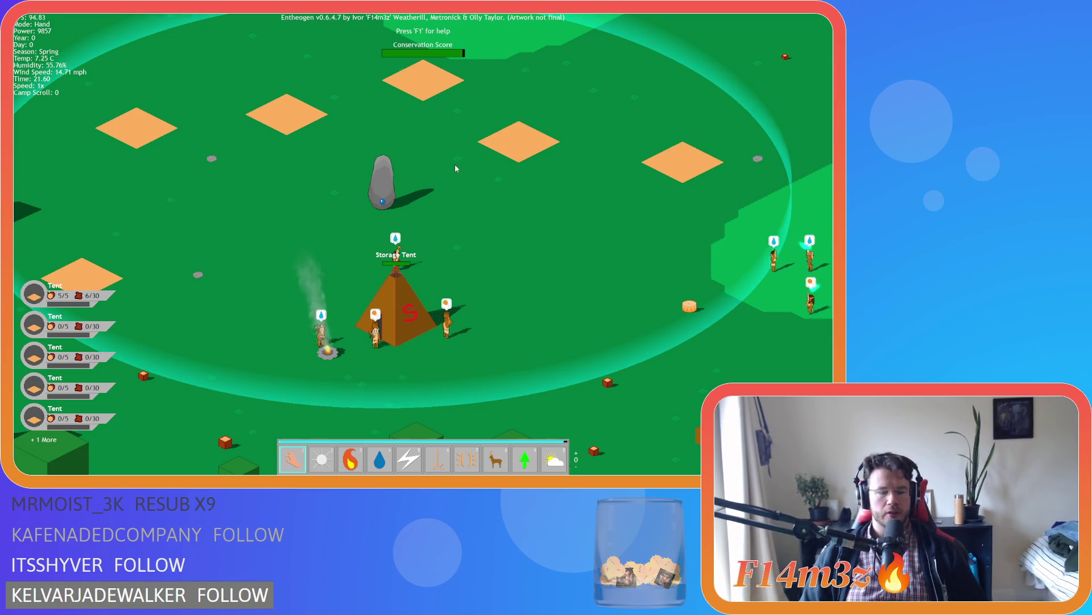
pyautogui.press('Escape')
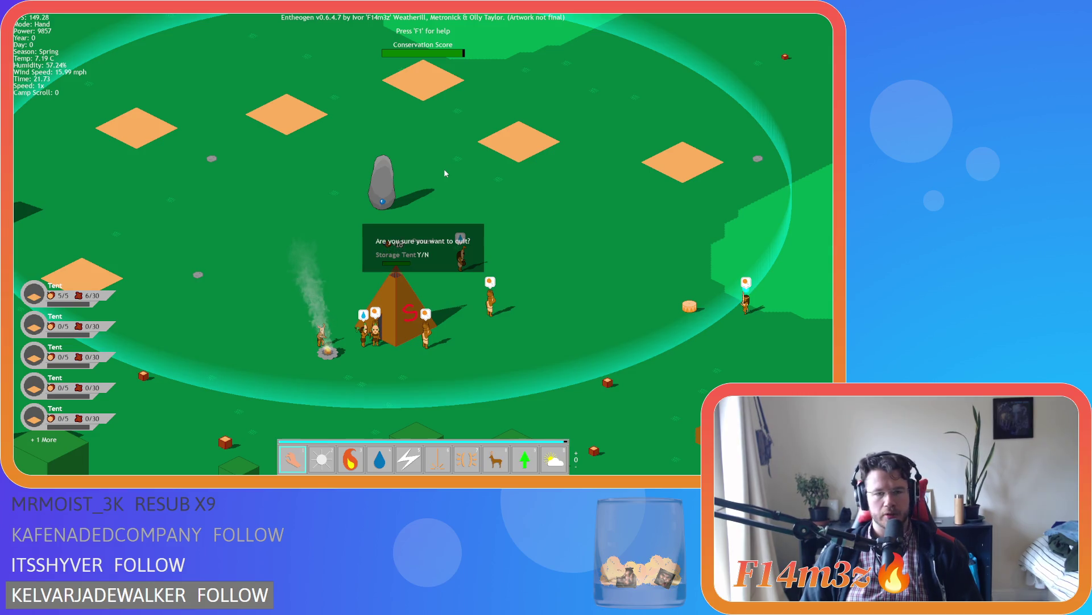
pyautogui.press('y')
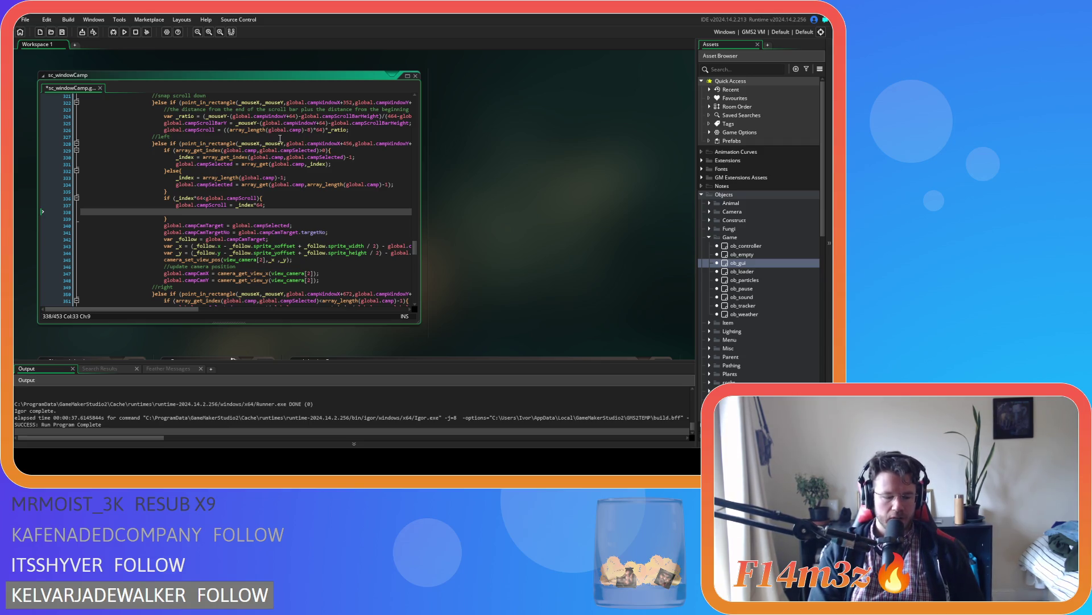
# Add the call 'updateCampScrollBar(id);' after setting global.campScroll
pyautogui.write('camp')
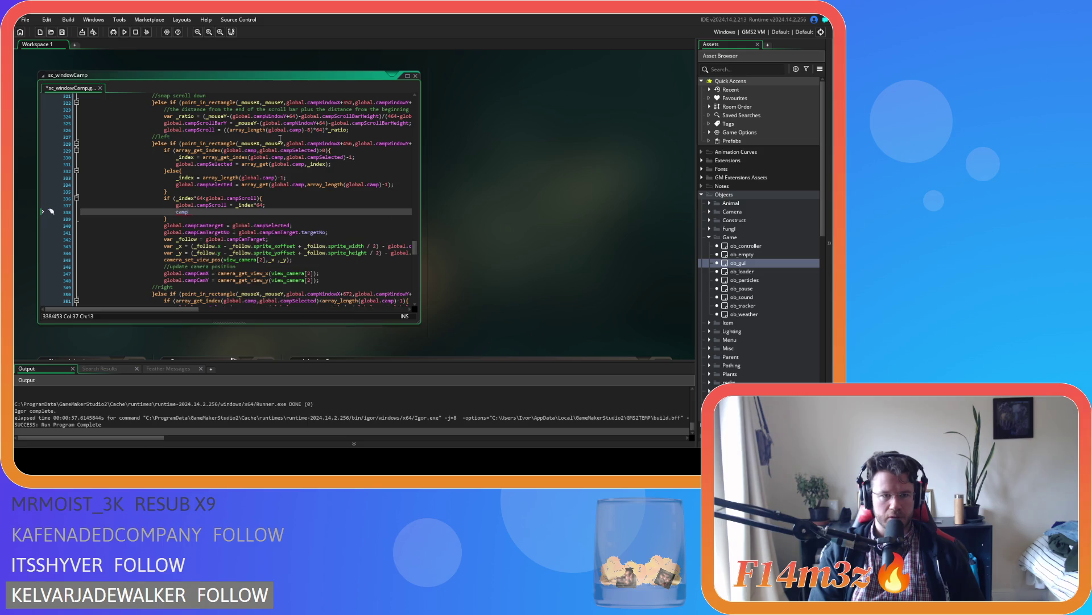
pyautogui.press('BackSpace')
pyautogui.press('BackSpace')
pyautogui.press('BackSpace')
pyautogui.write('pdateCamp')
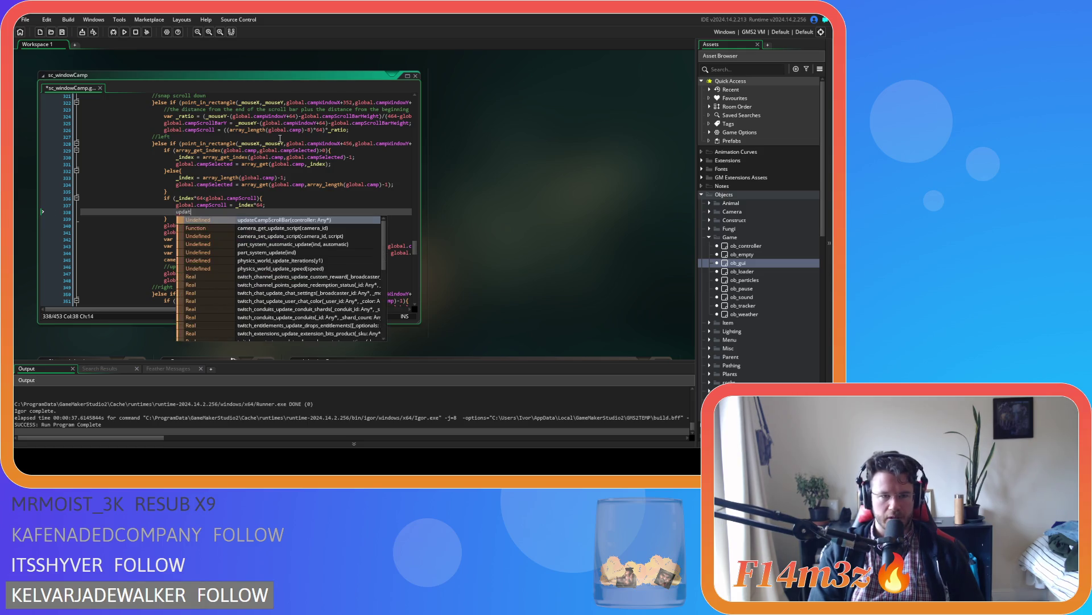
pyautogui.press('Return')
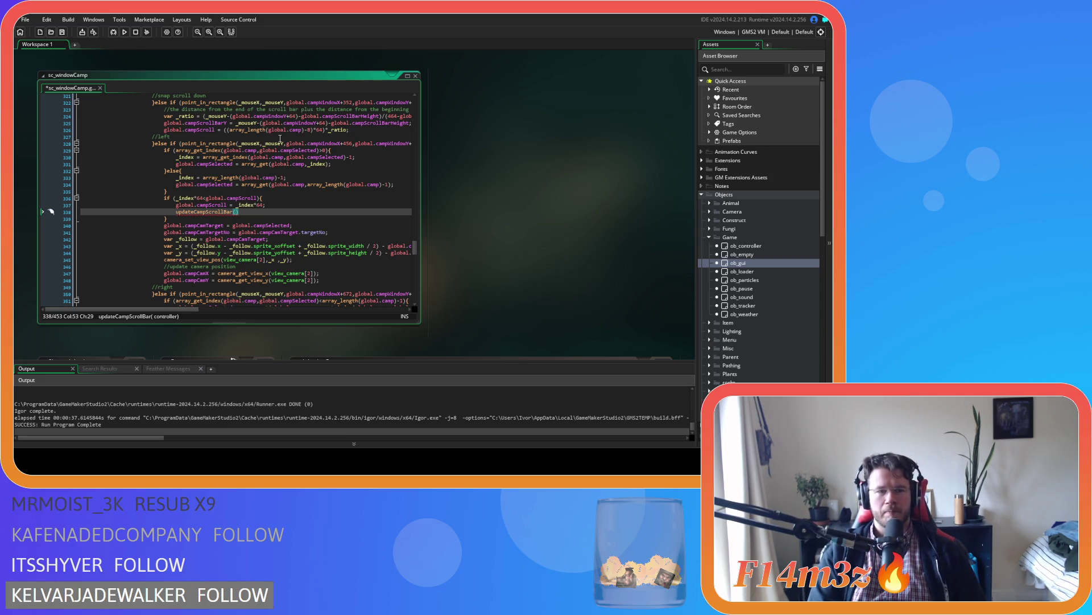
pyautogui.write('id)')
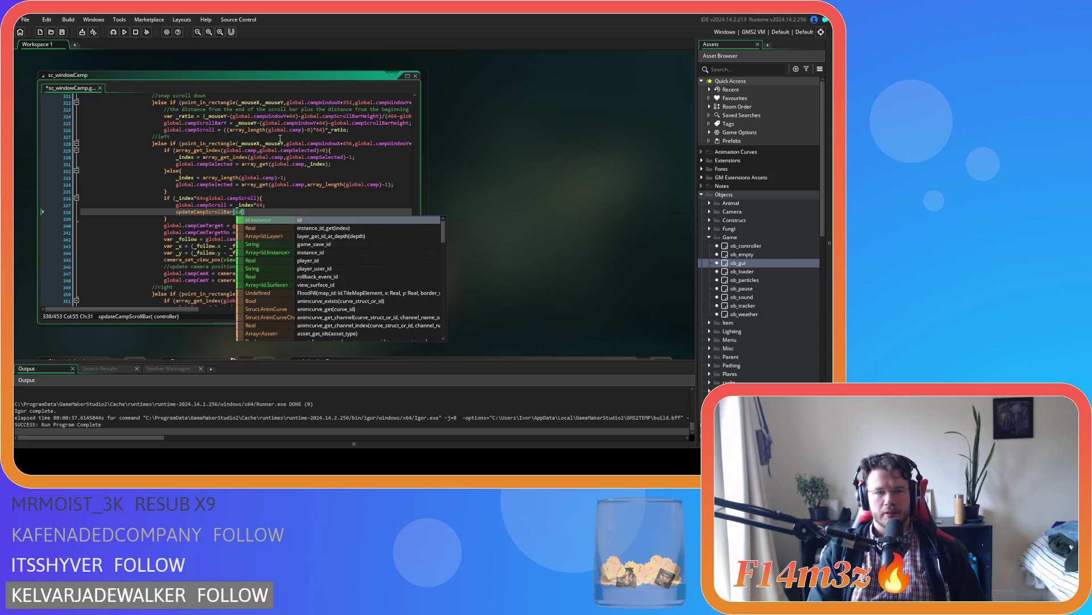
pyautogui.write(');')
# Search the script for other calls to updateCampScrollBar
pyautogui.doubleClick(203, 212)
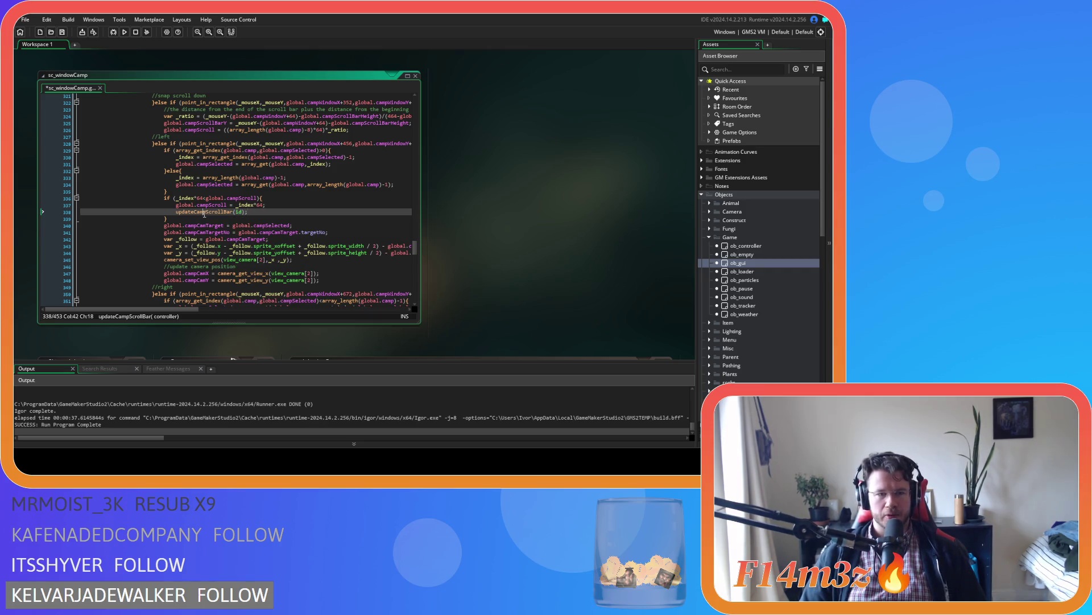
pyautogui.hotkey('ctrl', 'f')
pyautogui.click(403, 108)
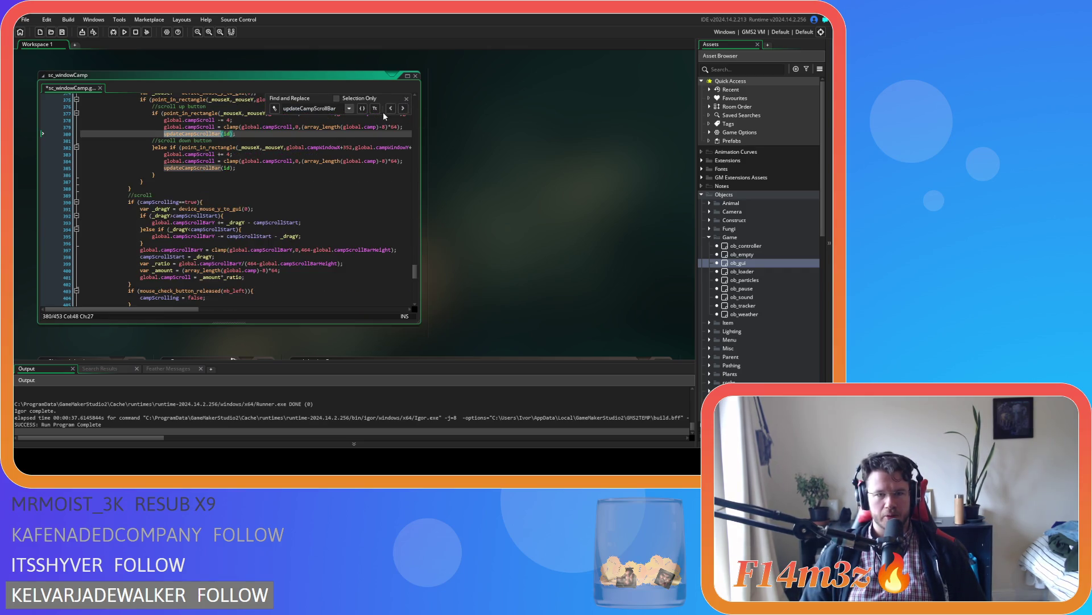
# Close the Find bar and save sc_windowCamp
pyautogui.click(390, 108)
pyautogui.click(406, 99)
pyautogui.click(321, 137)
pyautogui.hotkey('ctrl', 's')
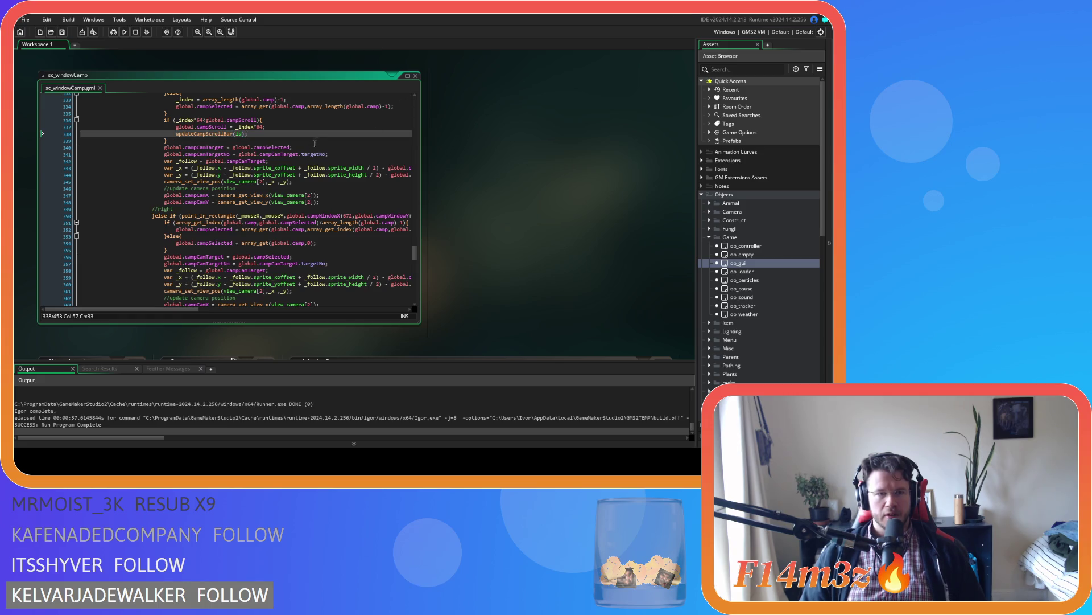
# Build and run the game with F5, stepping the Camp selection to Store
pyautogui.scroll(3, 321, 138)
pyautogui.hotkey('shift', 'Home')
pyautogui.click(288, 184)
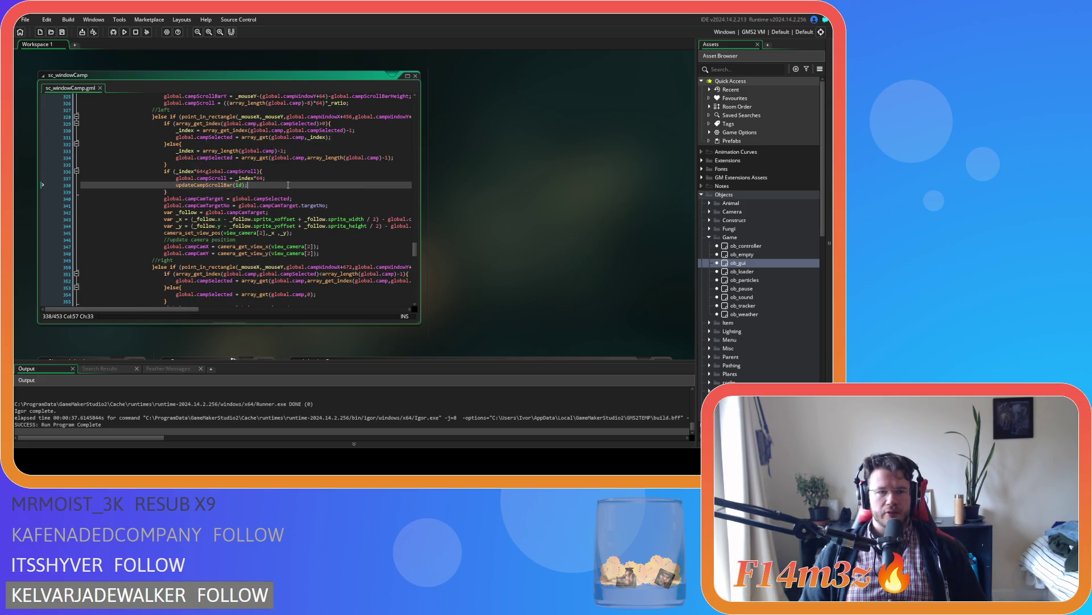
pyautogui.hotkey('shift', 'Home')
pyautogui.click(252, 185)
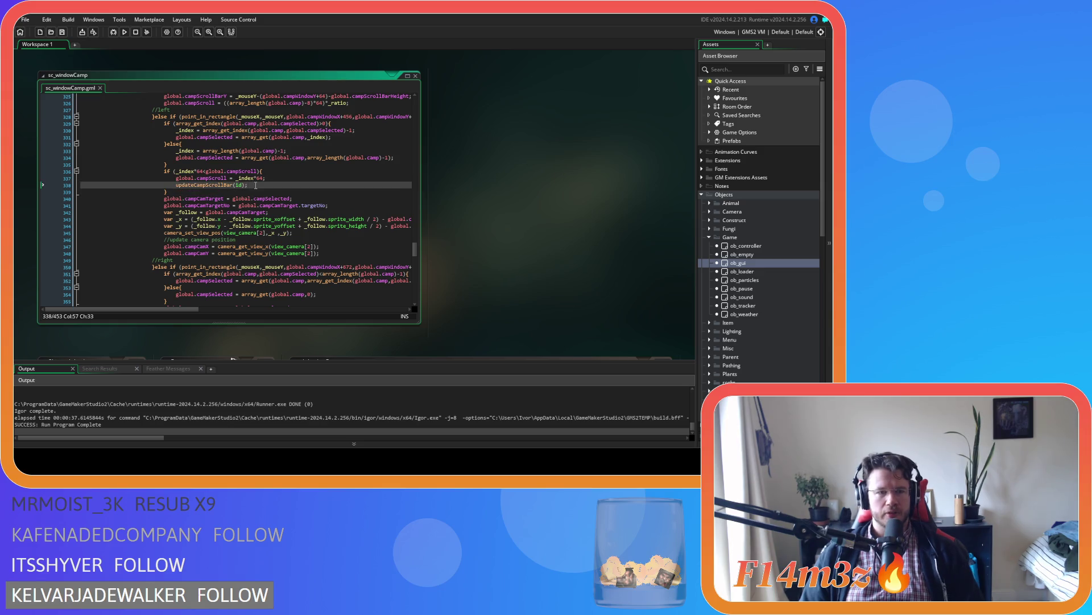
pyautogui.press('F5')
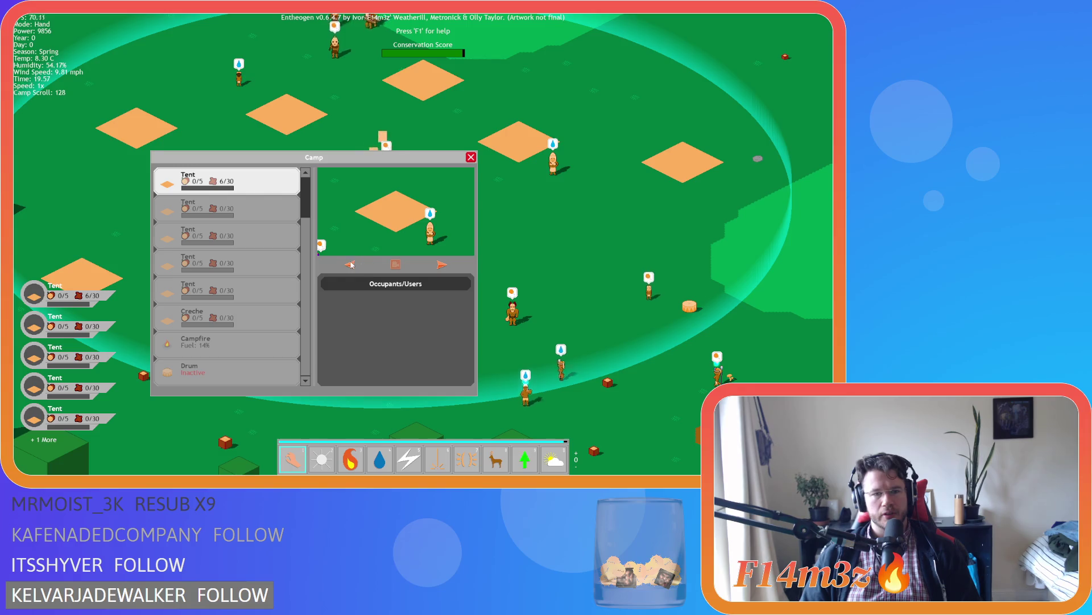
pyautogui.click(351, 265)
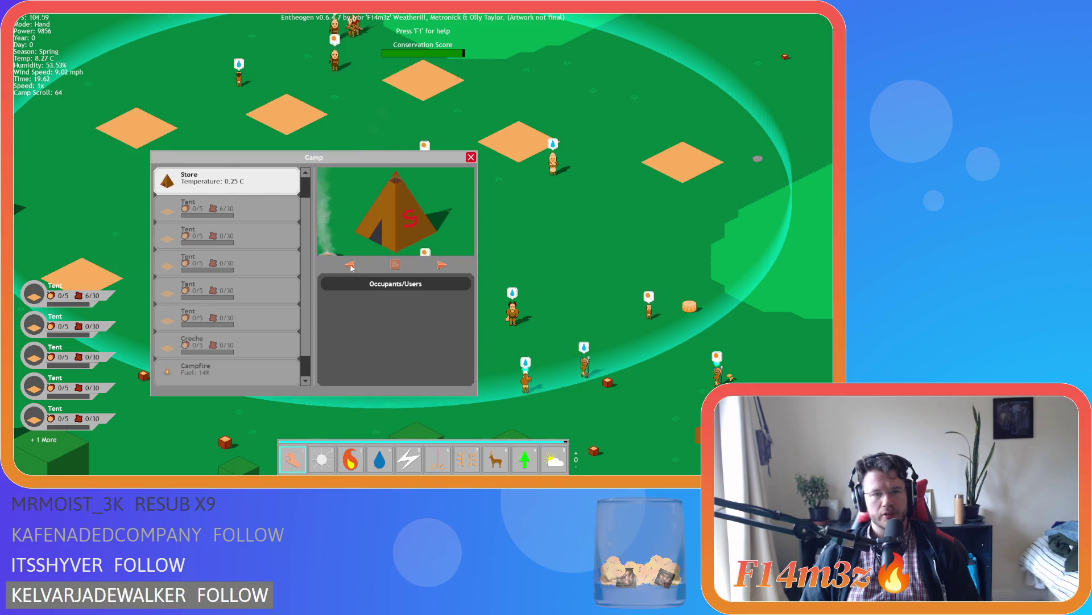
# Step the selection to Menhir and the first Tent, scrolling the Camp list down and up each time
pyautogui.click(351, 264)
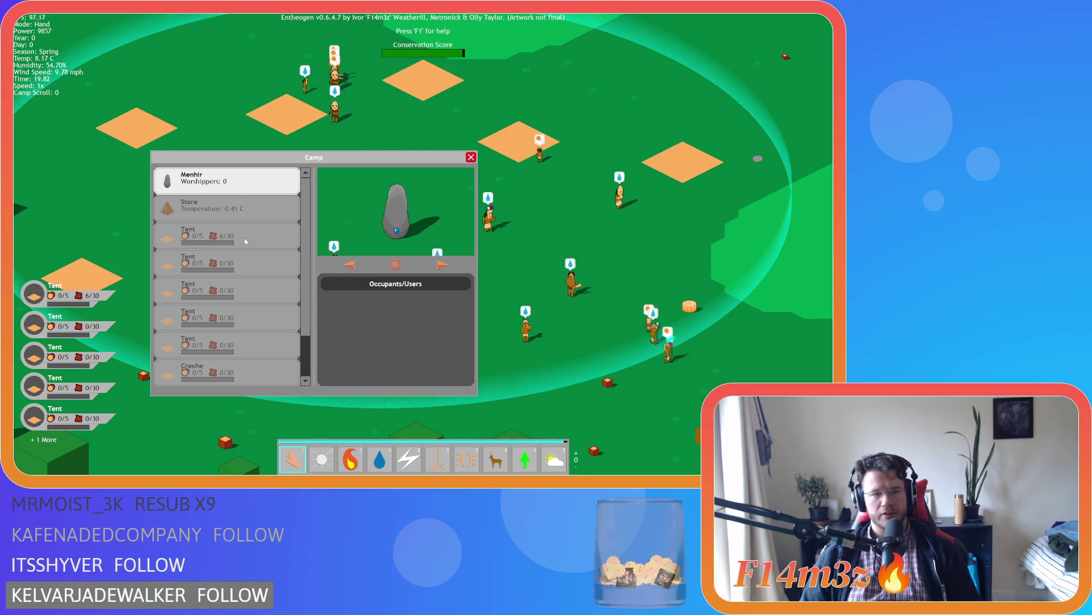
pyautogui.click(288, 234)
pyautogui.scroll(-2, 289, 234)
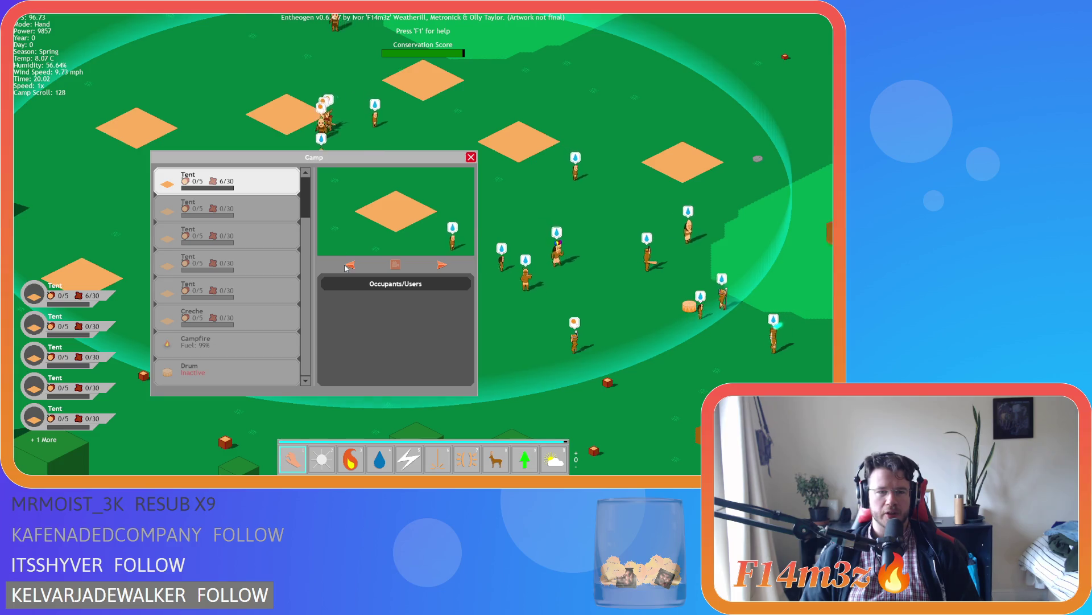
pyautogui.scroll(2, 237, 228)
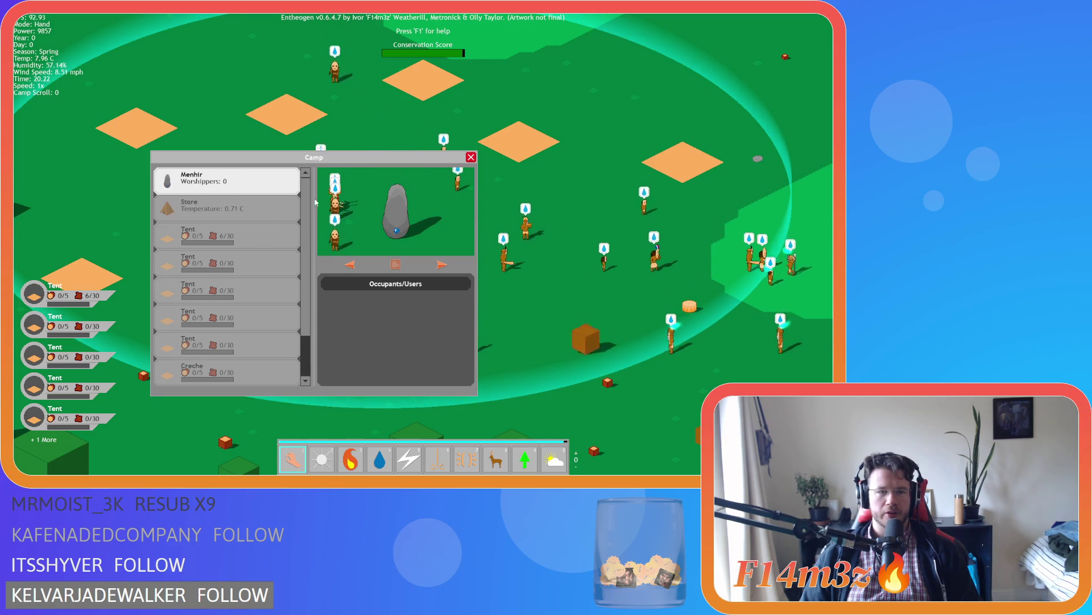
pyautogui.click(236, 227)
pyautogui.scroll(-2, 230, 230)
pyautogui.scroll(2, 230, 231)
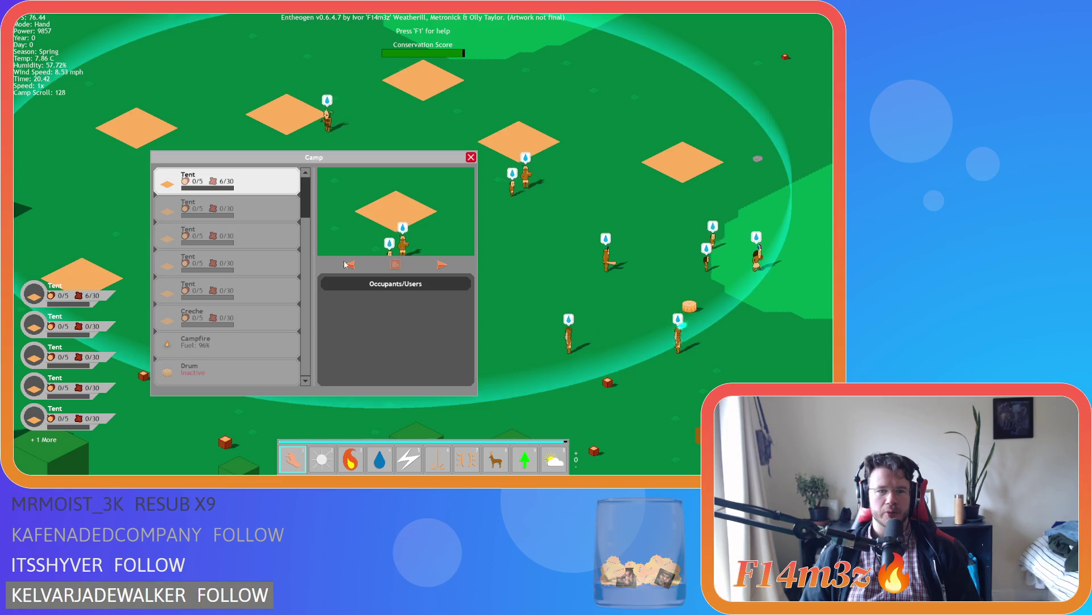
# Step back through Store and Menhir, then quit the game with Esc and Y
pyautogui.click(349, 266)
pyautogui.click(350, 265)
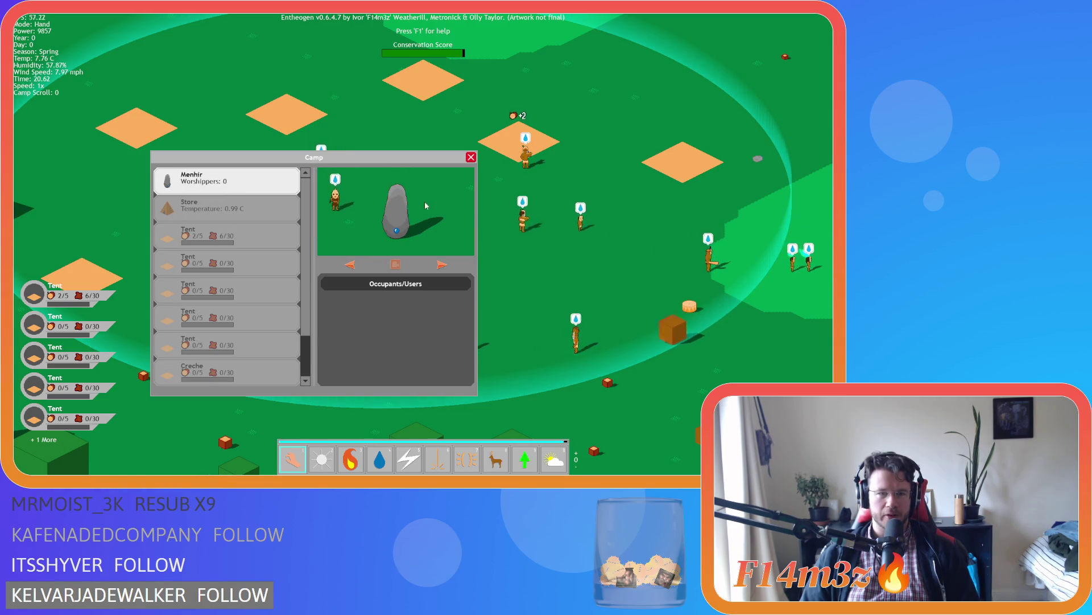
pyautogui.press('Escape')
pyautogui.press('Escape')
pyautogui.press('y')
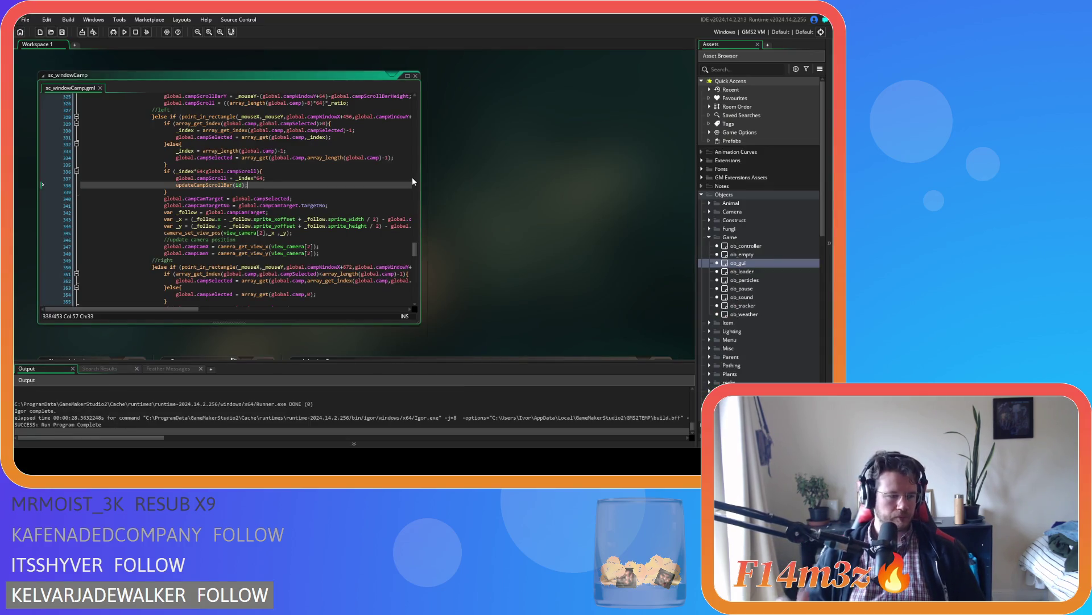
# Copy the campScroll range check from lines 336–339 and paste it after line 355
pyautogui.press('Down')
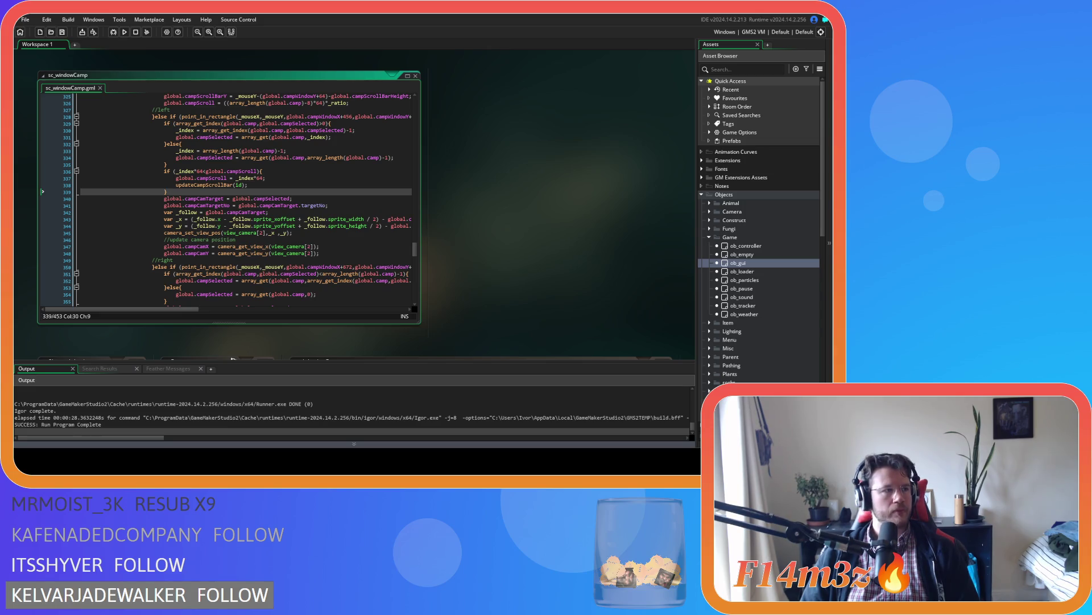
pyautogui.click(288, 186)
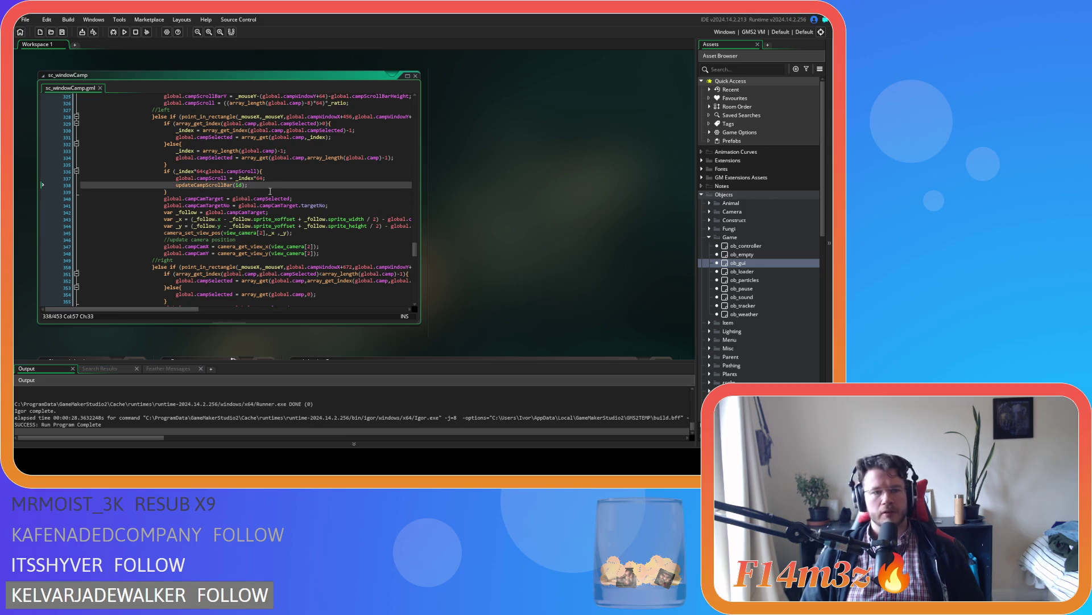
pyautogui.moveTo(271, 192); pyautogui.dragTo(162, 170)
pyautogui.scroll(-4, 268, 231)
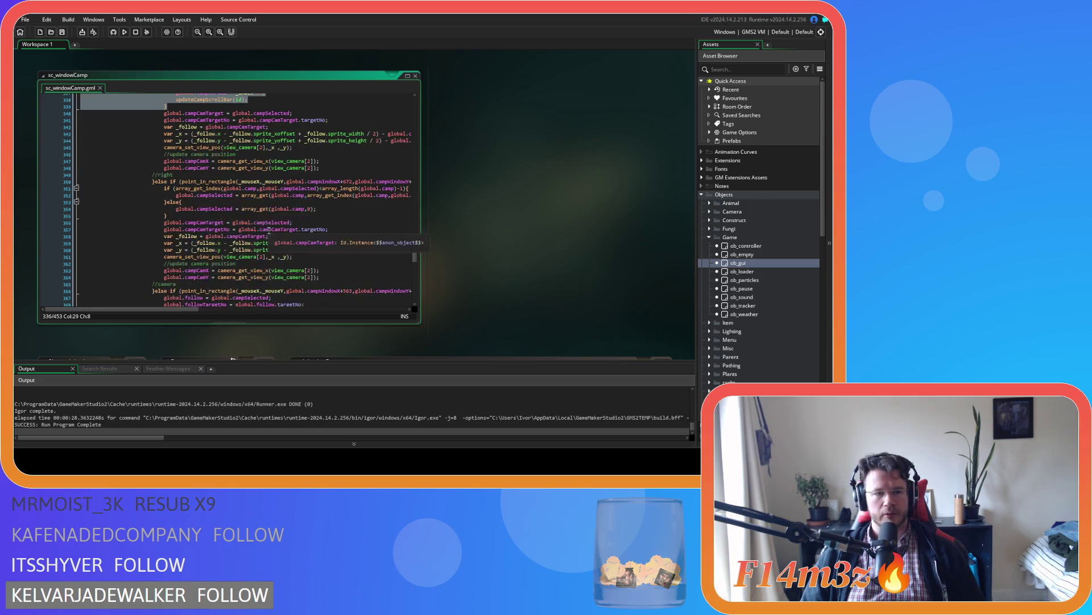
pyautogui.click(182, 216)
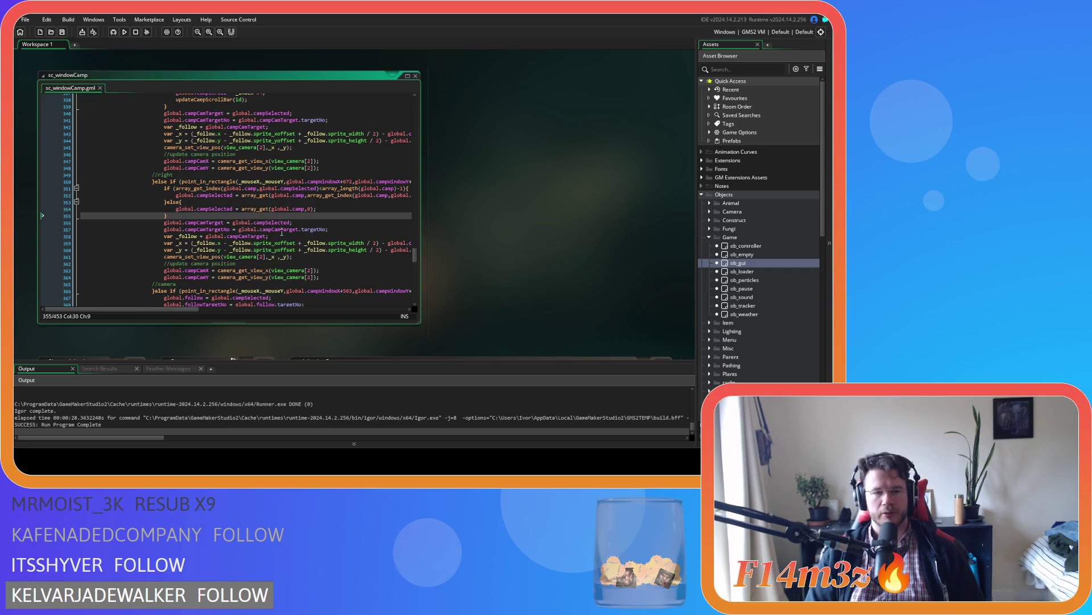
pyautogui.hotkey('ctrl', 'v')
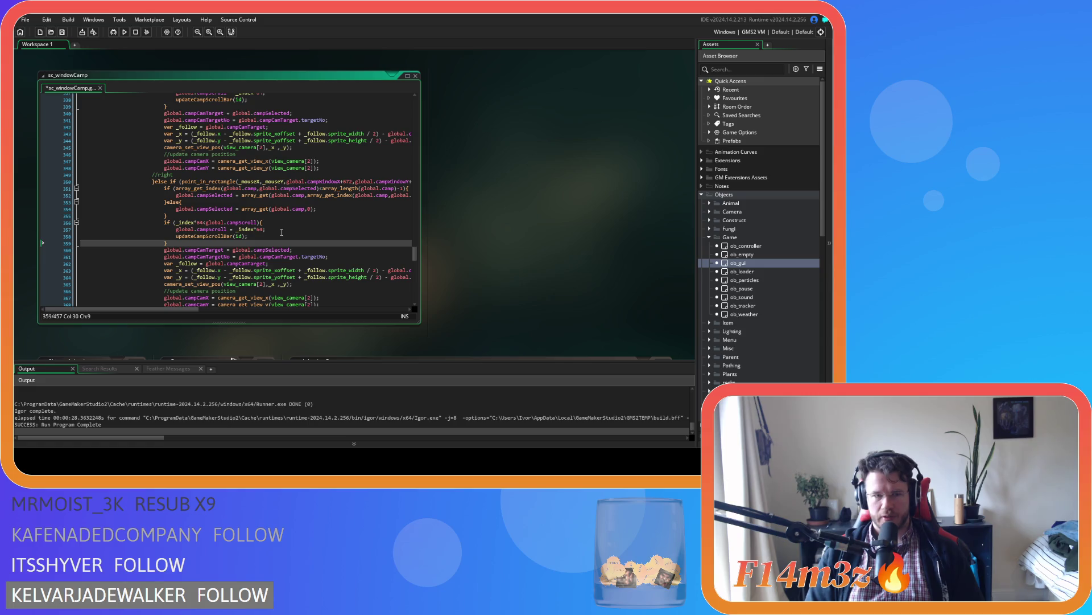
# Rework the line 356 condition to compare _index*64+64 with global.campScroll, undoing a stray plus
pyautogui.click(207, 223)
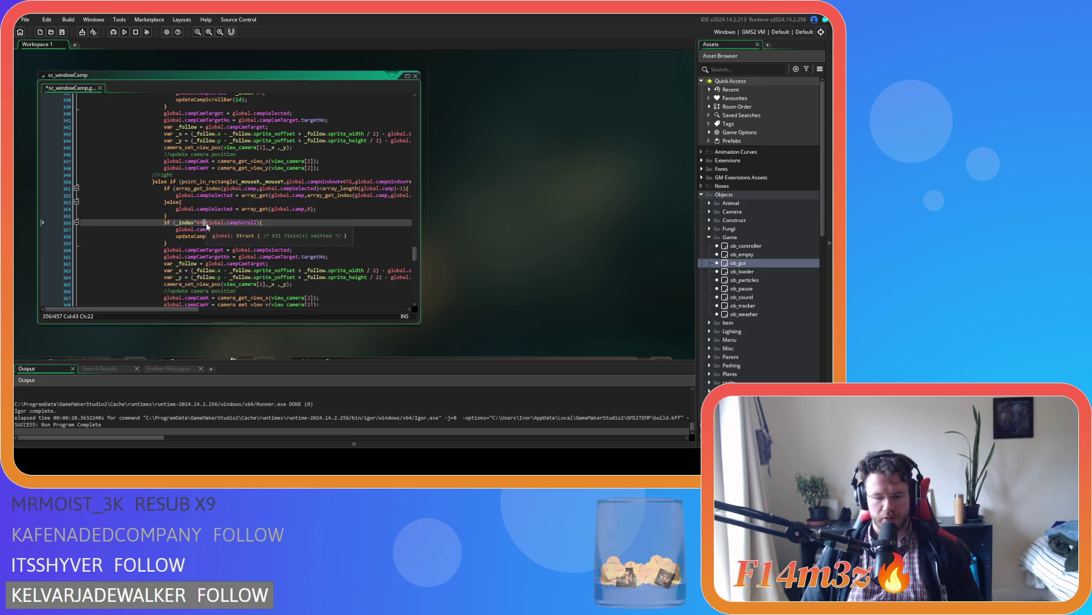
pyautogui.press('BackSpace')
pyautogui.write('>')
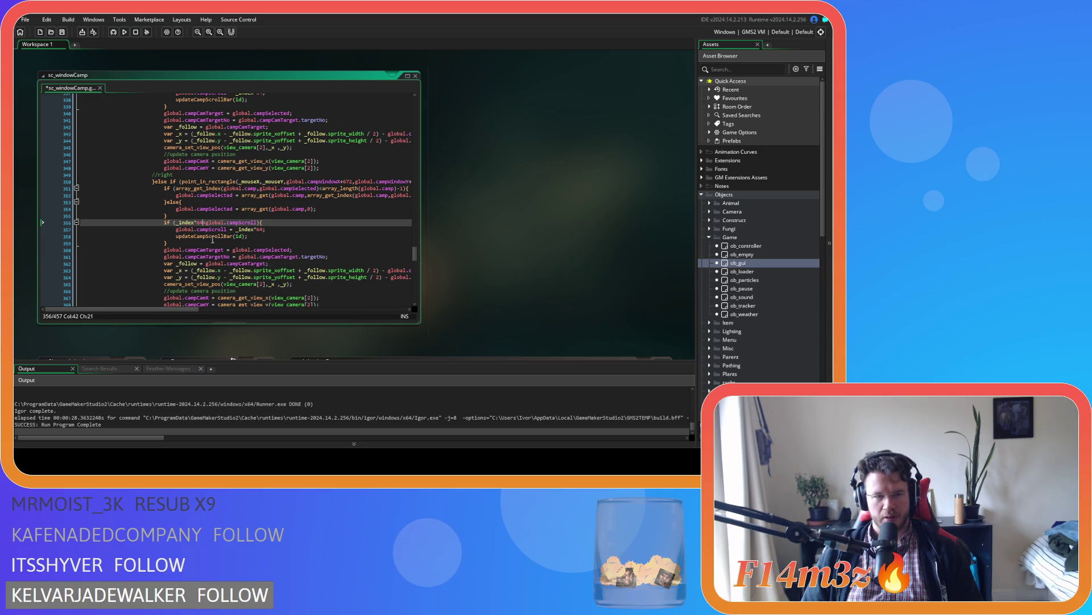
pyautogui.write('=')
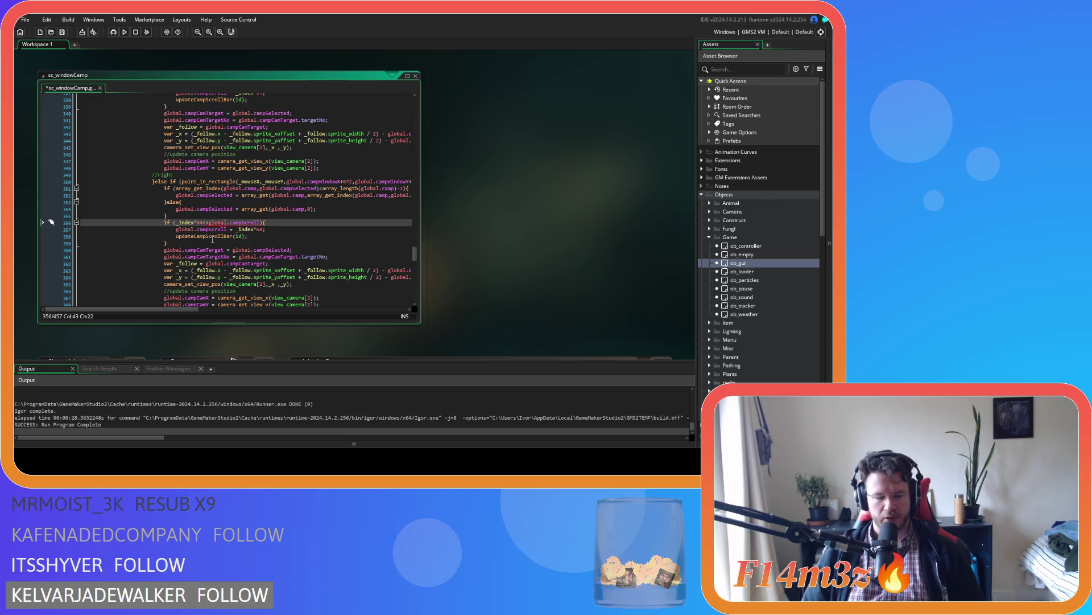
pyautogui.write('64')
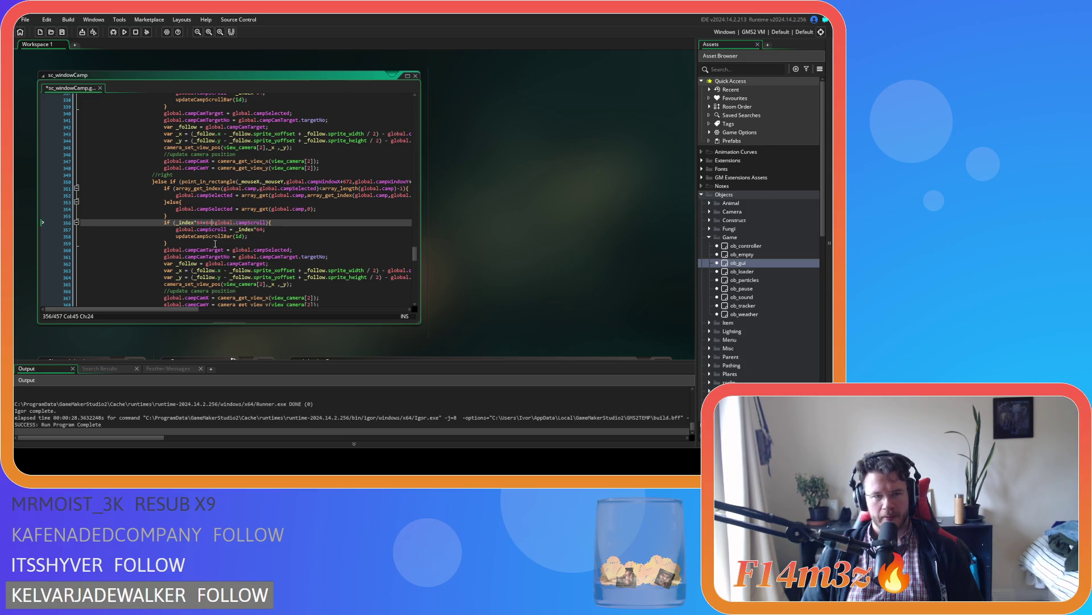
pyautogui.click(265, 222)
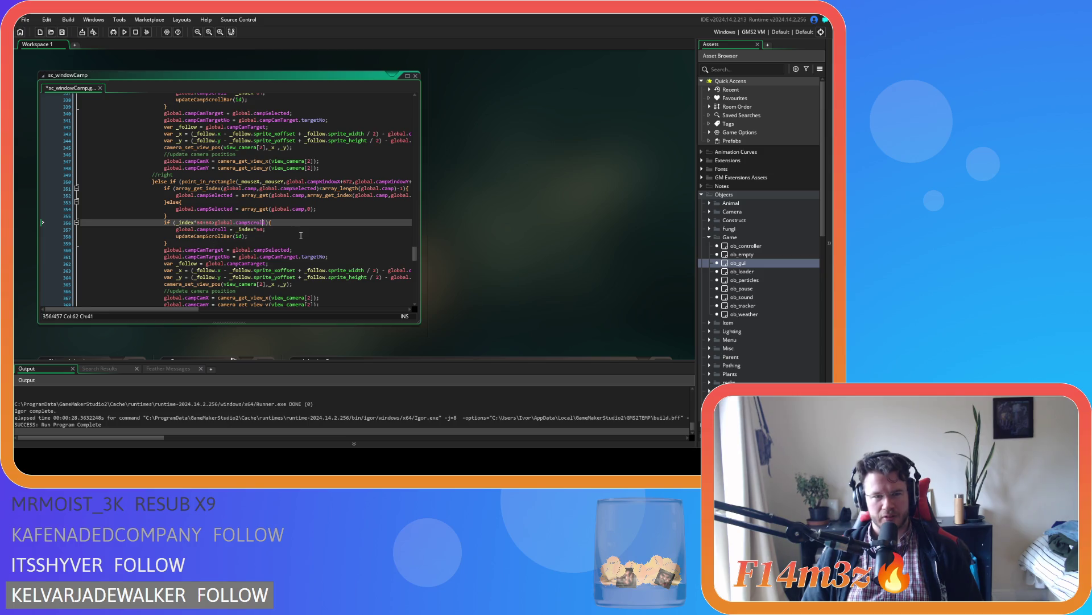
pyautogui.write('+')
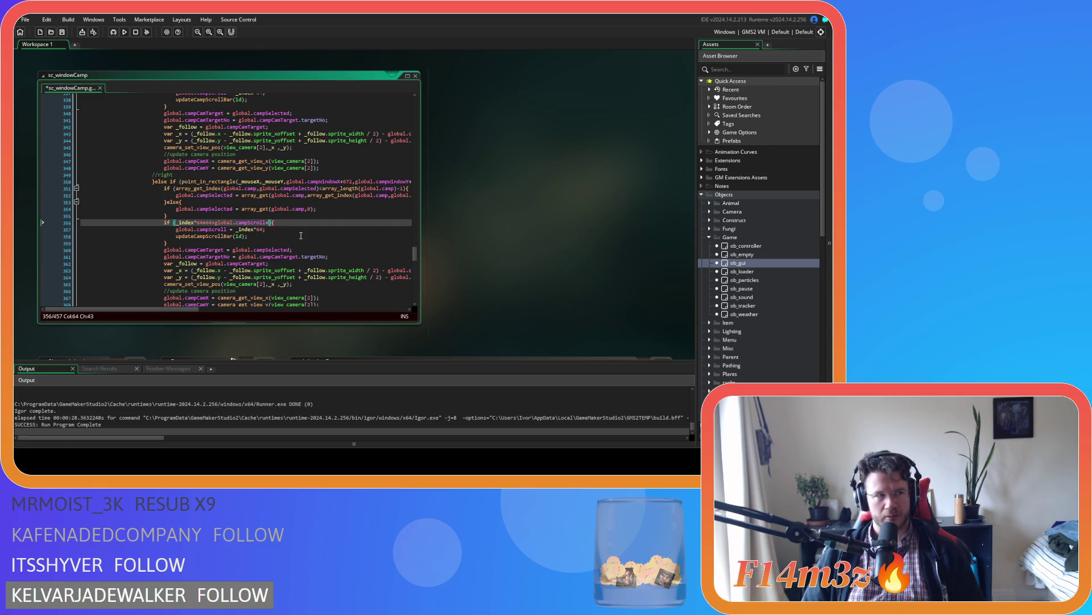
pyautogui.hotkey('ctrl', 'z')
pyautogui.hotkey('ctrl', 'z')
pyautogui.click(270, 236)
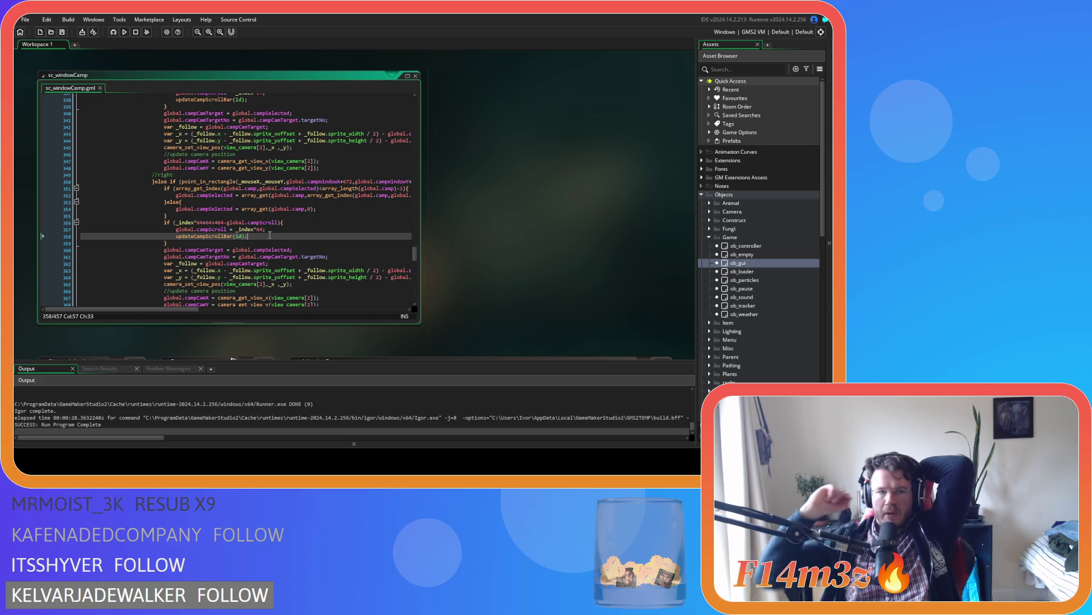
pyautogui.moveTo(176, 223); pyautogui.dragTo(213, 227)
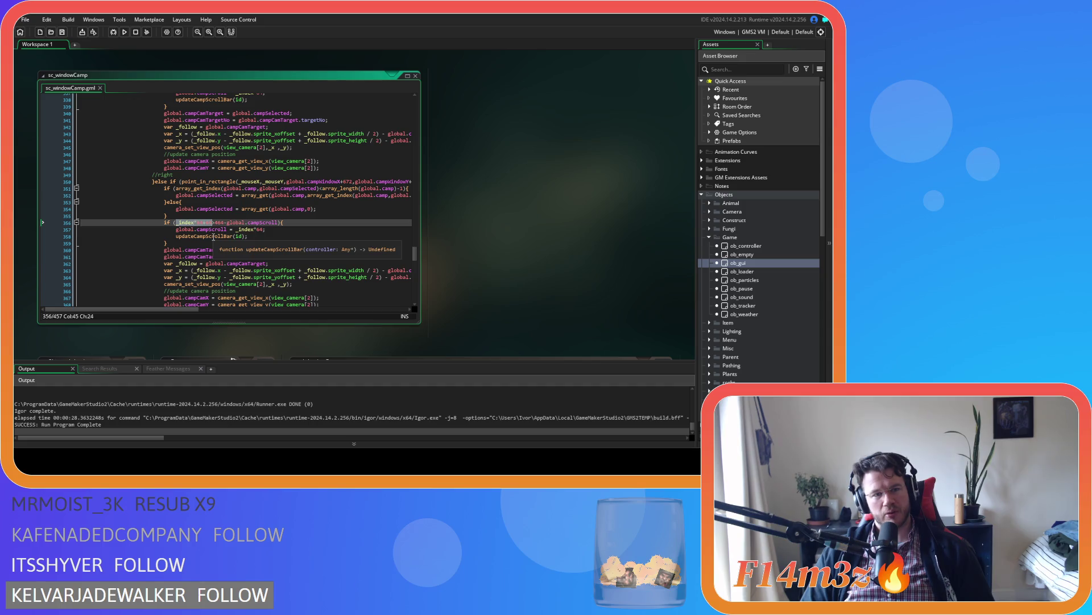
# Make line 357 assign global.campScroll from _index*64+64-global.campScroll, then save
pyautogui.moveTo(235, 229); pyautogui.dragTo(263, 232)
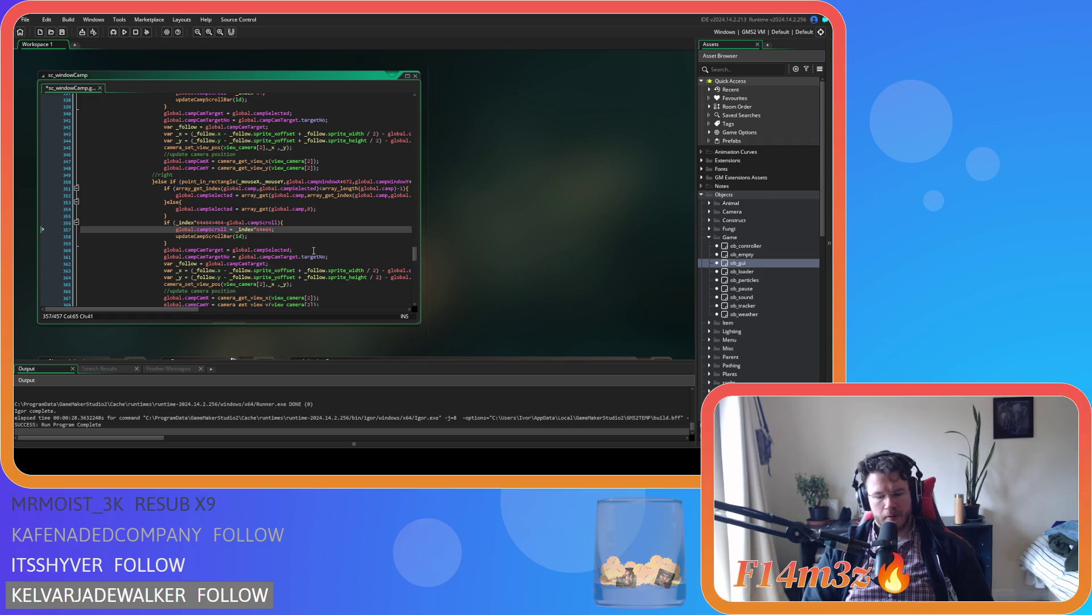
pyautogui.write('-global.')
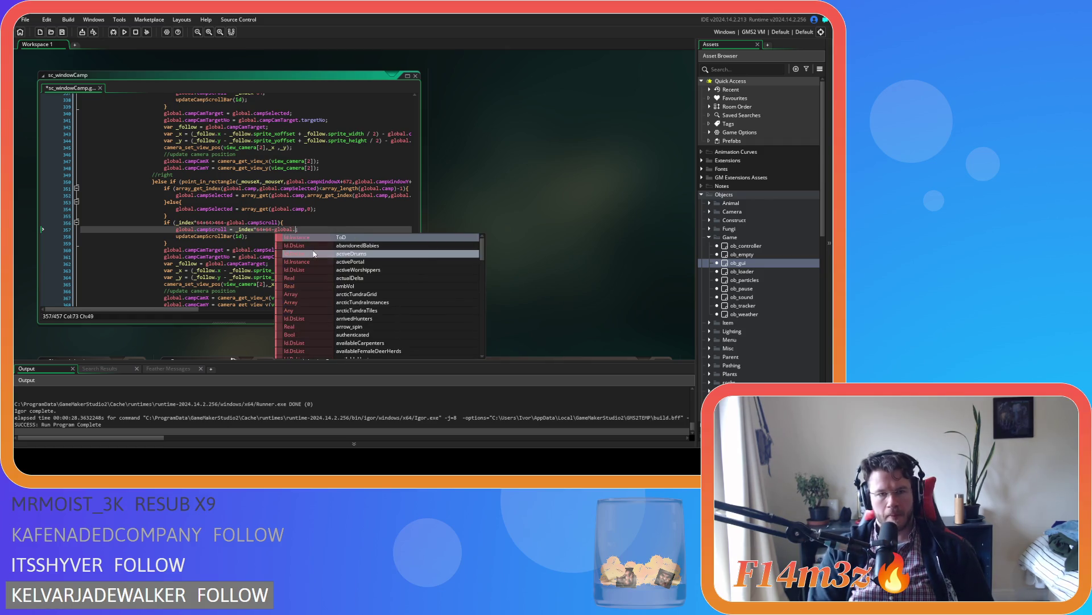
pyautogui.write('campScroll')
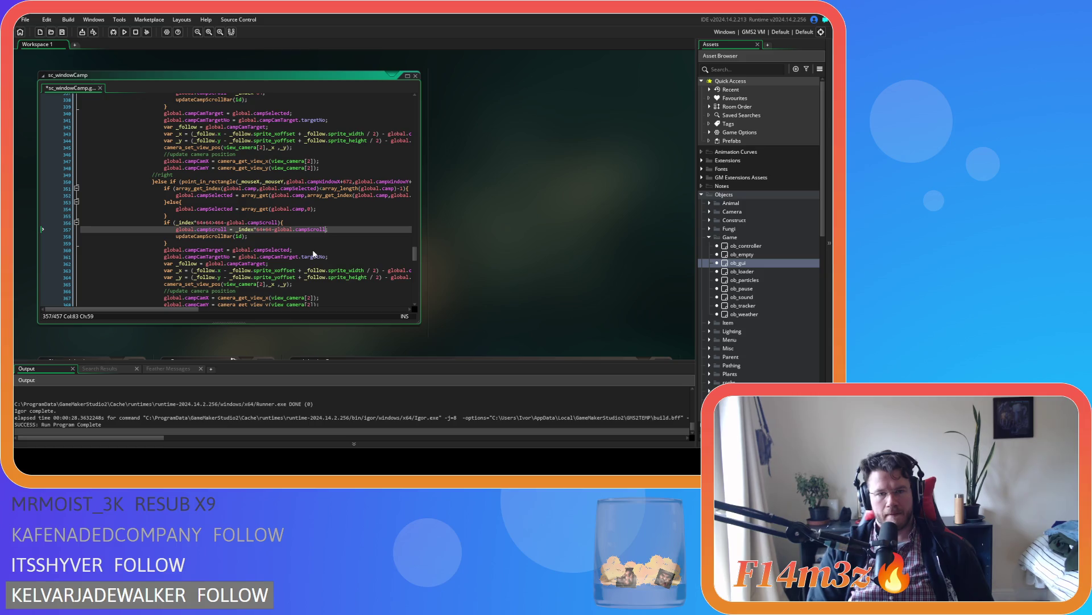
pyautogui.hotkey('ctrl', 's')
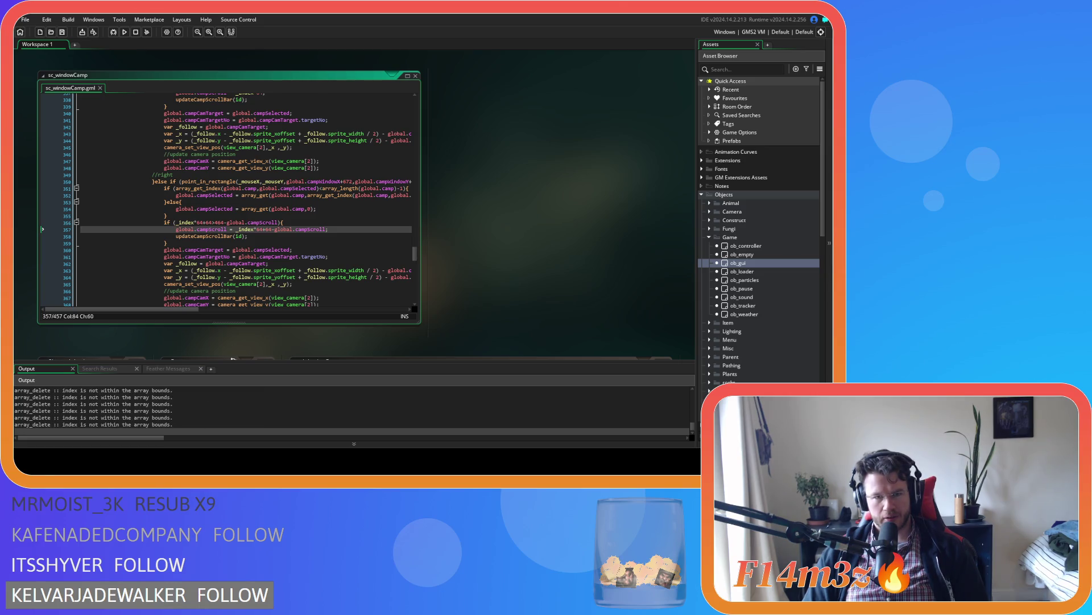
# Test in-game by pressing the Camp right arrow three times, then quit the game
pyautogui.hotkey('alt', 'Tab')
pyautogui.click(442, 265)
pyautogui.click(442, 265)
pyautogui.click(442, 266)
pyautogui.click(442, 266)
pyautogui.click(443, 266)
pyautogui.click(442, 266)
pyautogui.click(442, 266)
pyautogui.click(442, 266)
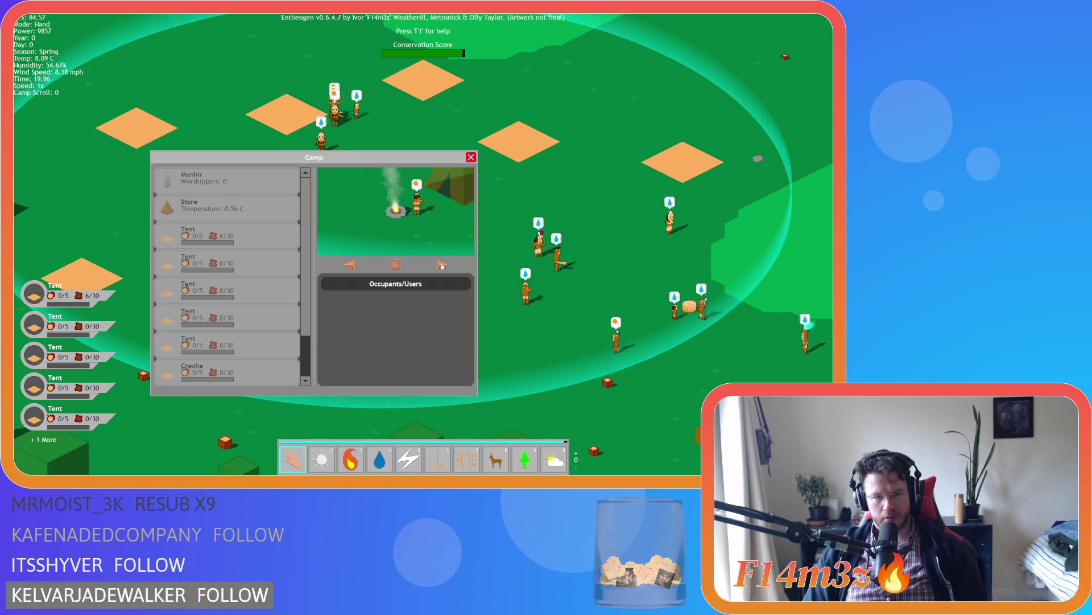
pyautogui.press('Escape')
pyautogui.press('Escape')
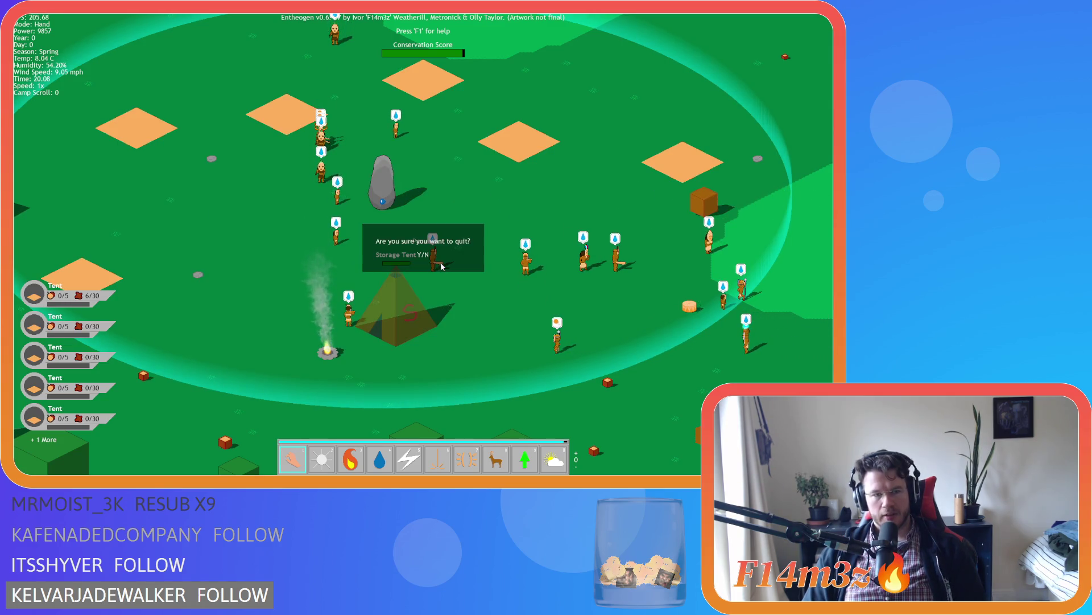
pyautogui.press('y')
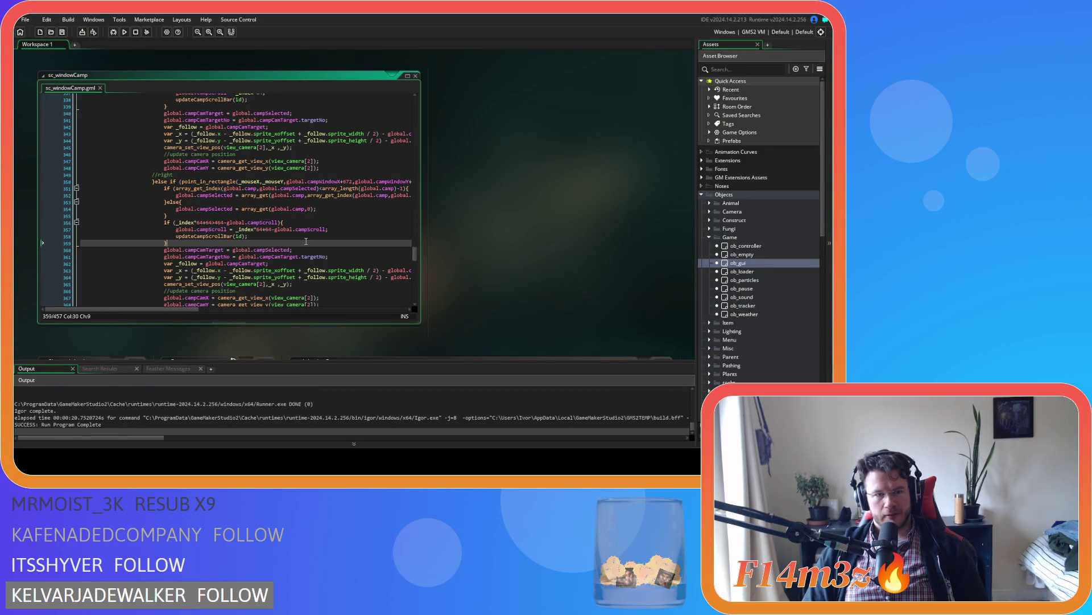
pyautogui.click(315, 224)
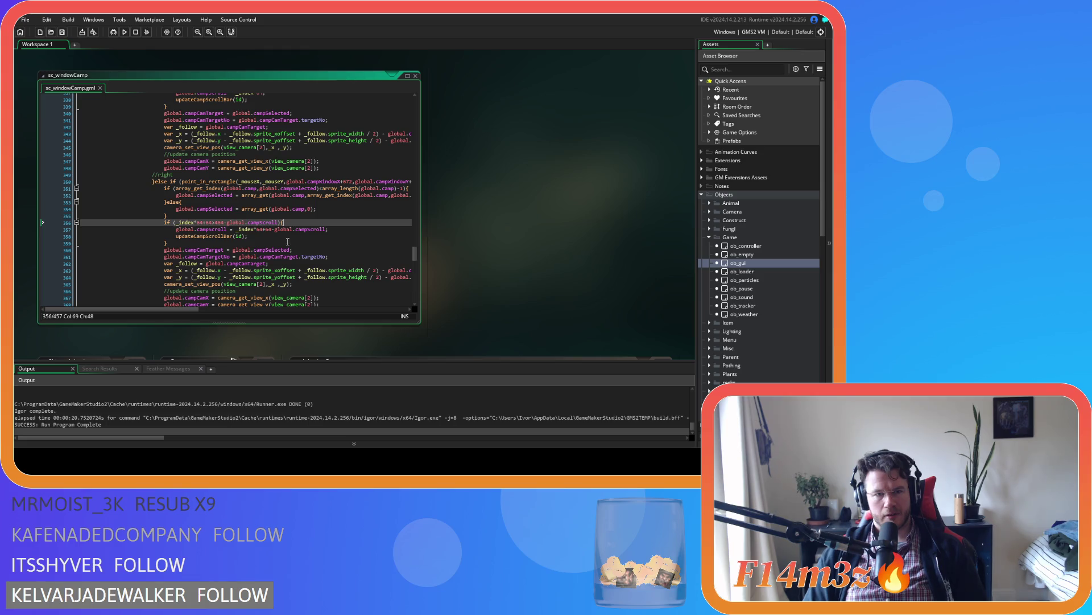
# Replace global.campScroll at the end of line 357 with 464 so it reads _index*64+64-464;
pyautogui.click(242, 229)
pyautogui.click(257, 229)
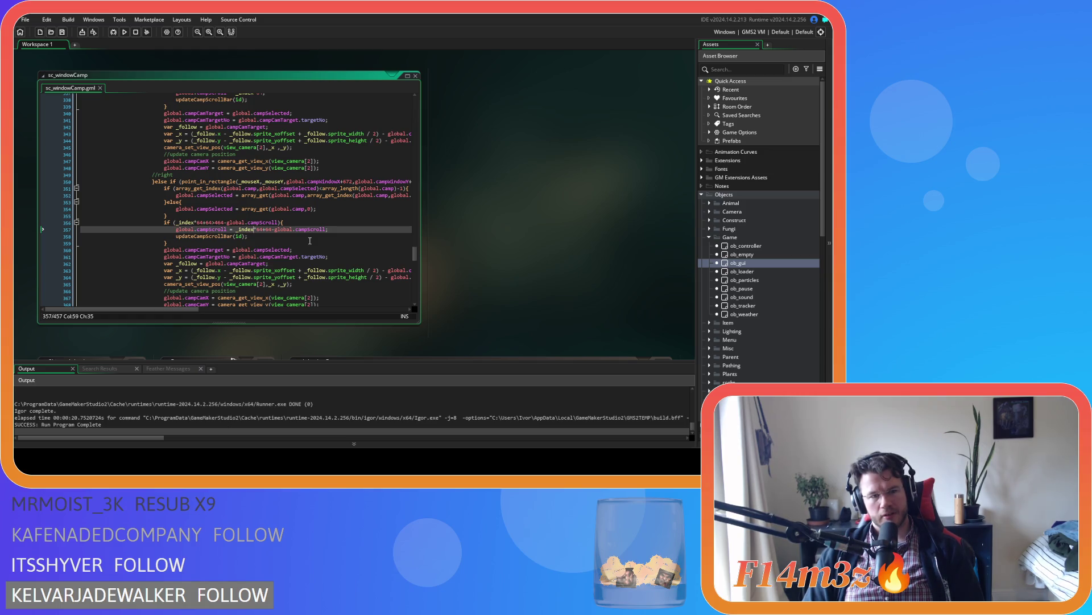
pyautogui.moveTo(196, 222); pyautogui.dragTo(265, 226)
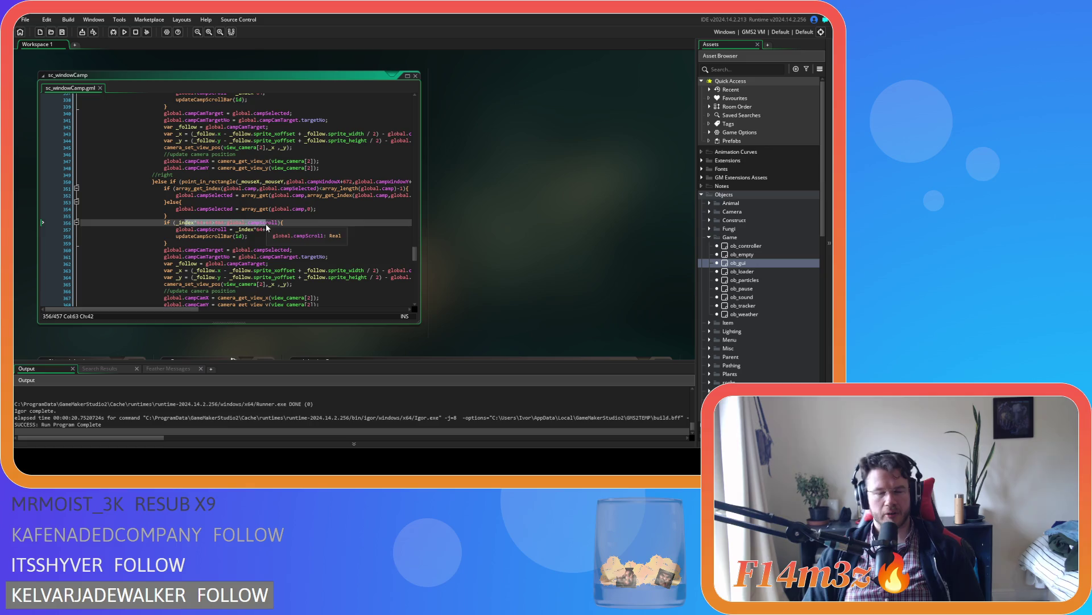
pyautogui.moveTo(328, 229)
pyautogui.mouseDown()
pyautogui.moveTo(237, 231)
pyautogui.moveTo(263, 231)
pyautogui.mouseUp()
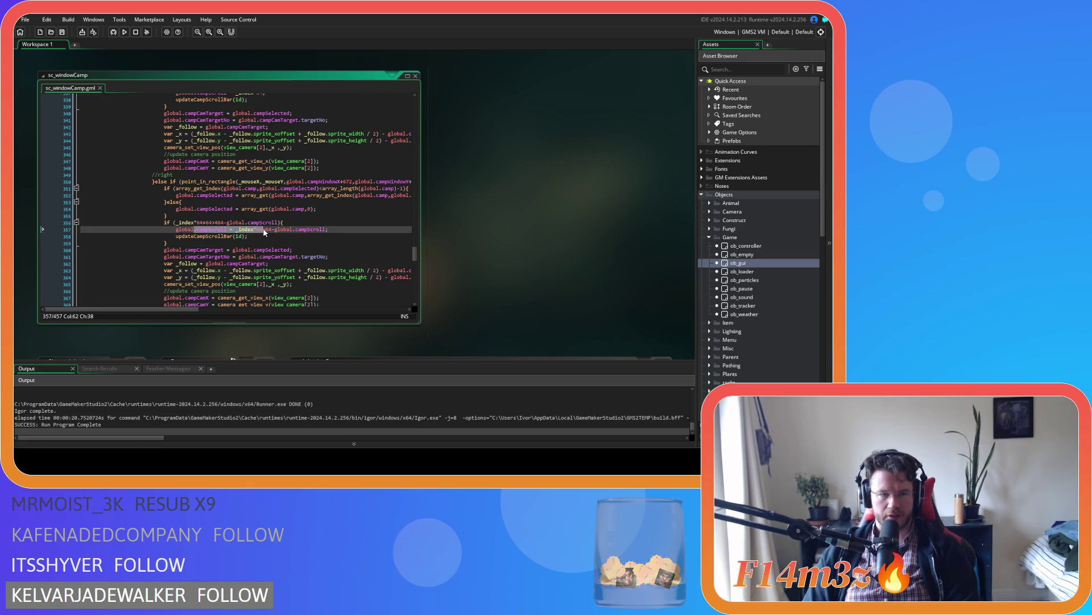
pyautogui.moveTo(196, 222); pyautogui.dragTo(259, 223)
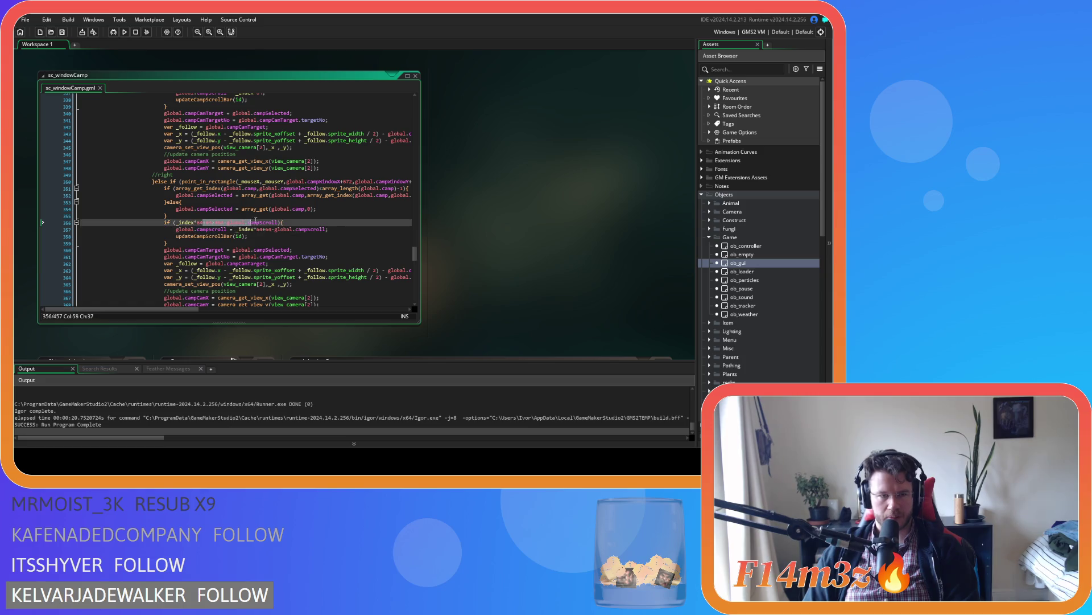
pyautogui.click(313, 223)
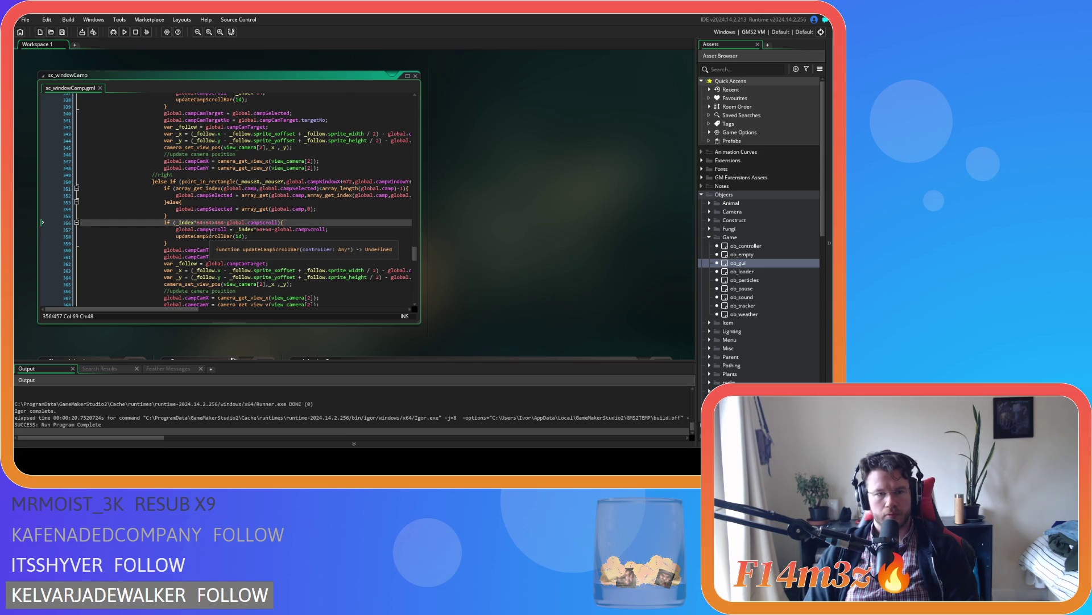
pyautogui.click(255, 238)
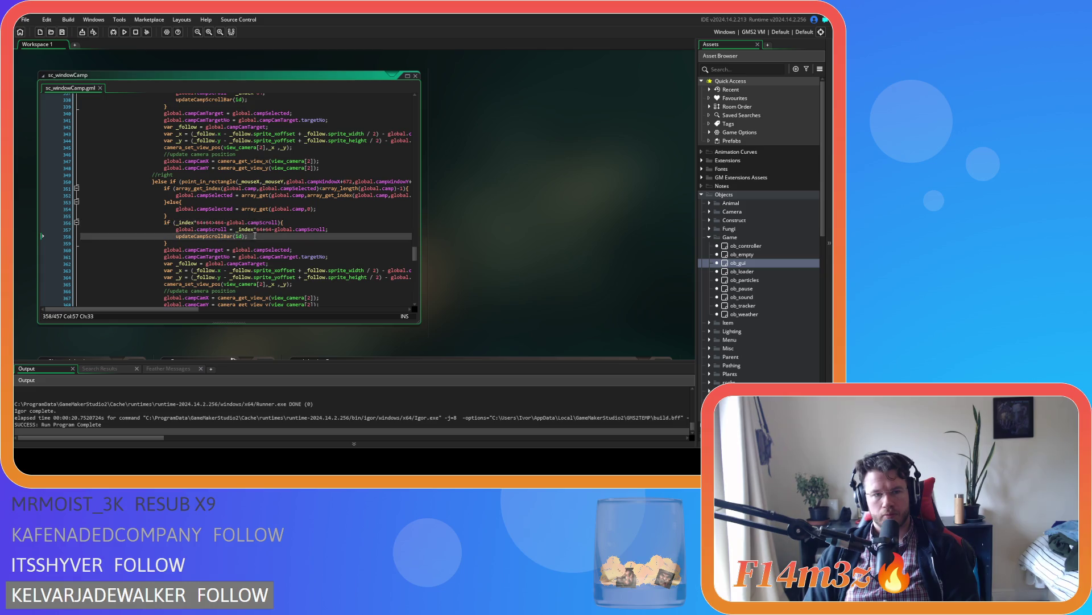
pyautogui.click(258, 230)
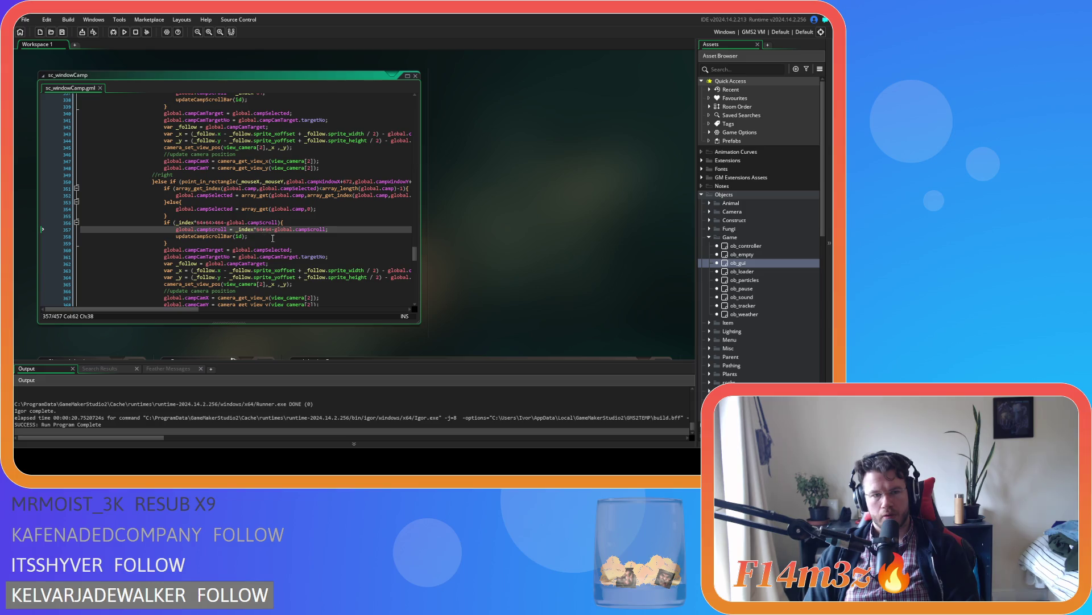
pyautogui.press('Left')
pyautogui.press('Left')
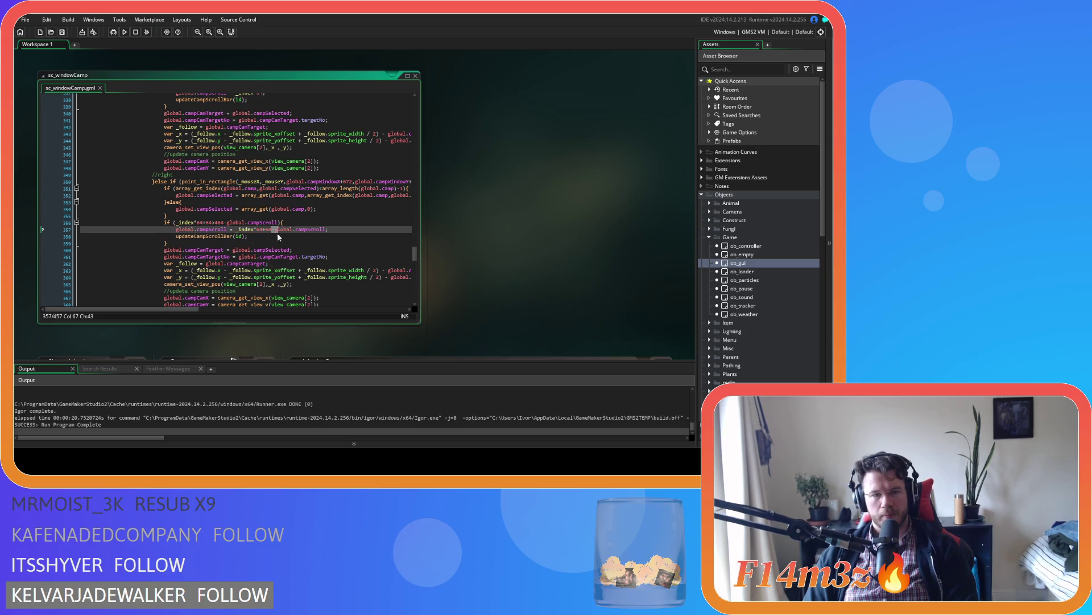
pyautogui.moveTo(273, 229); pyautogui.dragTo(326, 231)
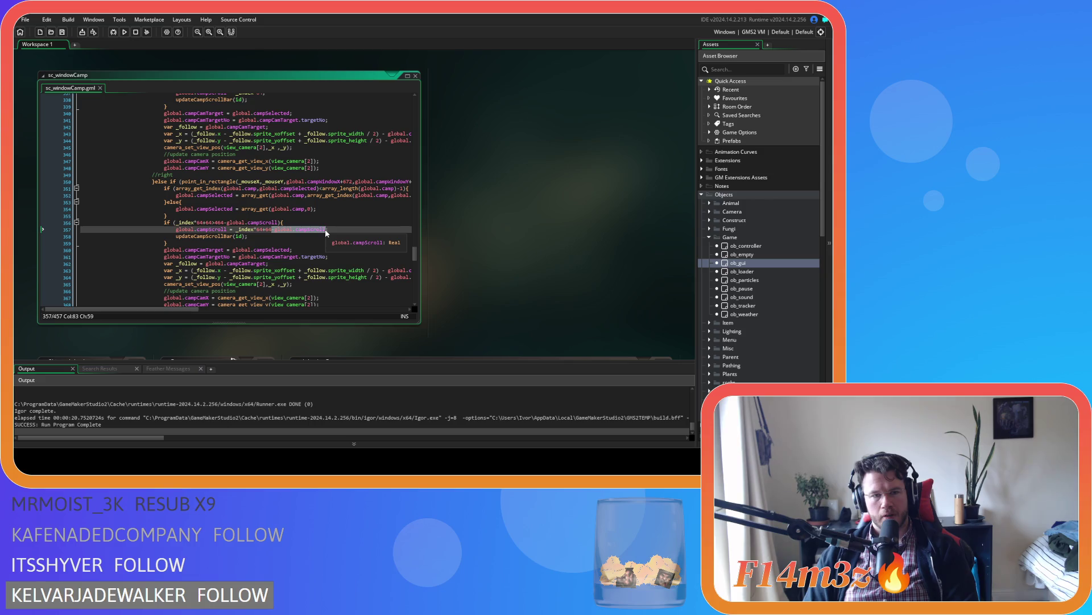
pyautogui.doubleClick(219, 223)
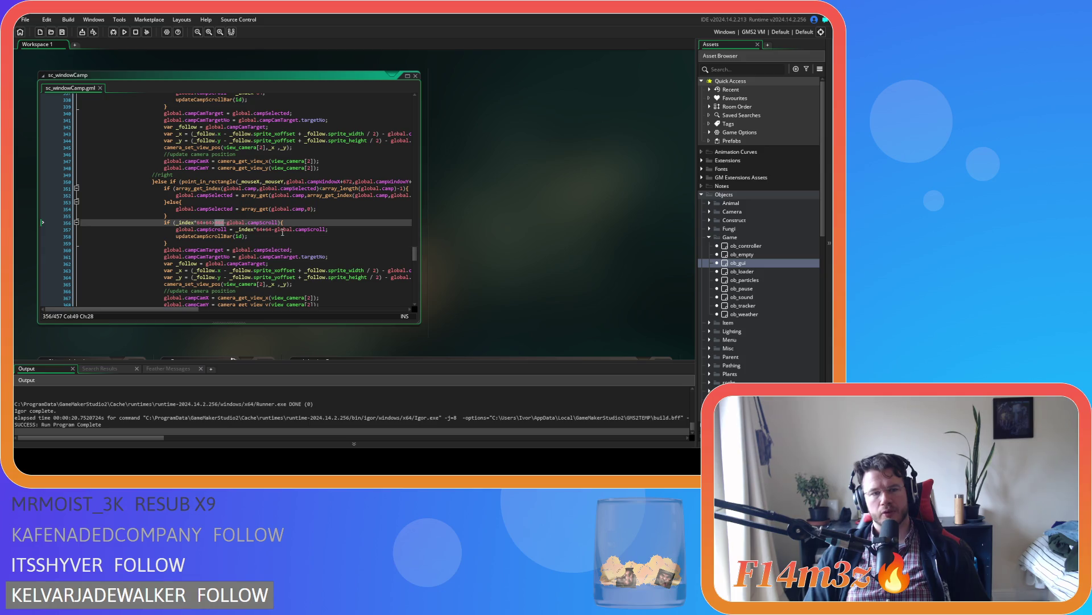
pyautogui.moveTo(275, 230); pyautogui.dragTo(329, 228)
pyautogui.write('464;')
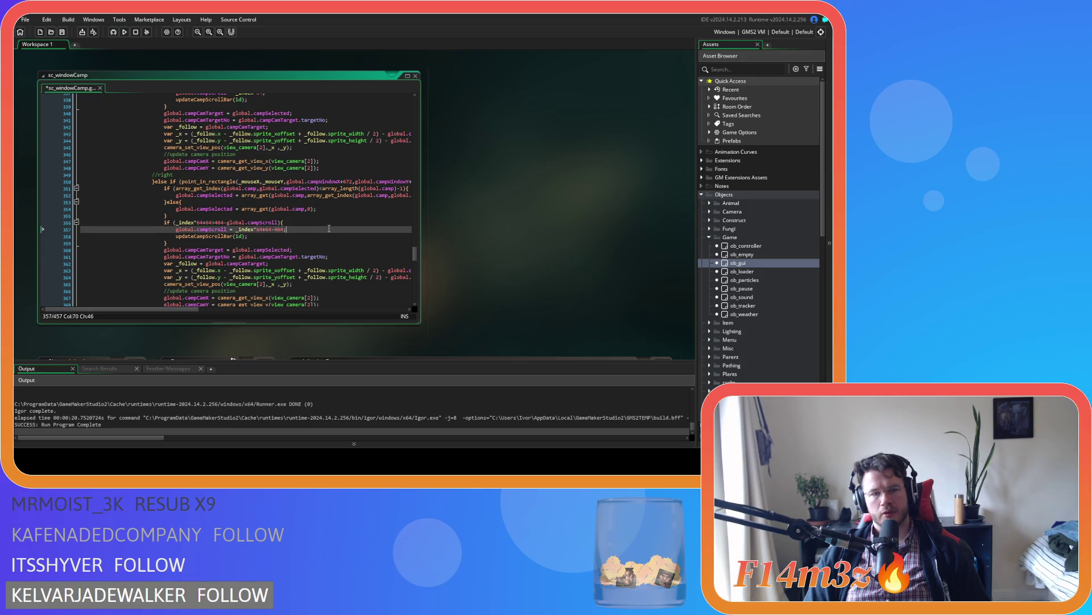
# Build and run the game to test the change, then close it
pyautogui.press('F5')
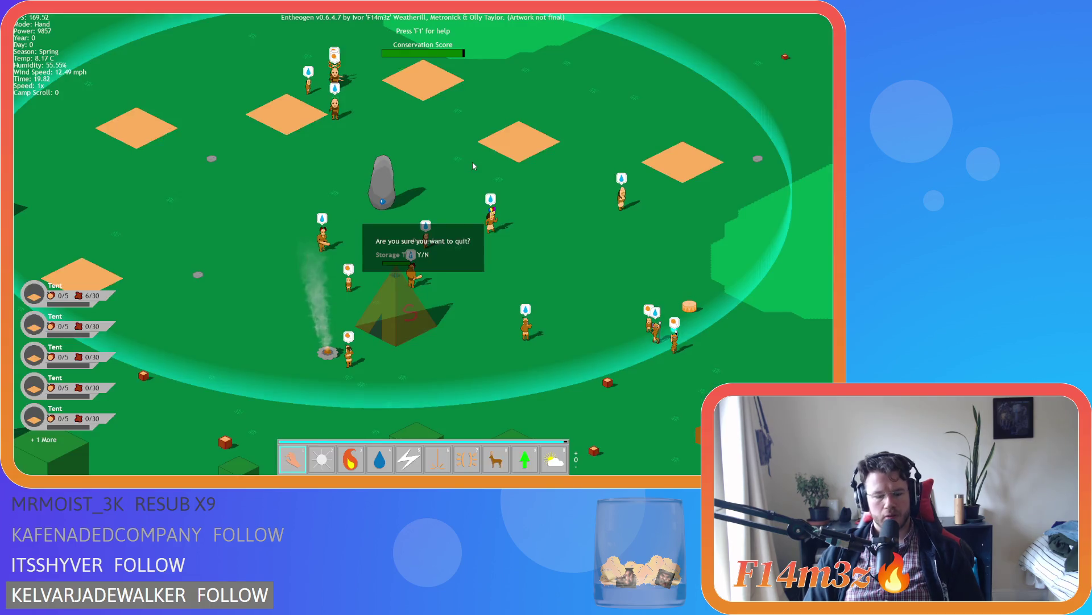
pyautogui.press('Return')
pyautogui.hotkey('alt', 'F4')
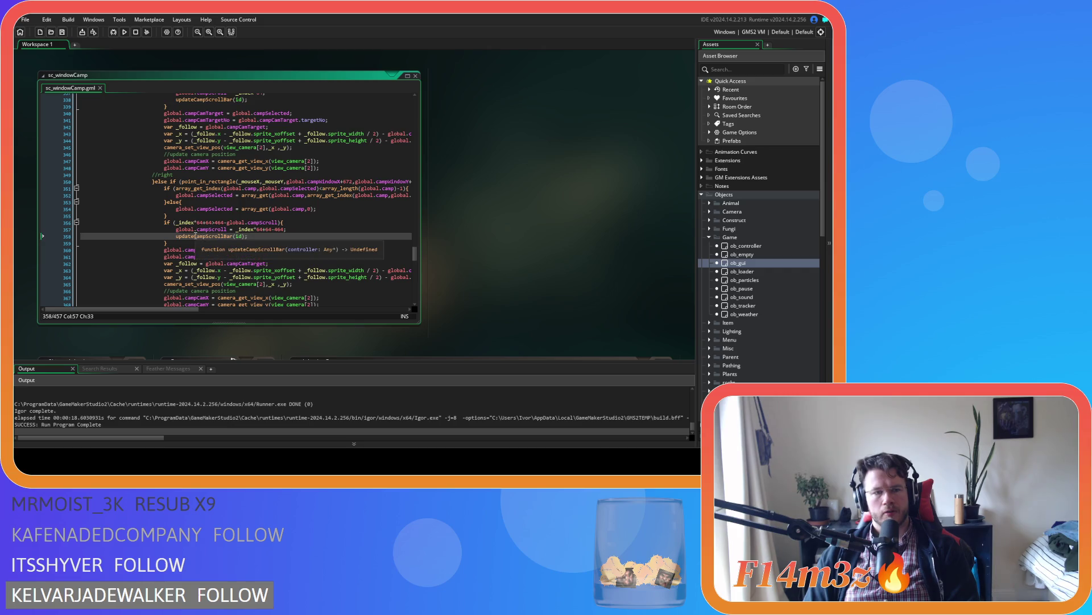
# Copy the left branch's campSelected assignment from line 331 onto a new line below 352
pyautogui.click(217, 195)
pyautogui.scroll(3, 261, 229)
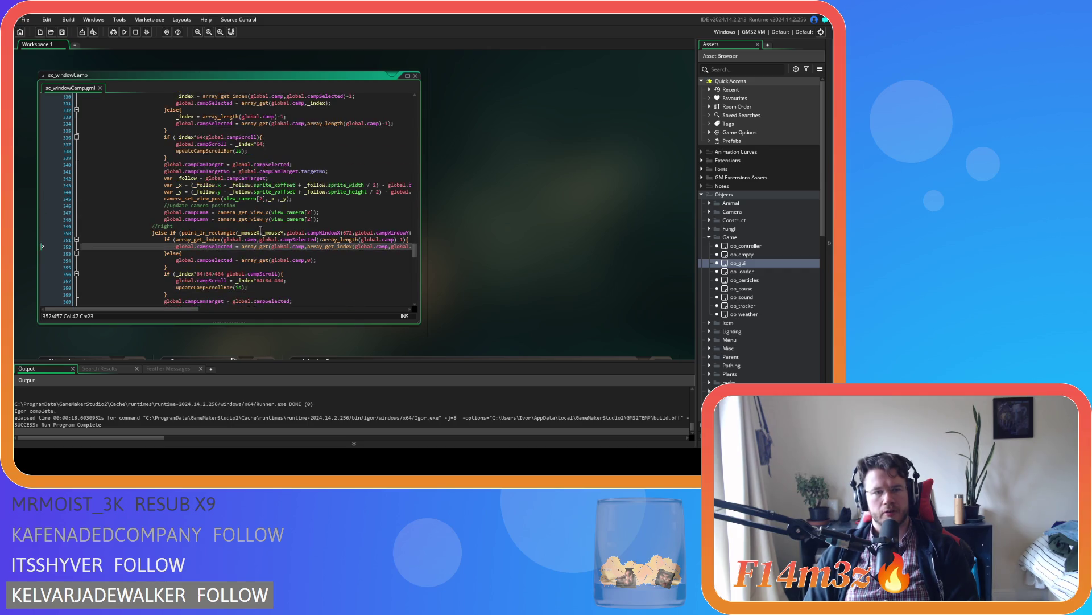
pyautogui.scroll(3, 261, 229)
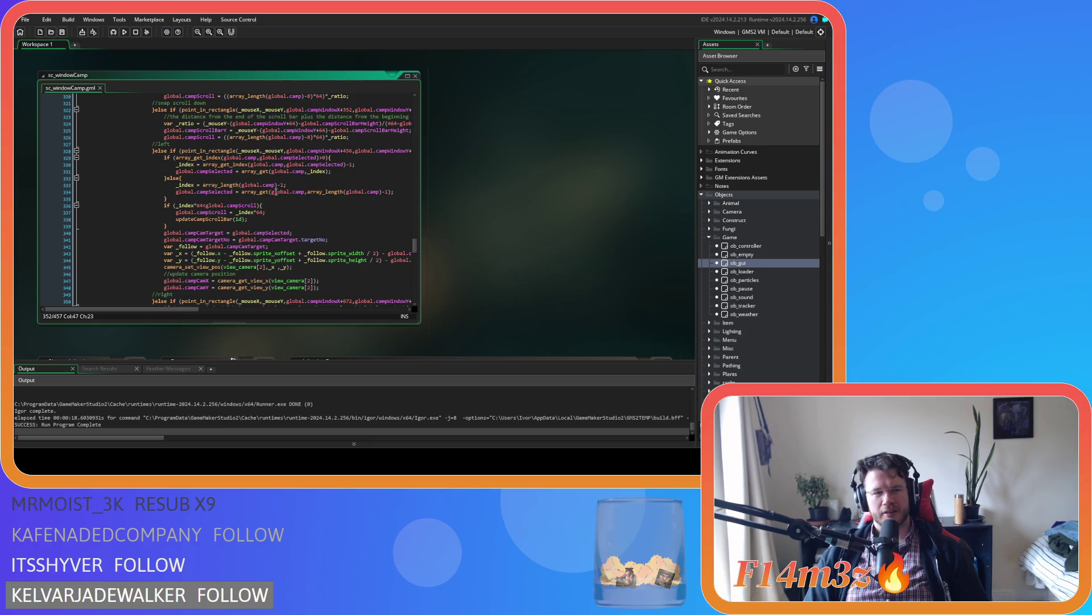
pyautogui.moveTo(334, 171); pyautogui.dragTo(176, 170)
pyautogui.hotkey('ctrl', 'c')
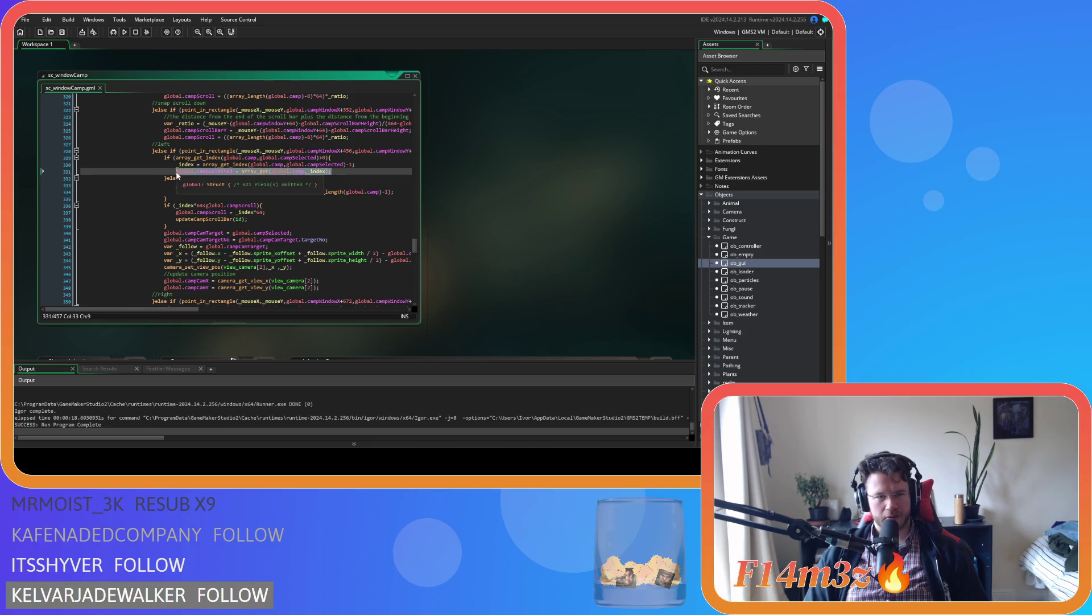
pyautogui.scroll(-5, 266, 231)
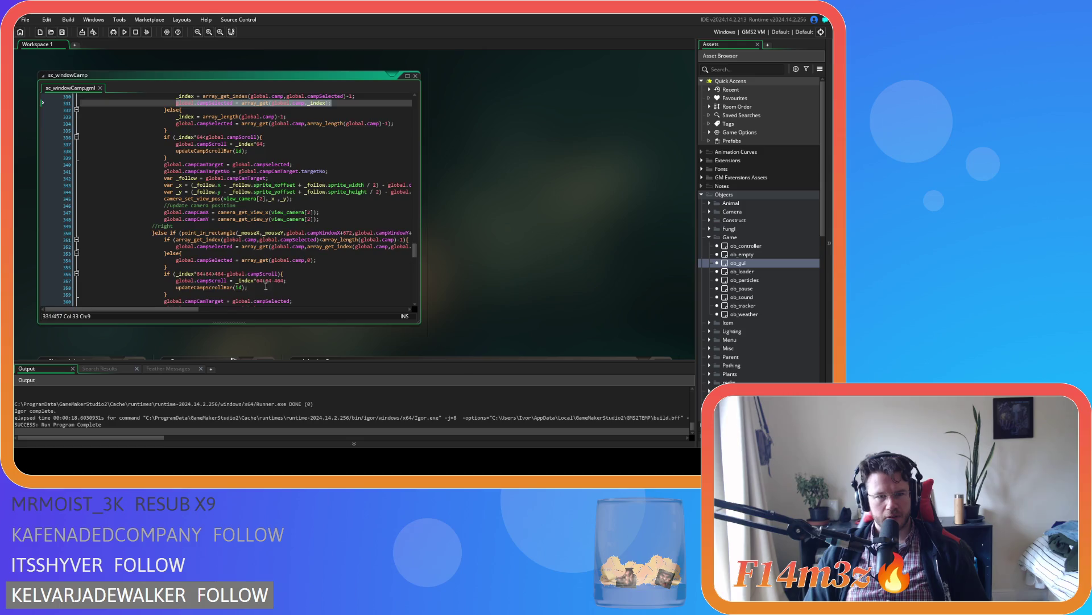
pyautogui.moveTo(185, 308); pyautogui.dragTo(203, 308)
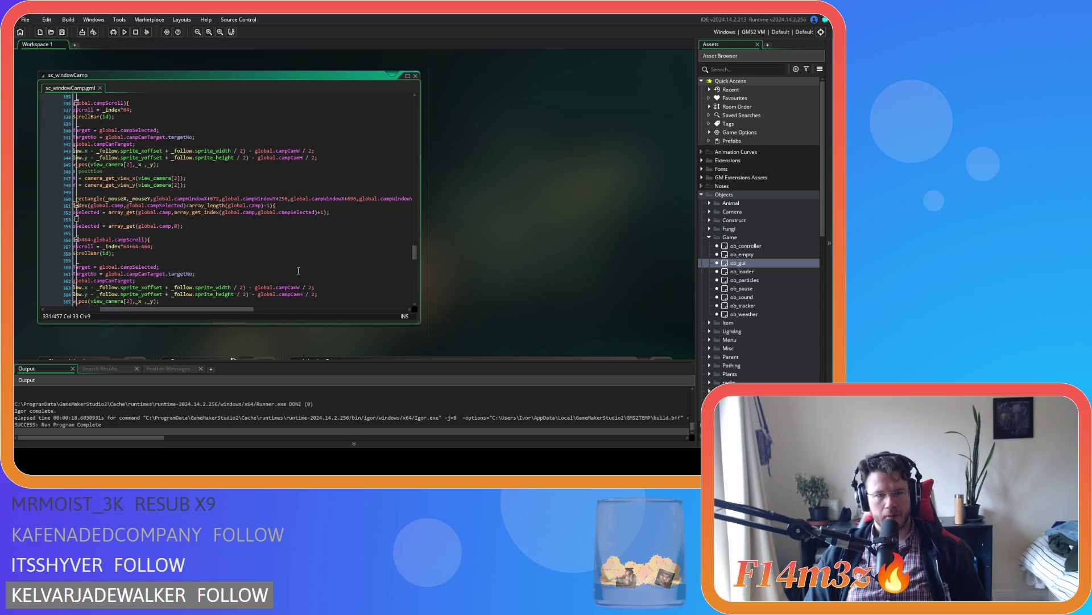
pyautogui.click(349, 212)
pyautogui.press('End')
pyautogui.press('Return')
pyautogui.hotkey('ctrl', 'v')
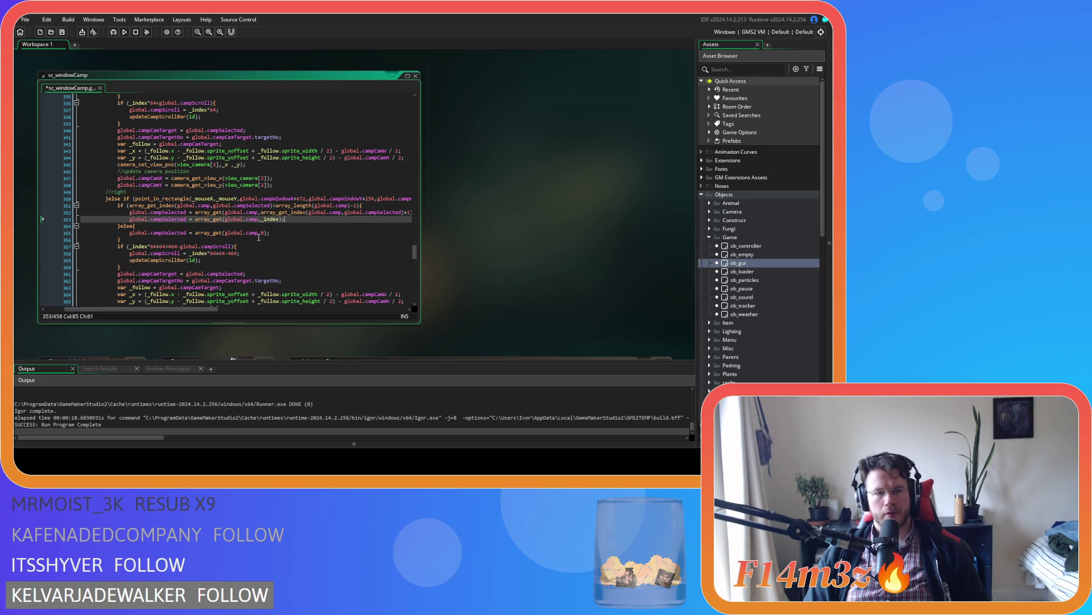
# Undo the pasted line, keeping the array_get_index edit on line 352
pyautogui.moveTo(183, 308)
pyautogui.mouseDown()
pyautogui.moveTo(198, 311)
pyautogui.moveTo(169, 310)
pyautogui.mouseUp()
pyautogui.scroll(3, 187, 273)
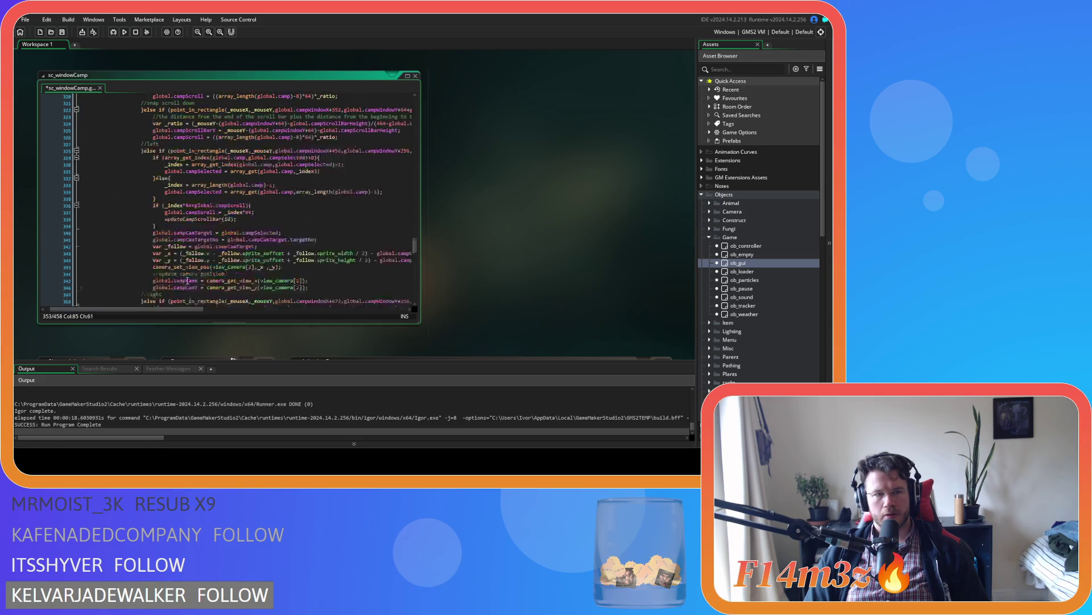
pyautogui.hotkey('ctrl', 'z')
pyautogui.hotkey('ctrl', 'z')
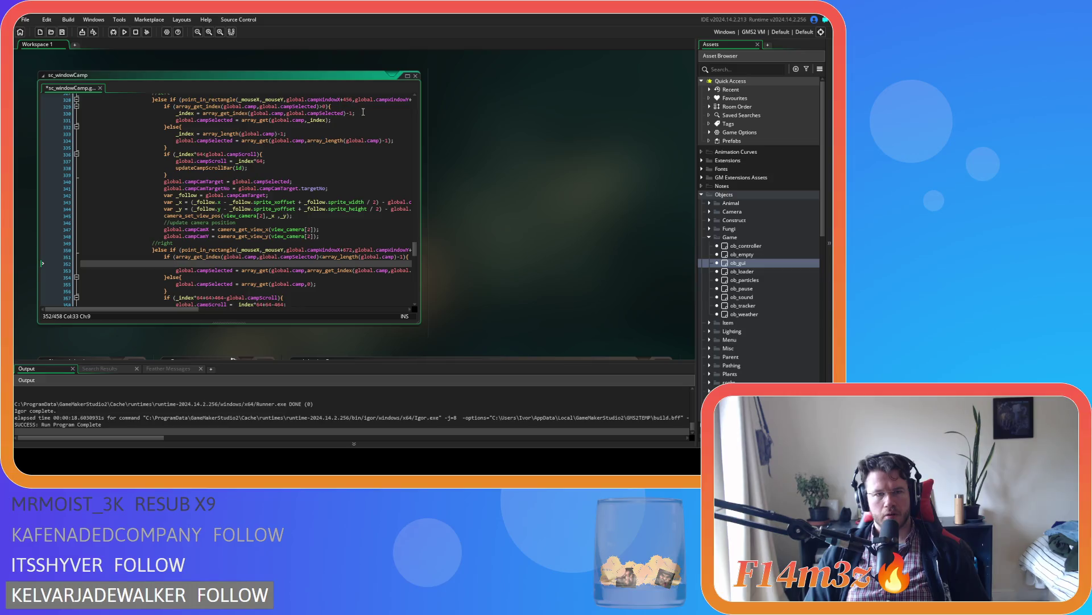
pyautogui.hotkey('ctrl', 'y')
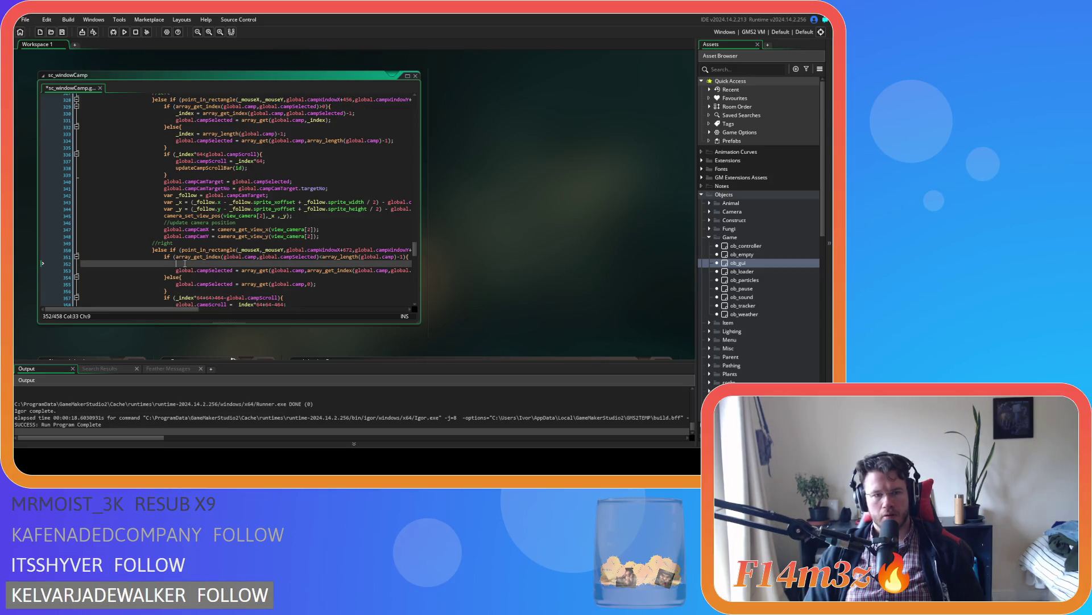
pyautogui.scroll(-2, 260, 313)
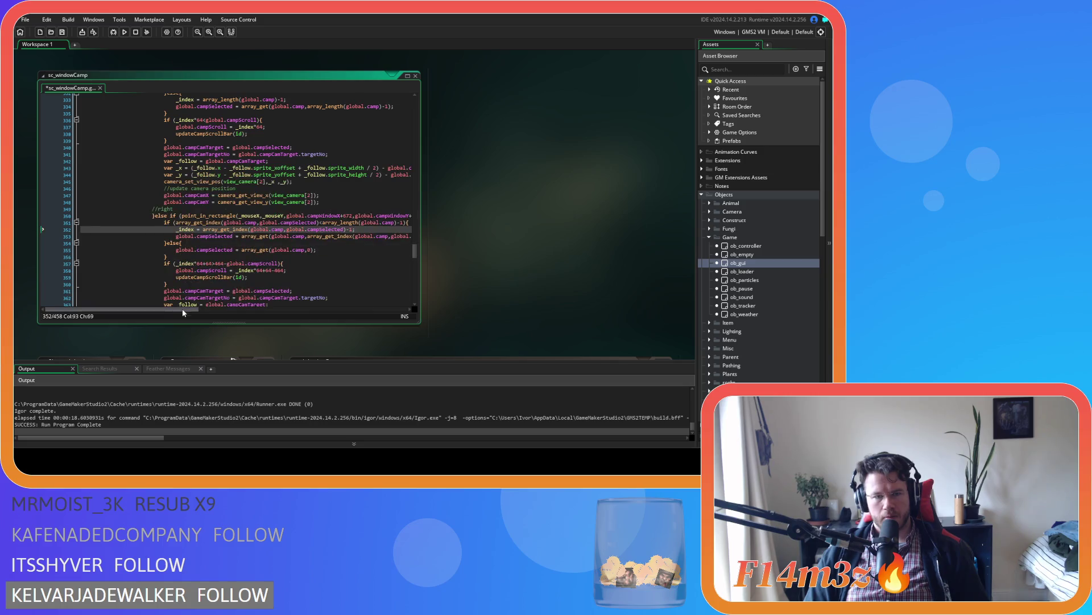
pyautogui.moveTo(165, 309); pyautogui.dragTo(216, 310)
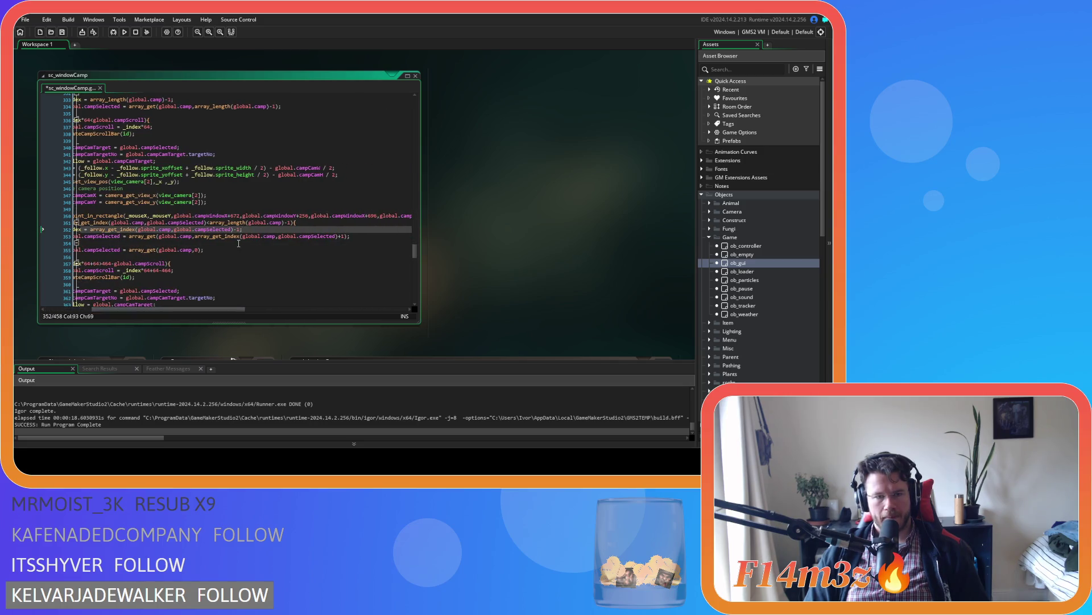
# Make array_get on line 353 use _index as its index
pyautogui.doubleClick(199, 237)
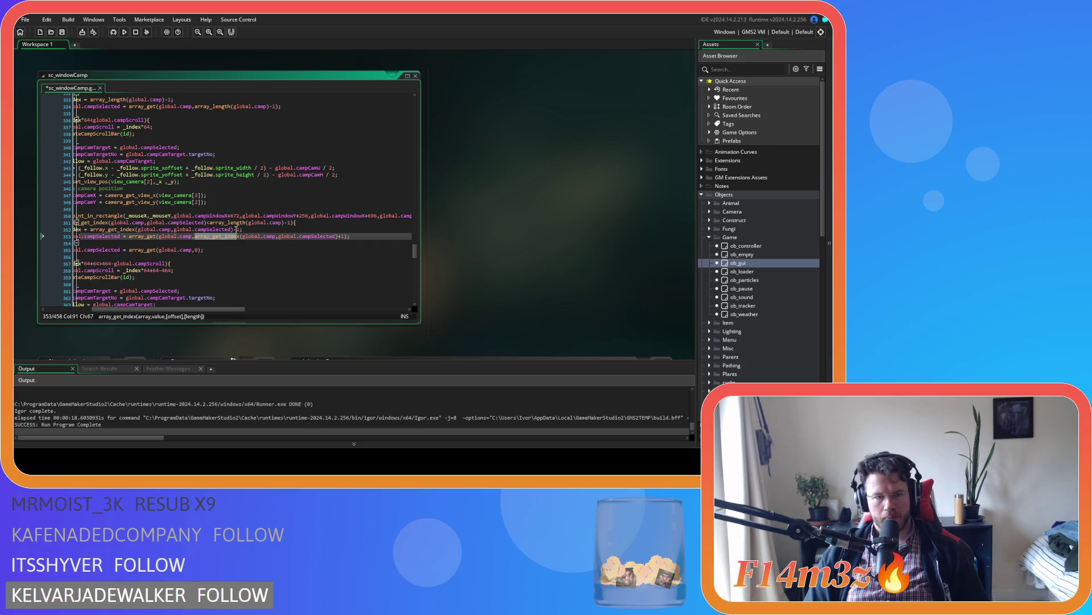
pyautogui.moveTo(199, 242); pyautogui.dragTo(344, 237)
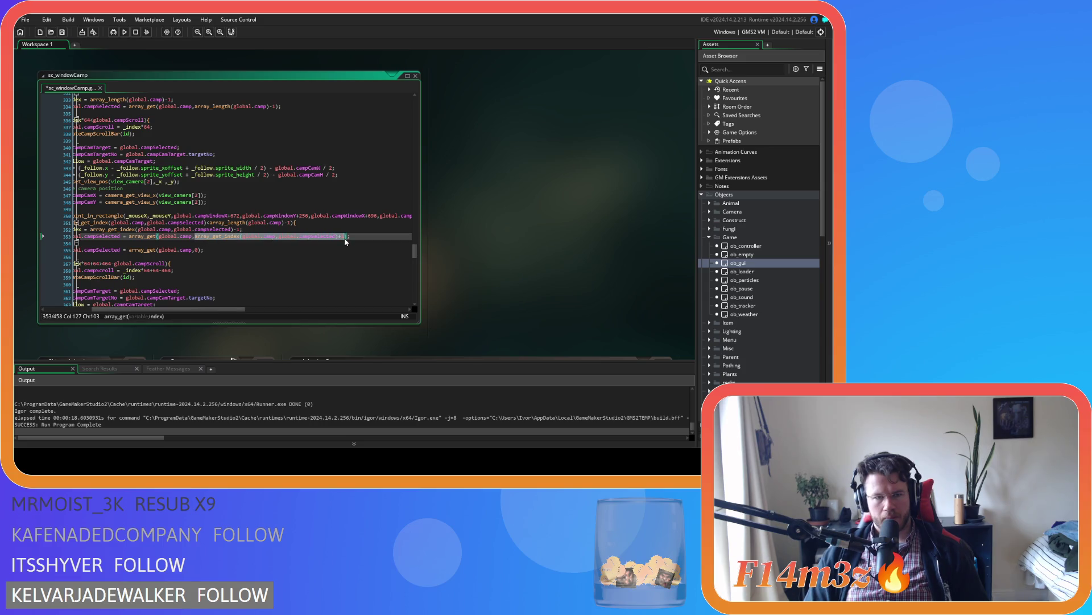
pyautogui.press('BackSpace')
pyautogui.moveTo(243, 229); pyautogui.dragTo(81, 232)
pyautogui.press('Right')
pyautogui.doubleClick(177, 229)
pyautogui.hotkey('ctrl', 'c')
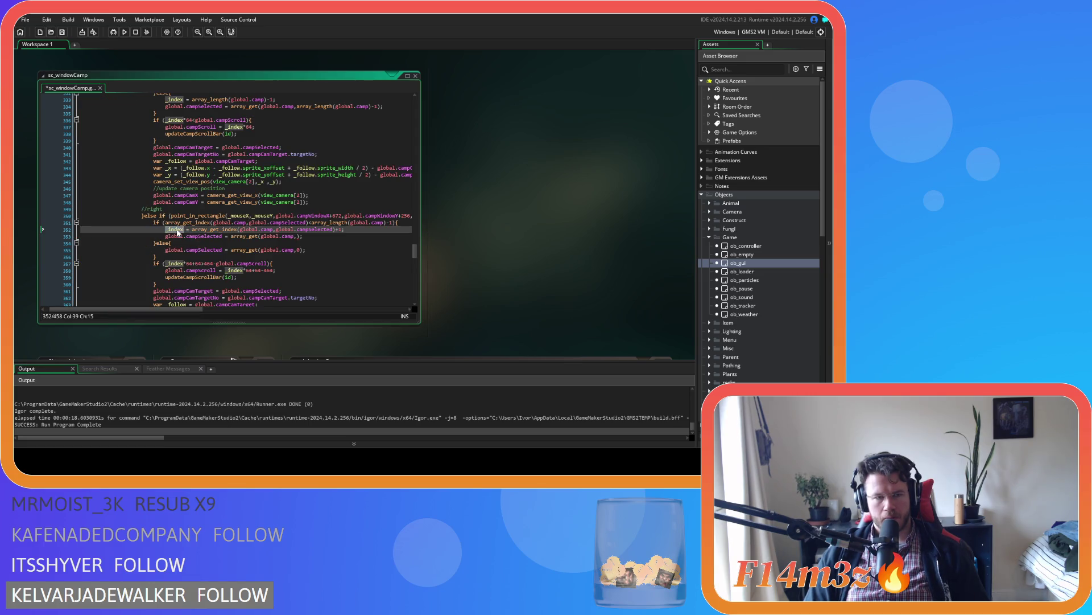
pyautogui.click(300, 236)
pyautogui.hotkey('ctrl', 'v')
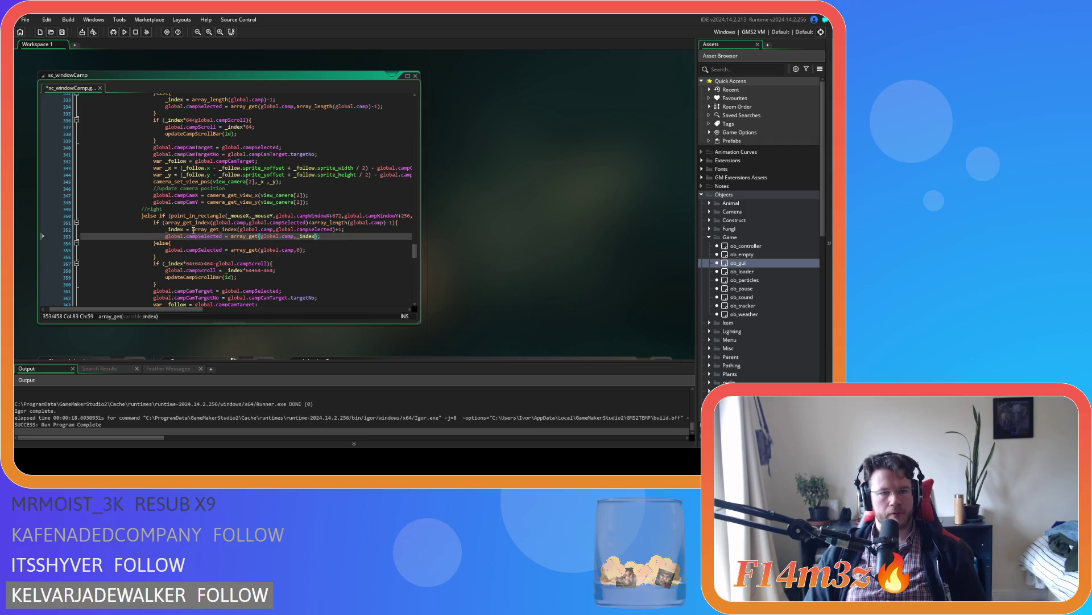
# Add '_index = 0;' in the else branch, use _index in its array_get, and save
pyautogui.moveTo(192, 229); pyautogui.dragTo(166, 229)
pyautogui.hotkey('ctrl', 'c')
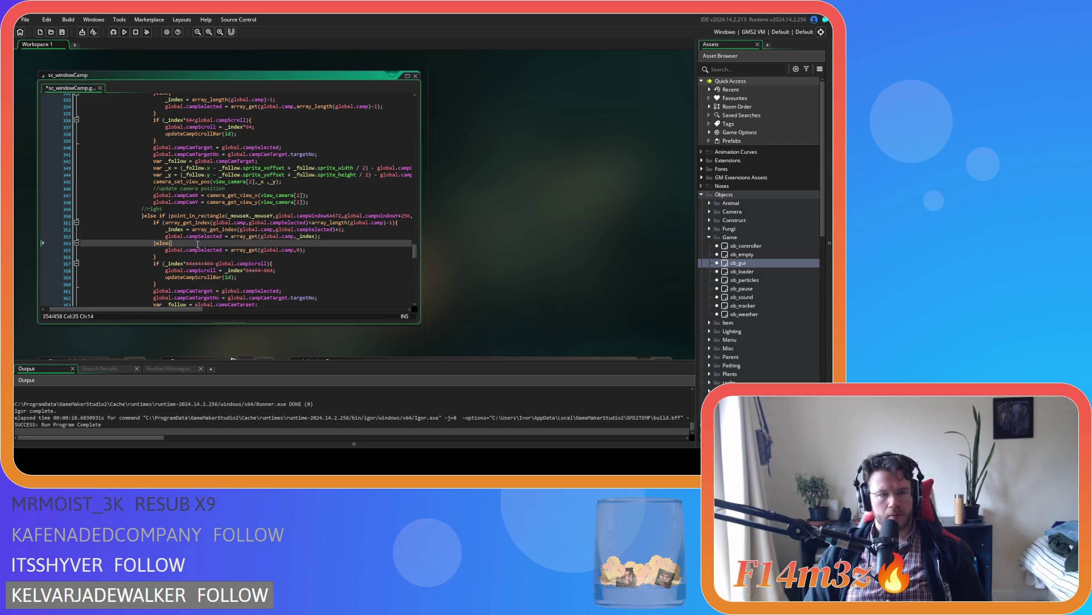
pyautogui.click(194, 244)
pyautogui.press('Return')
pyautogui.hotkey('ctrl', 'v')
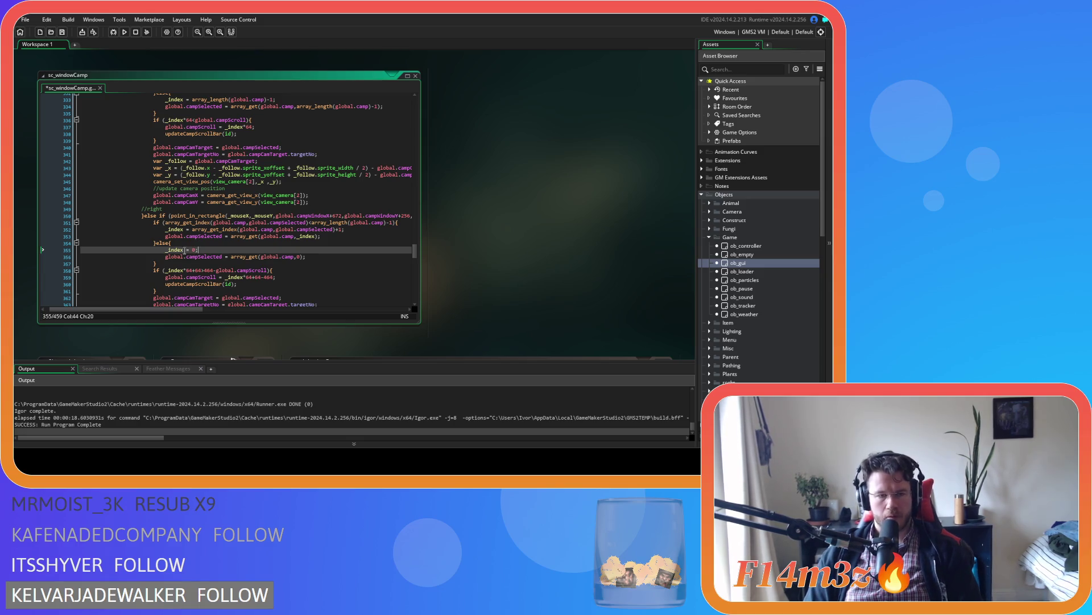
pyautogui.write('0;')
pyautogui.press('Left')
pyautogui.press('Left')
pyautogui.press('Left')
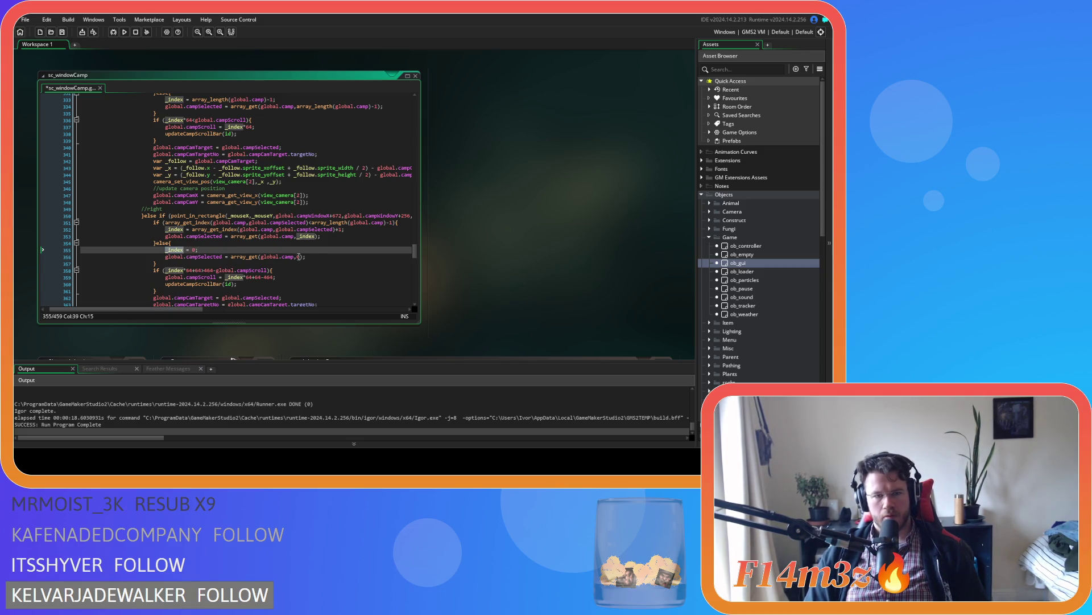
pyautogui.doubleClick(298, 256)
pyautogui.write('_index')
pyautogui.hotkey('ctrl', 's')
pyautogui.click(279, 271)
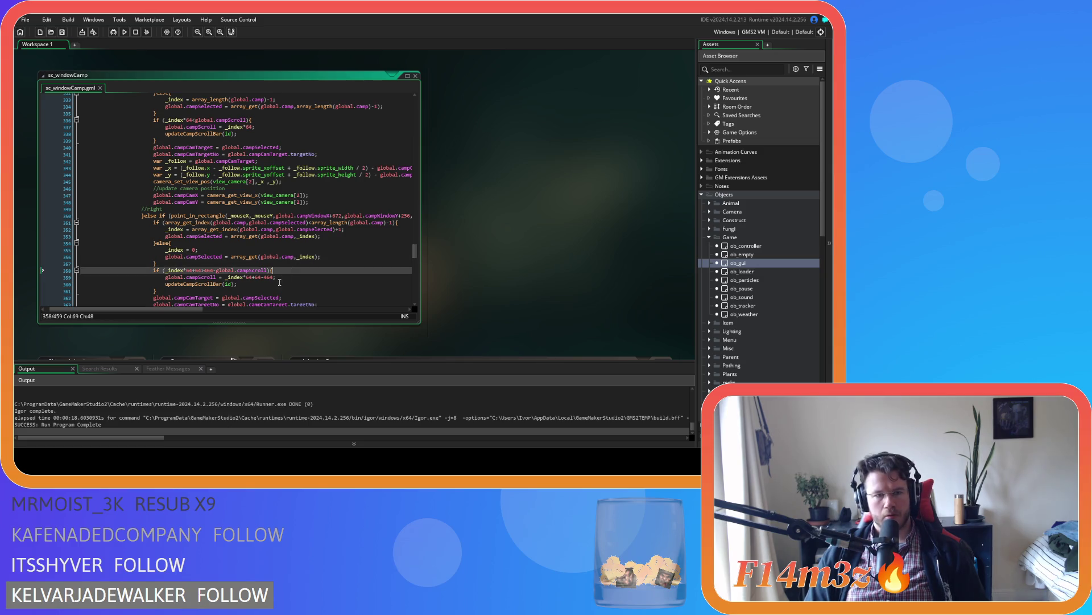
pyautogui.click(275, 283)
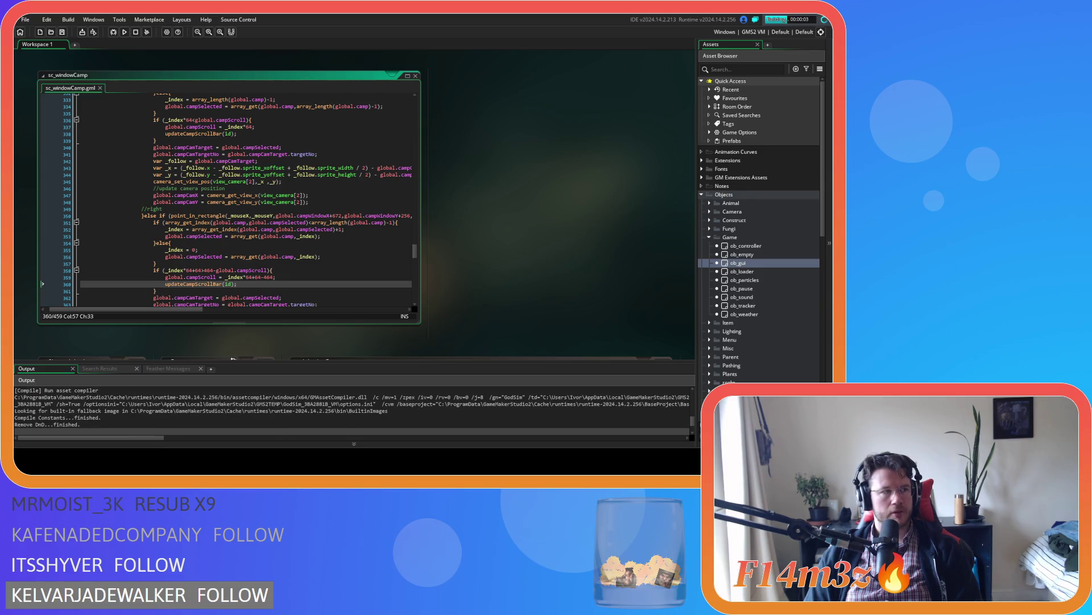
pyautogui.moveTo(222, 195)
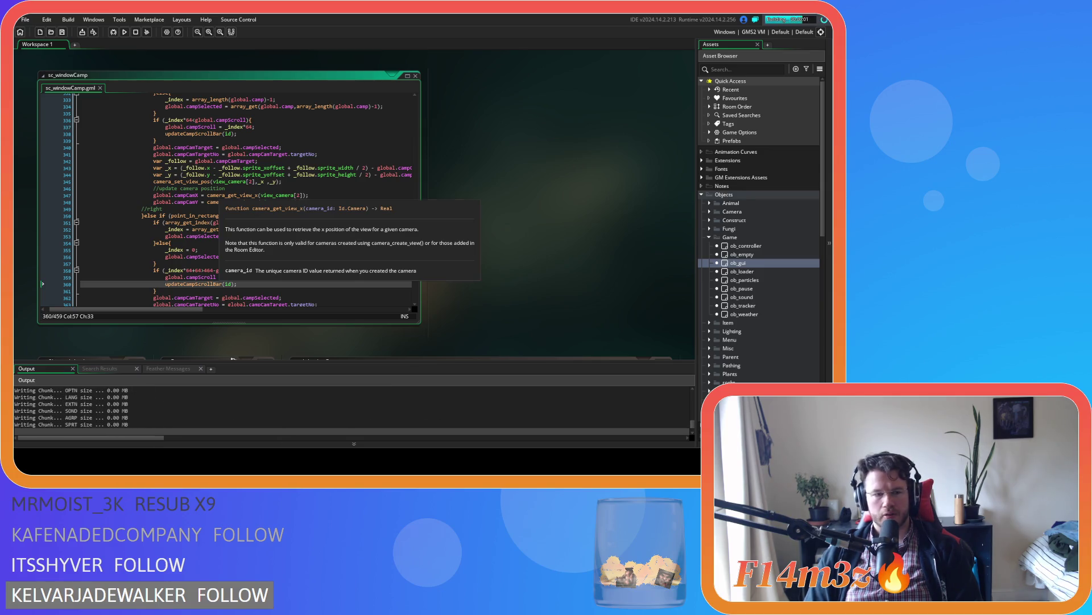
pyautogui.moveTo(219, 216)
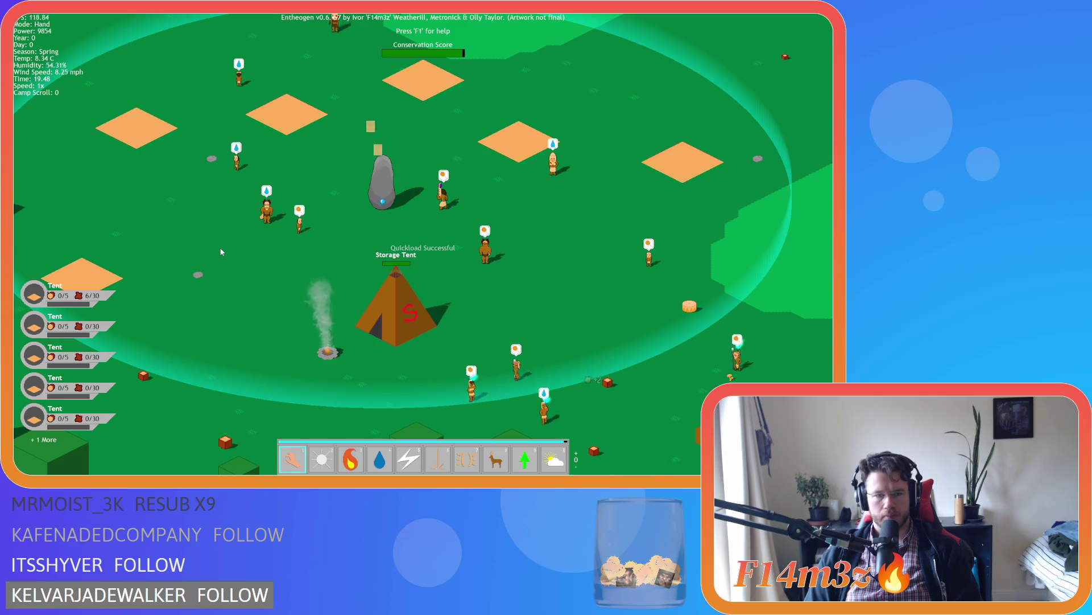
pyautogui.press('c')
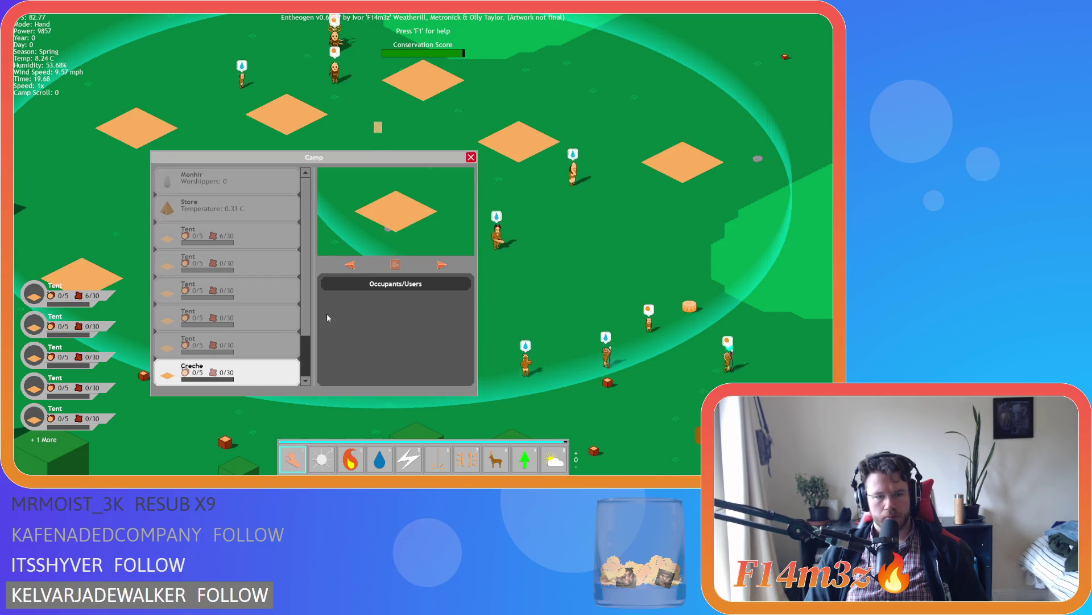
pyautogui.click(442, 265)
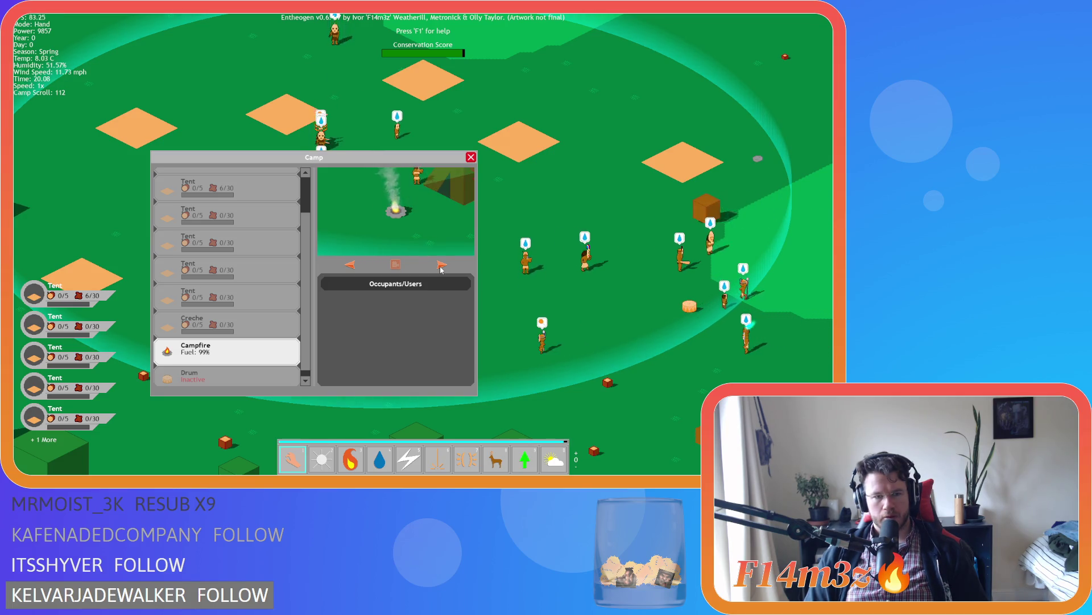
pyautogui.scroll(2, 261, 328)
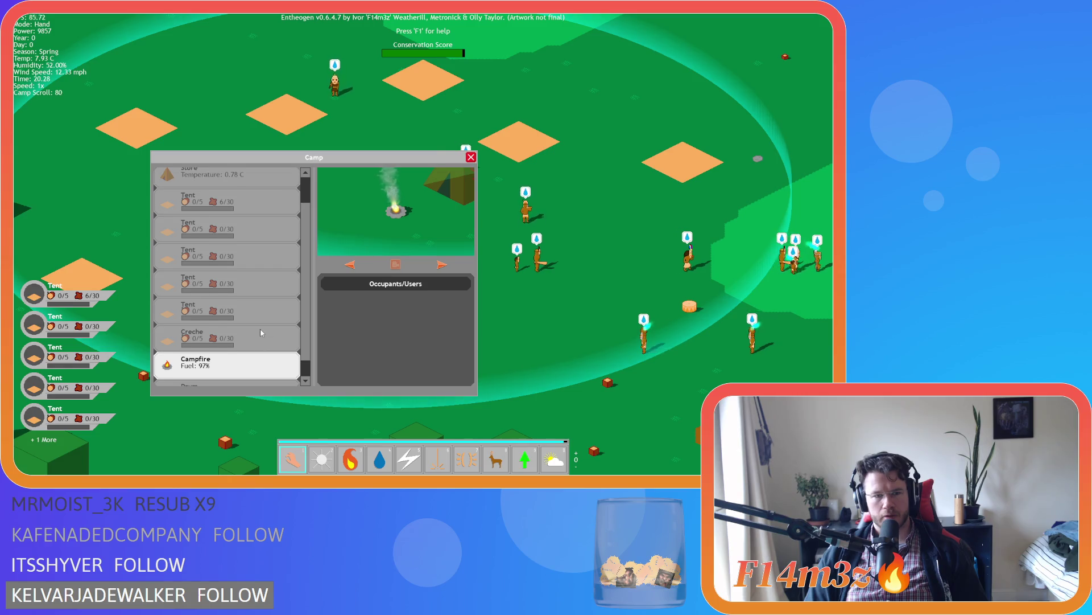
pyautogui.scroll(2, 260, 329)
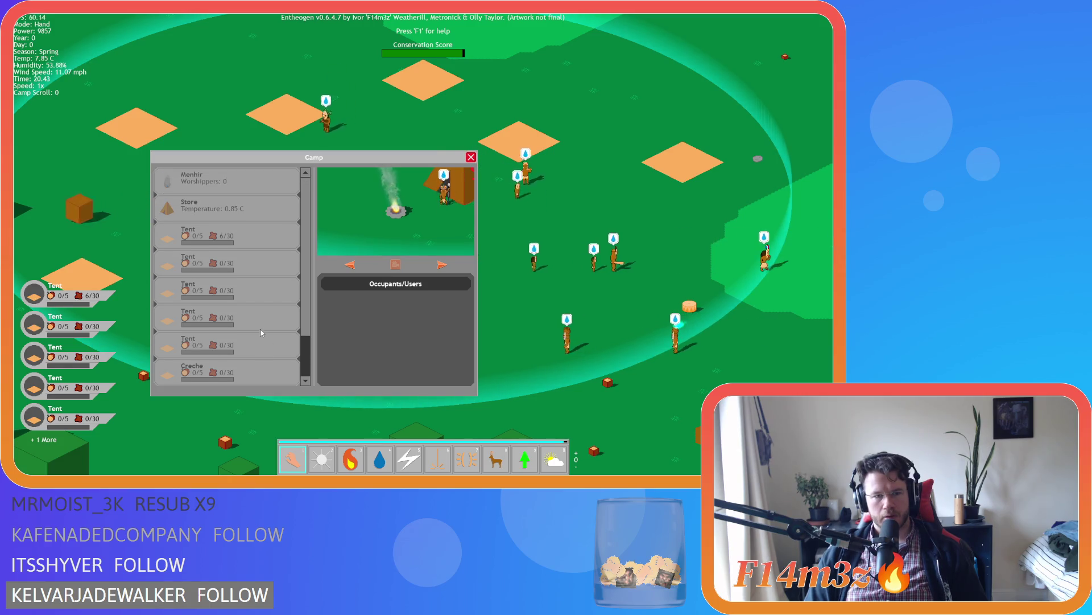
pyautogui.click(255, 367)
pyautogui.click(440, 268)
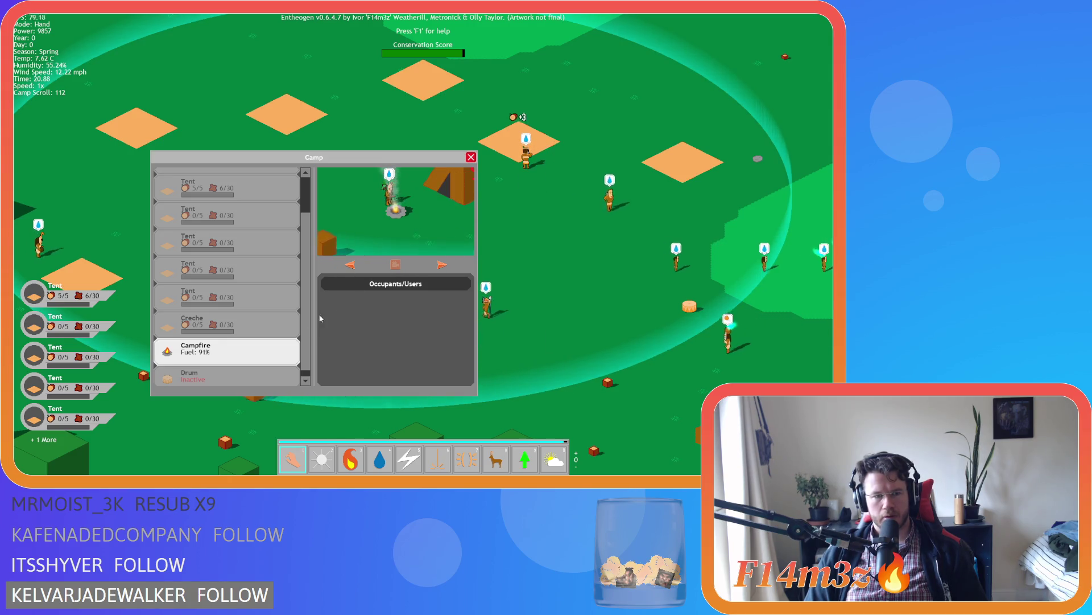
pyautogui.scroll(4, 289, 348)
pyautogui.scroll(-4, 290, 347)
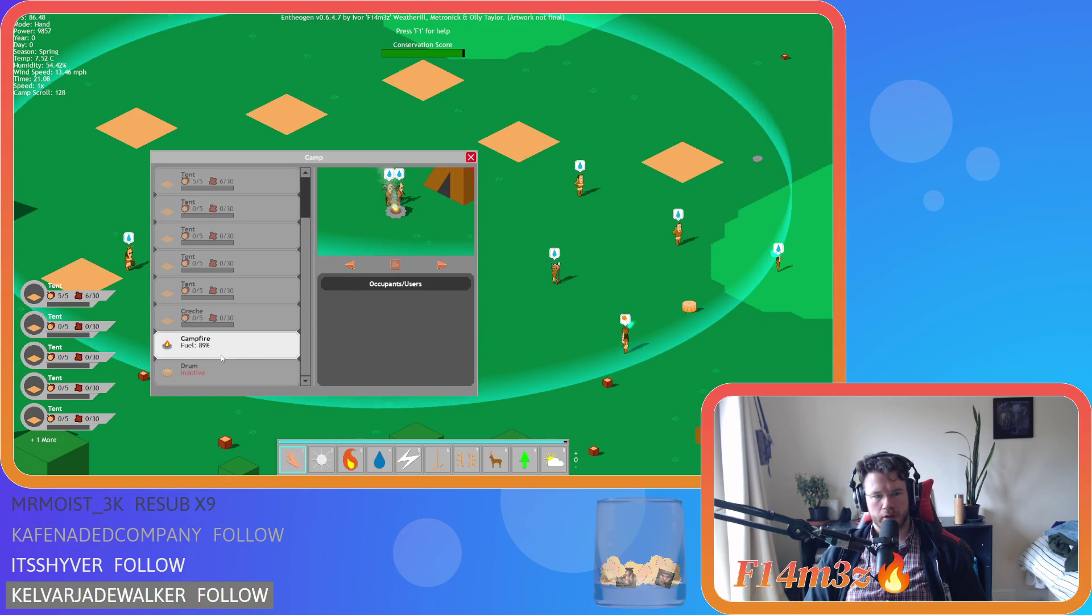
pyautogui.press('Escape')
pyautogui.press('Escape')
pyautogui.press('y')
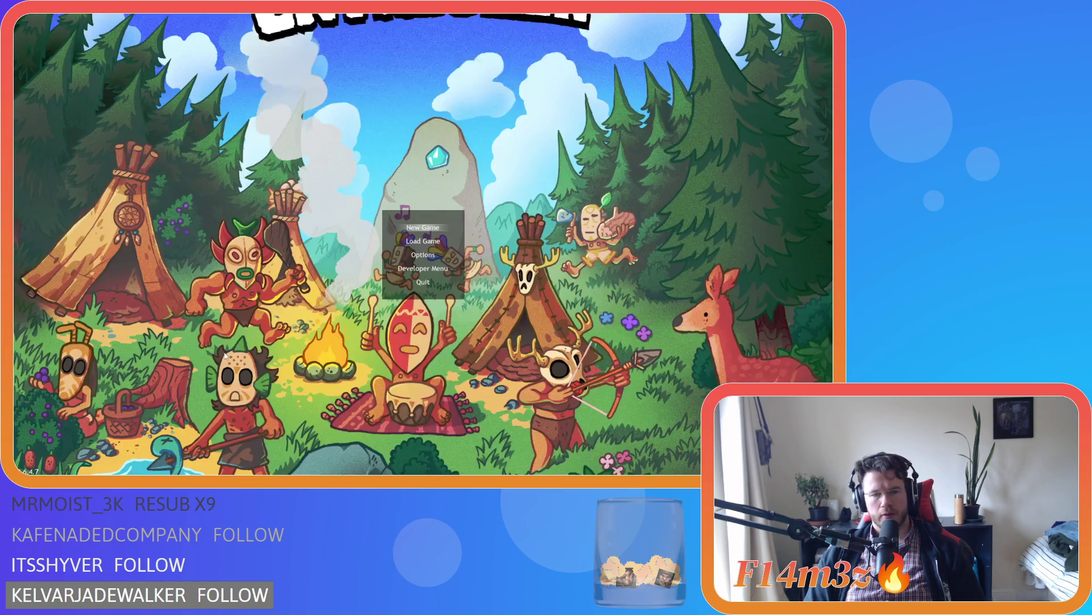
pyautogui.click(310, 270)
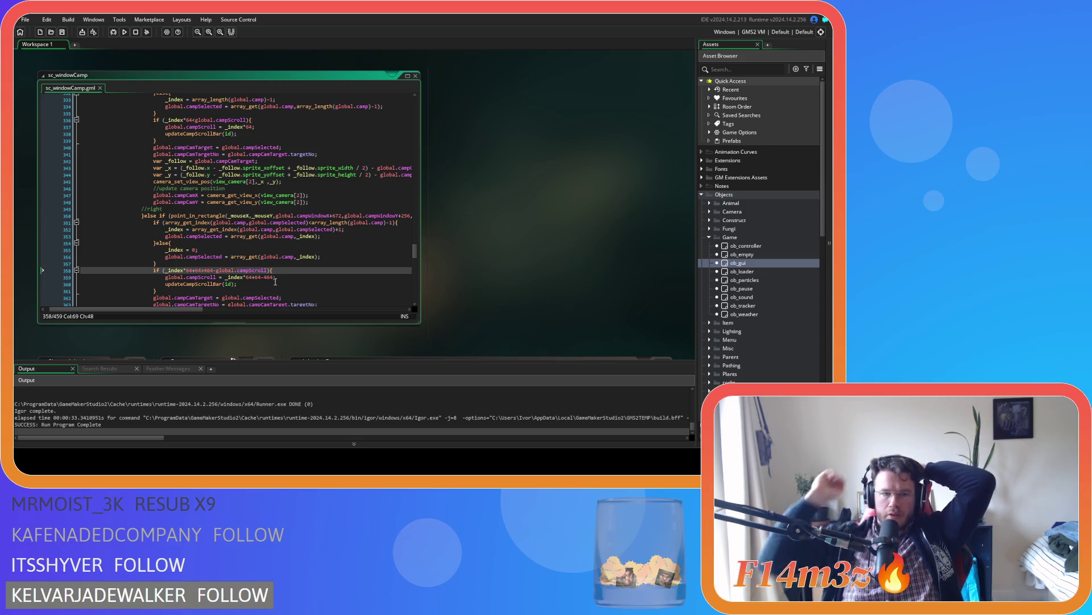
# Insert '+' after 464 on line 358, save, and build the game to its Camp window
pyautogui.click(214, 271)
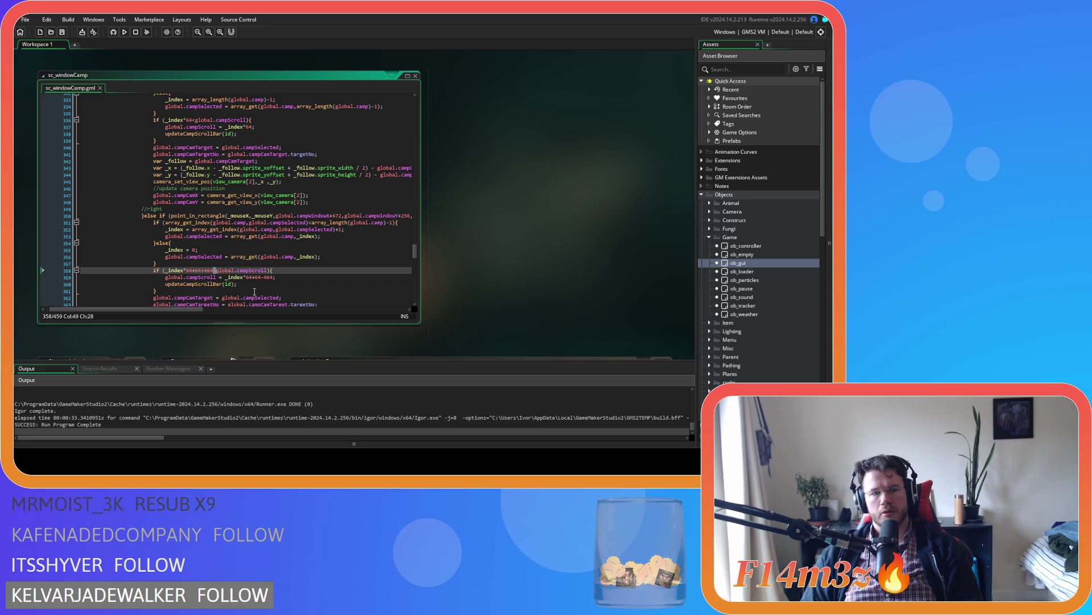
pyautogui.write('+')
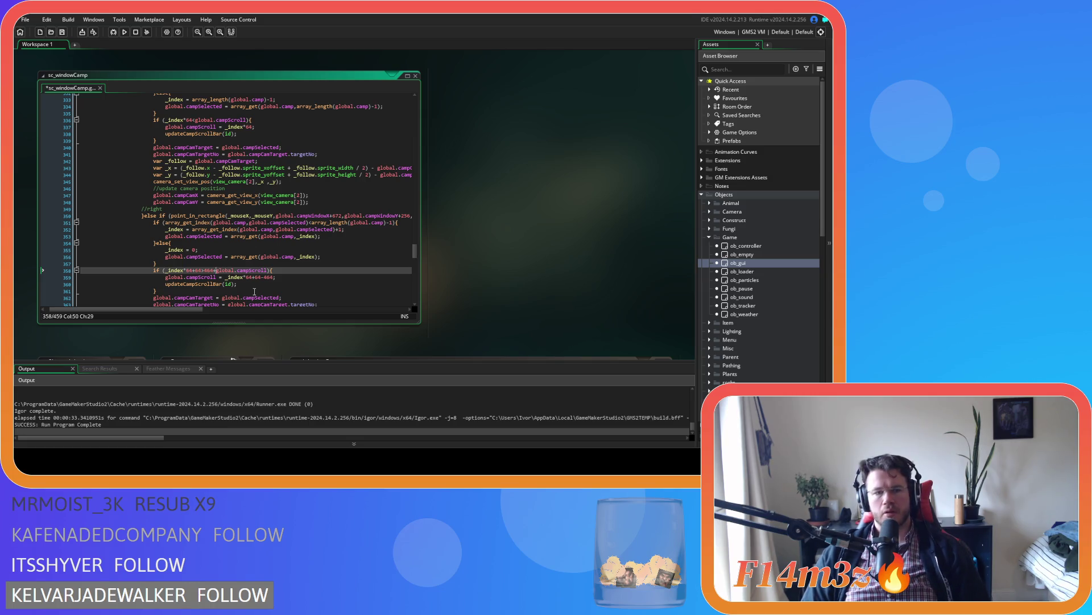
pyautogui.hotkey('ctrl', 's')
pyautogui.click(291, 278)
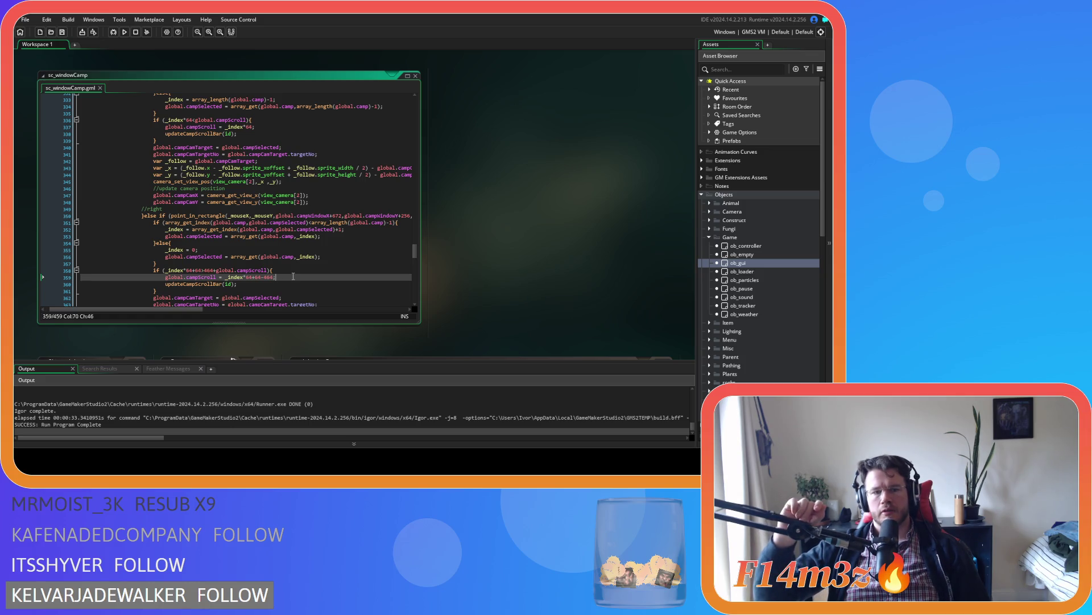
pyautogui.press('F5')
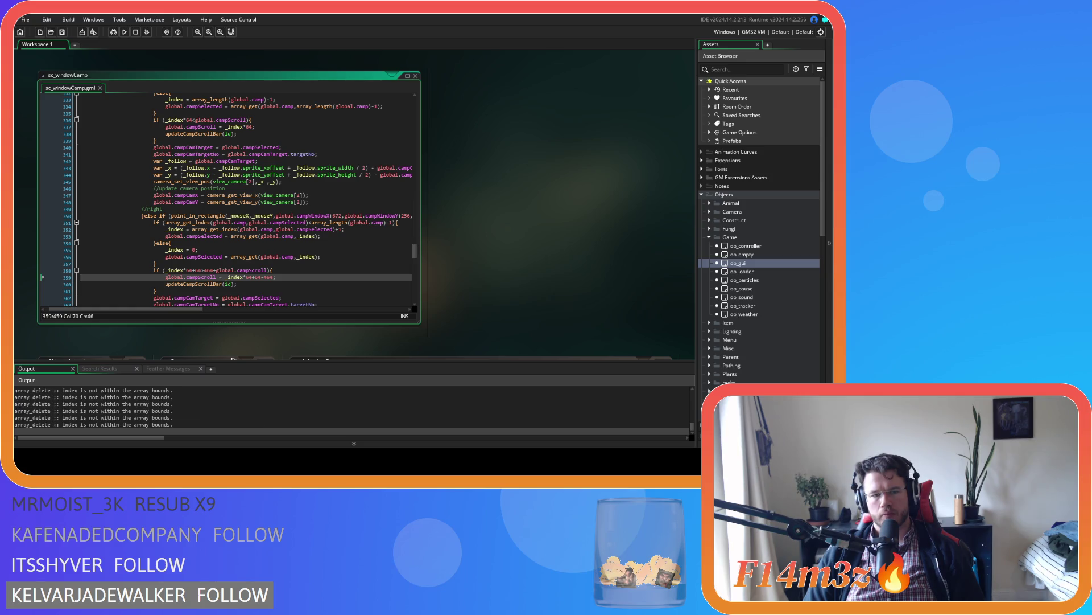
pyautogui.hotkey('alt', 'Tab')
pyautogui.scroll(-2, 248, 306)
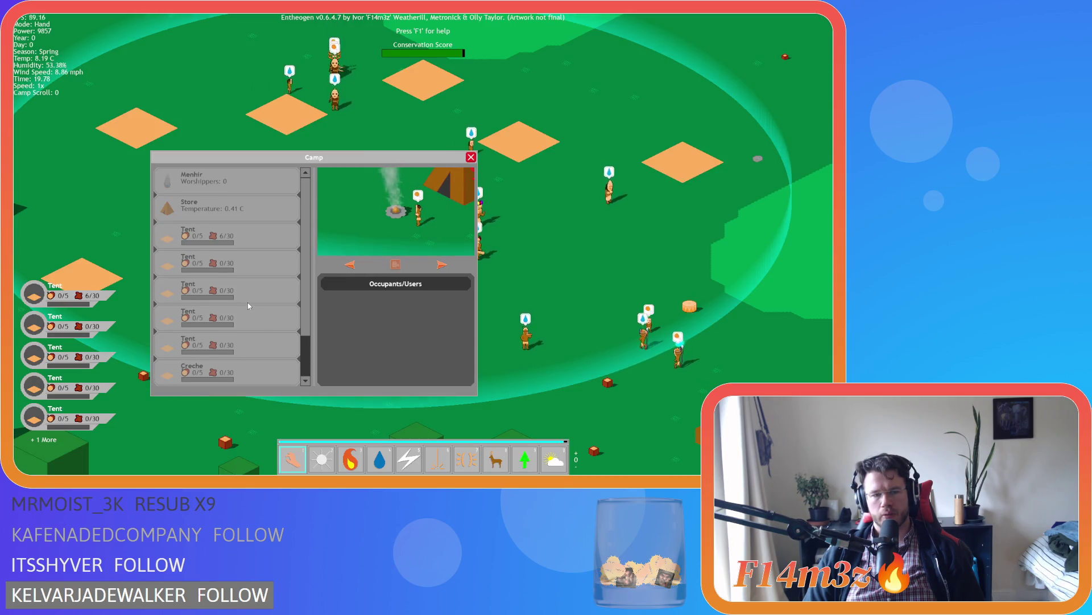
pyautogui.click(251, 372)
pyautogui.click(442, 264)
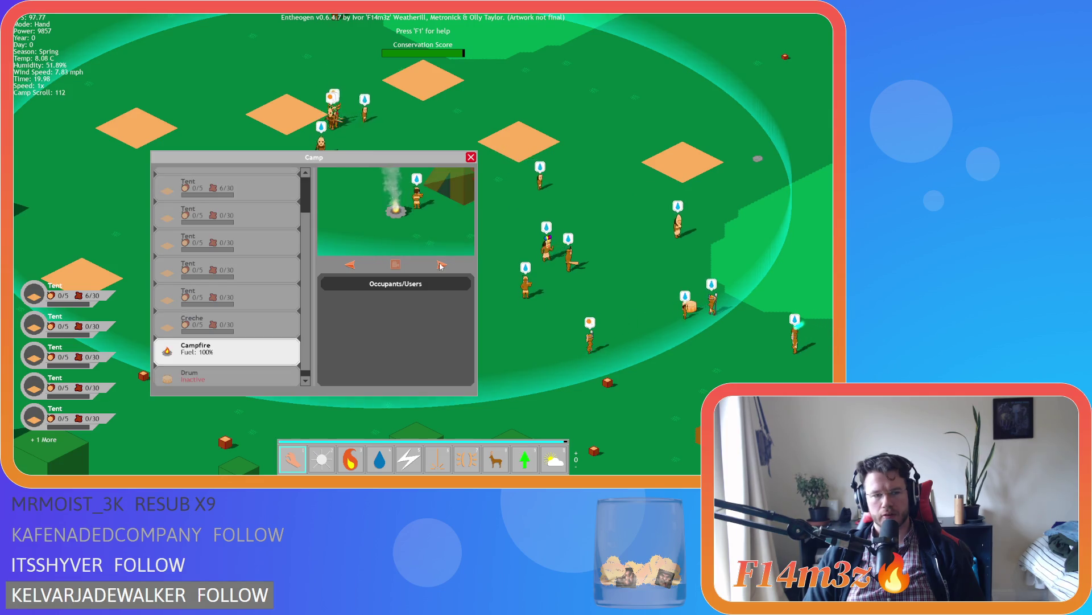
pyautogui.scroll(3, 277, 309)
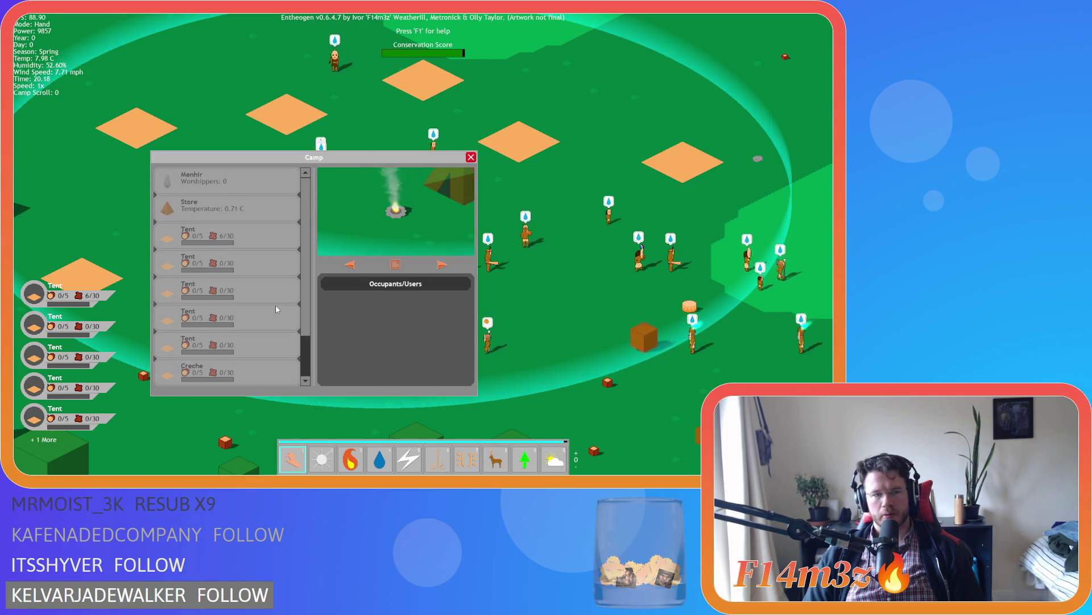
pyautogui.scroll(-2, 277, 309)
pyautogui.scroll(2, 275, 307)
pyautogui.press('Escape')
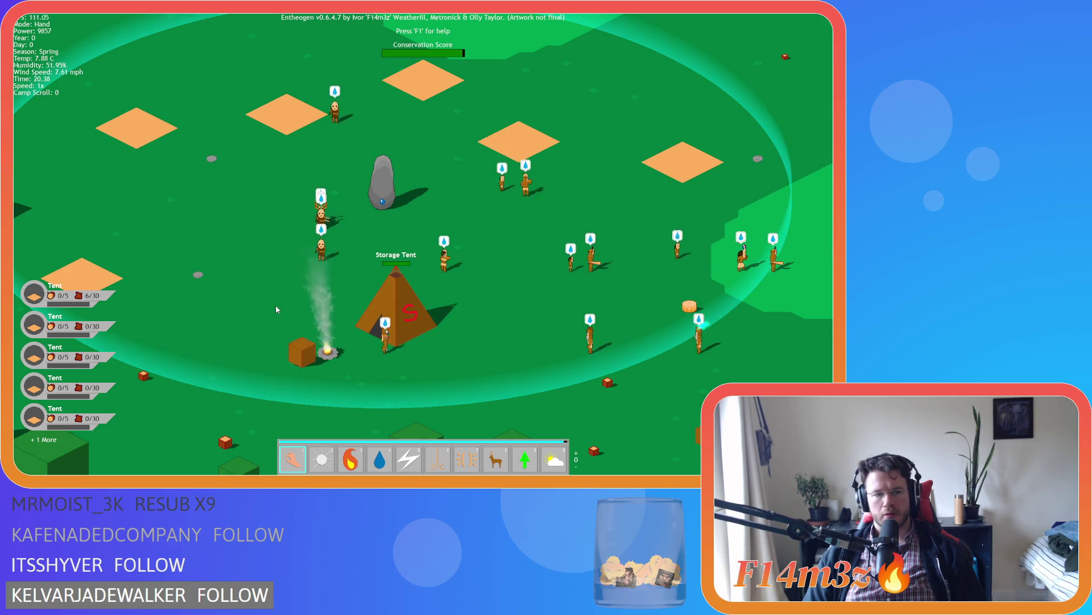
pyautogui.press('Escape')
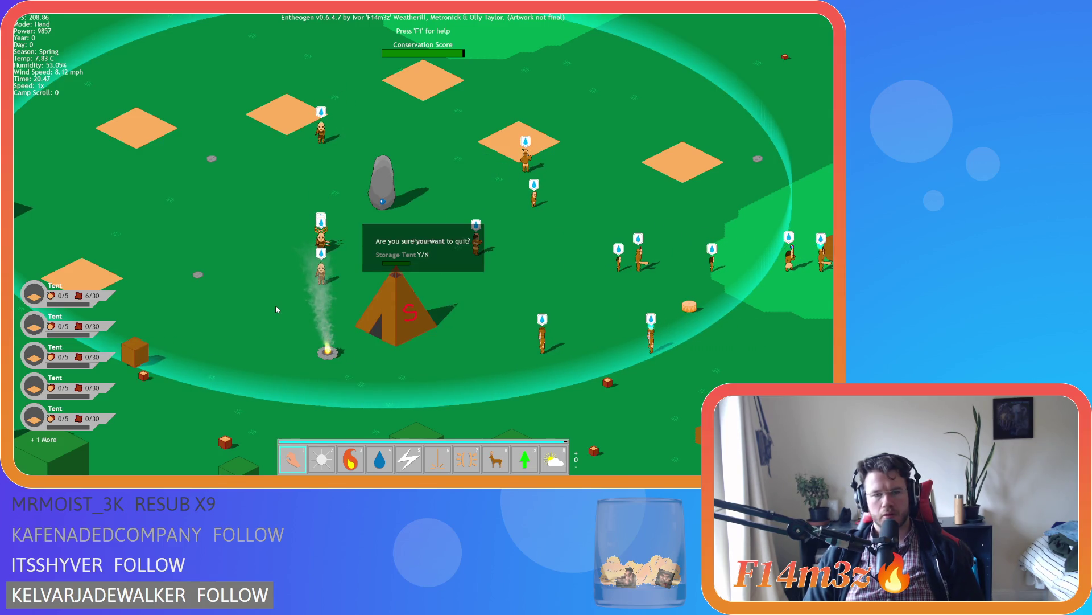
pyautogui.press('y')
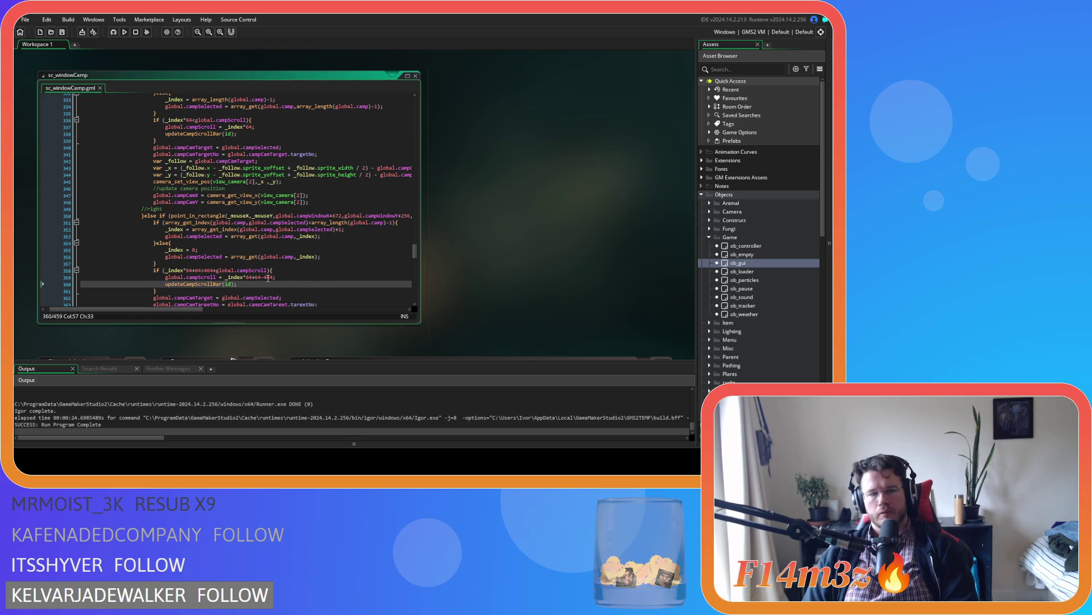
# Edit line 359 to _index*64+64-(464+global.campScroll), copying global.campScroll from line 358
pyautogui.click(277, 277)
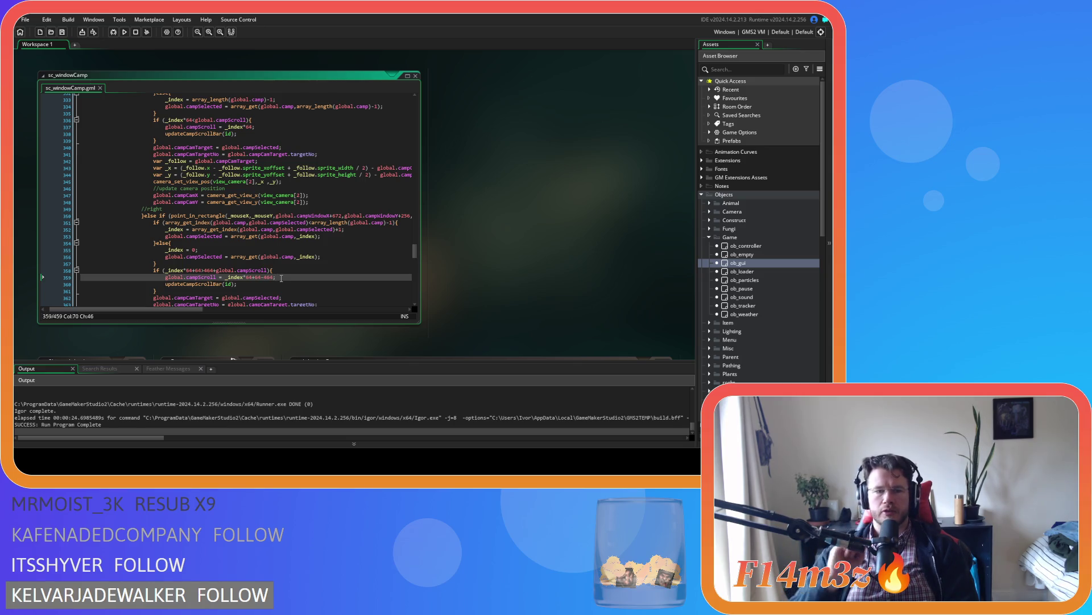
pyautogui.moveTo(216, 270); pyautogui.dragTo(263, 271)
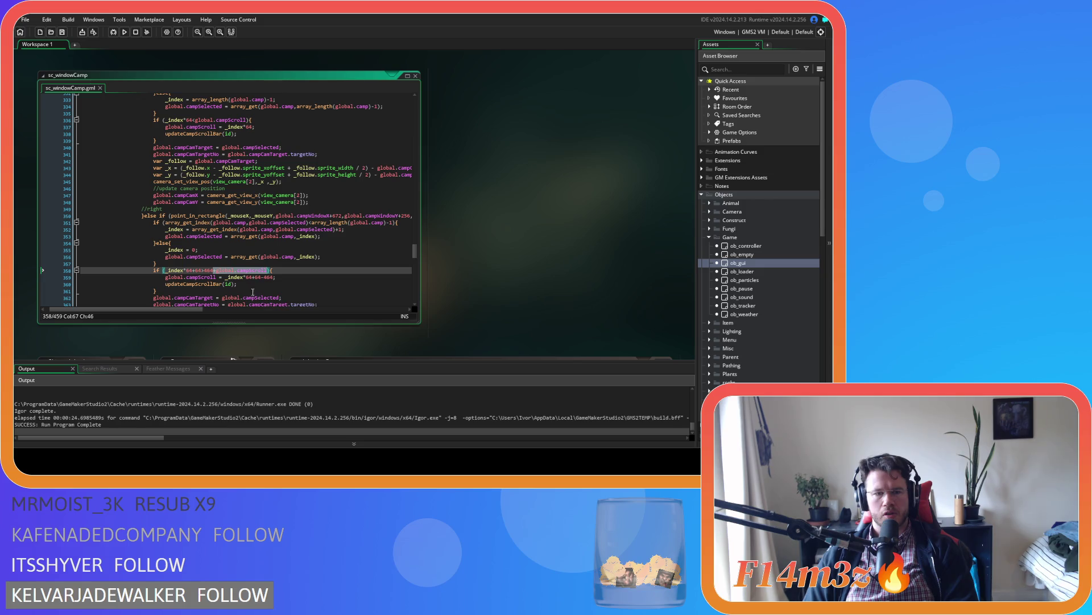
pyautogui.rightClick(232, 273)
pyautogui.click(255, 287)
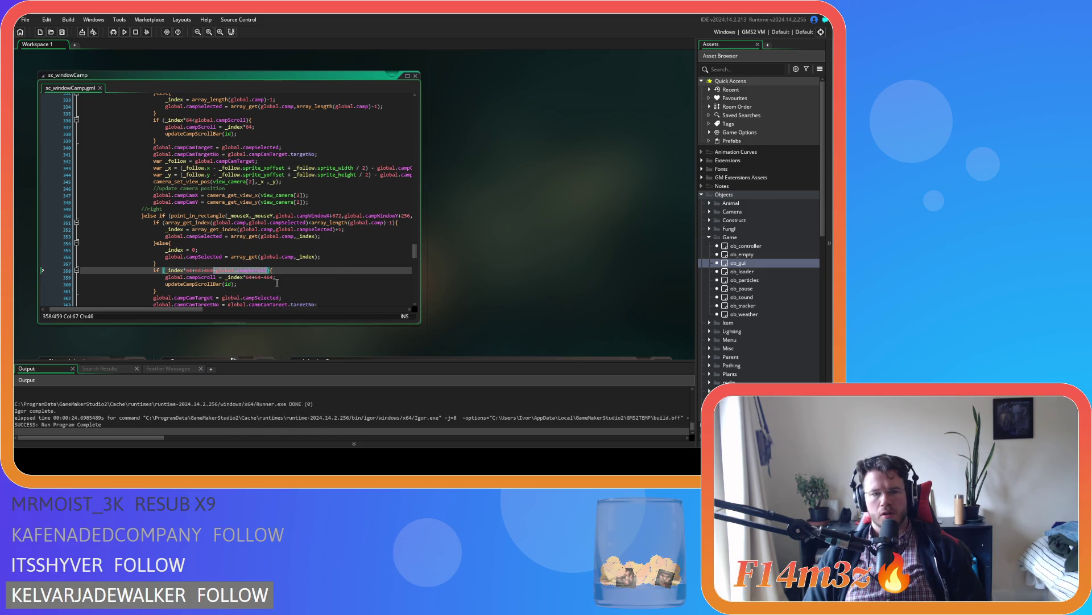
pyautogui.click(274, 277)
pyautogui.write('+')
pyautogui.hotkey('ctrl', 'v')
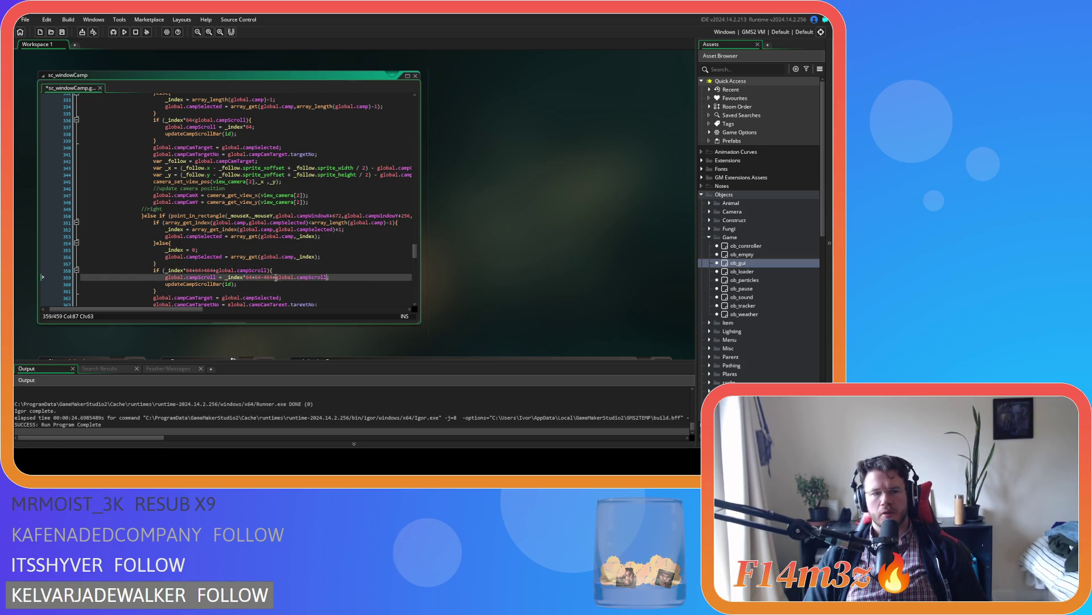
pyautogui.write('(')
pyautogui.click(329, 277)
pyautogui.write(')')
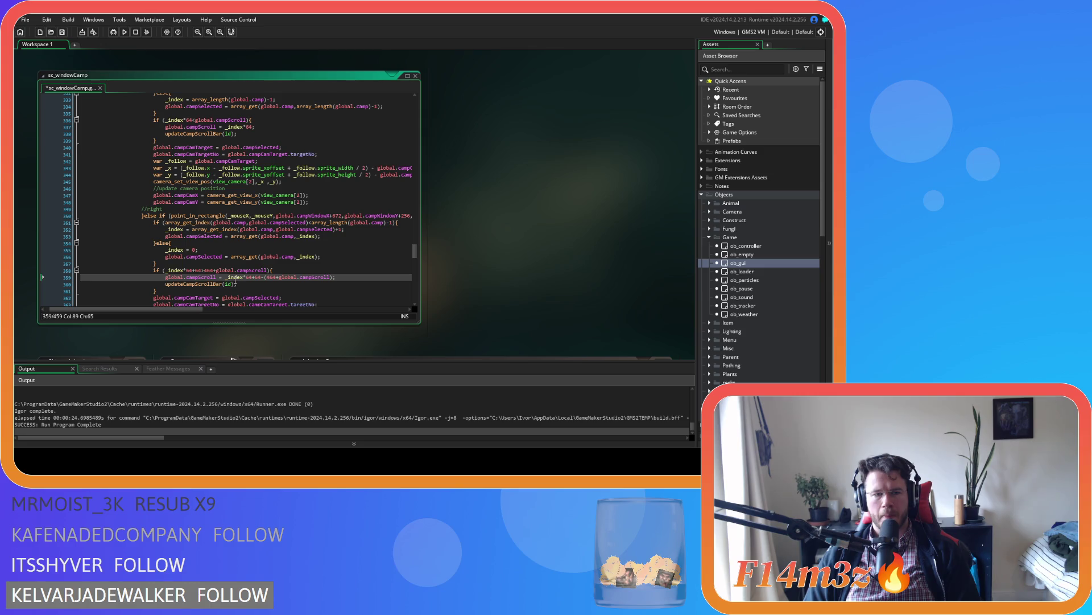
# Build and run the game to test the formula, then start quitting it
pyautogui.press('F5')
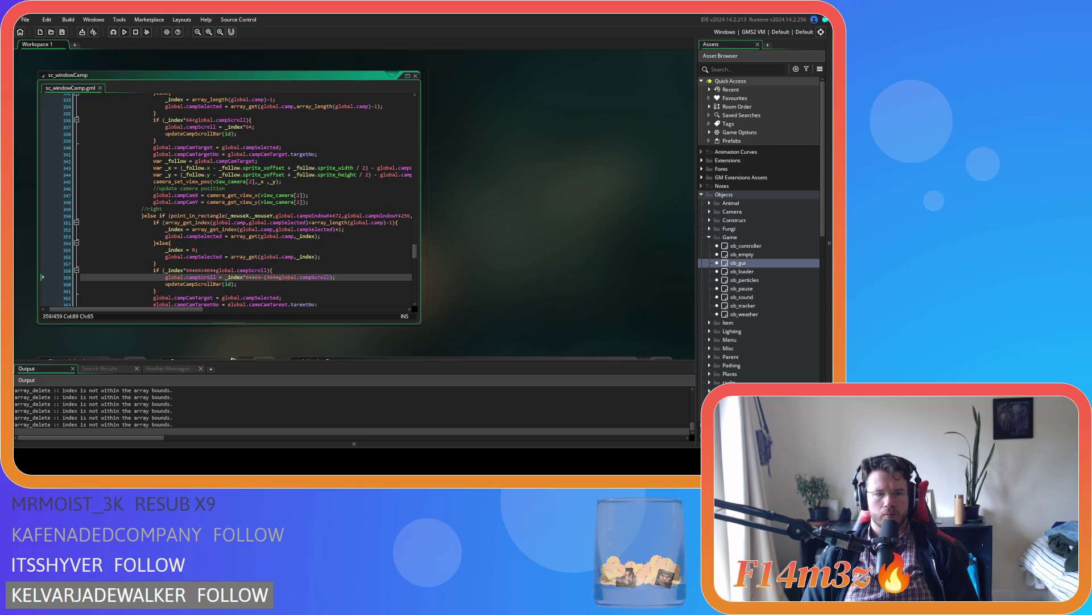
pyautogui.hotkey('alt', 'Tab')
pyautogui.press('Escape')
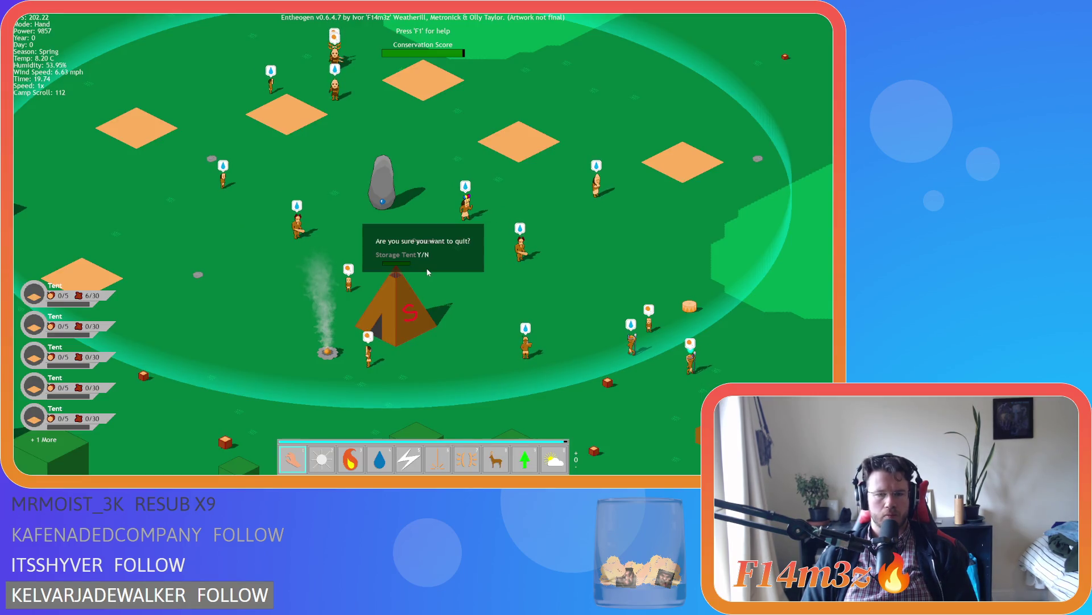
# Quit the game, strip the (464+global.campScroll) term back to -464 on line 359, and save
pyautogui.press('y')
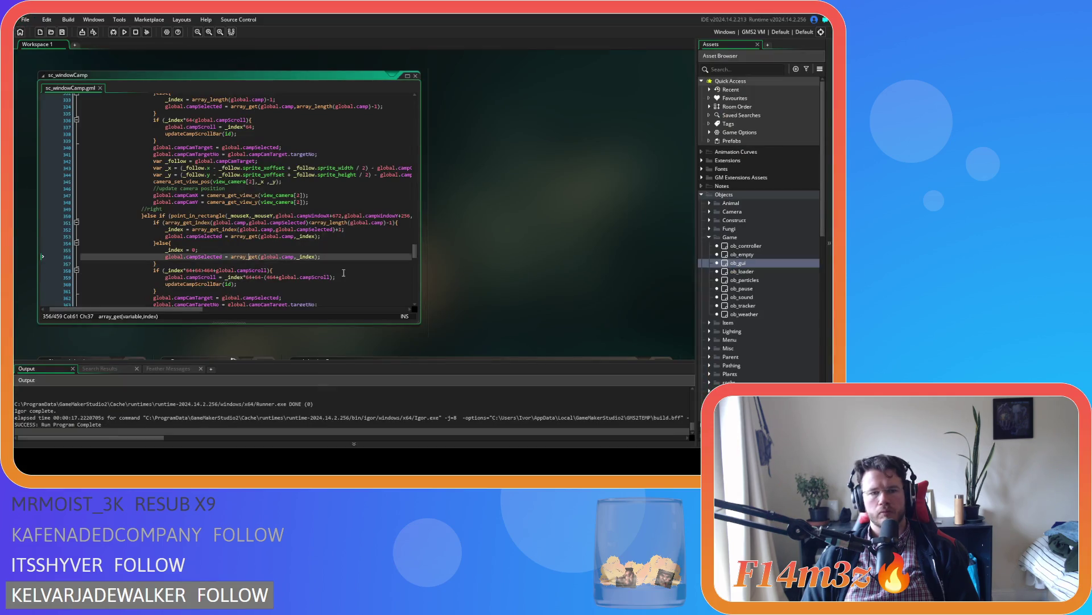
pyautogui.click(362, 278)
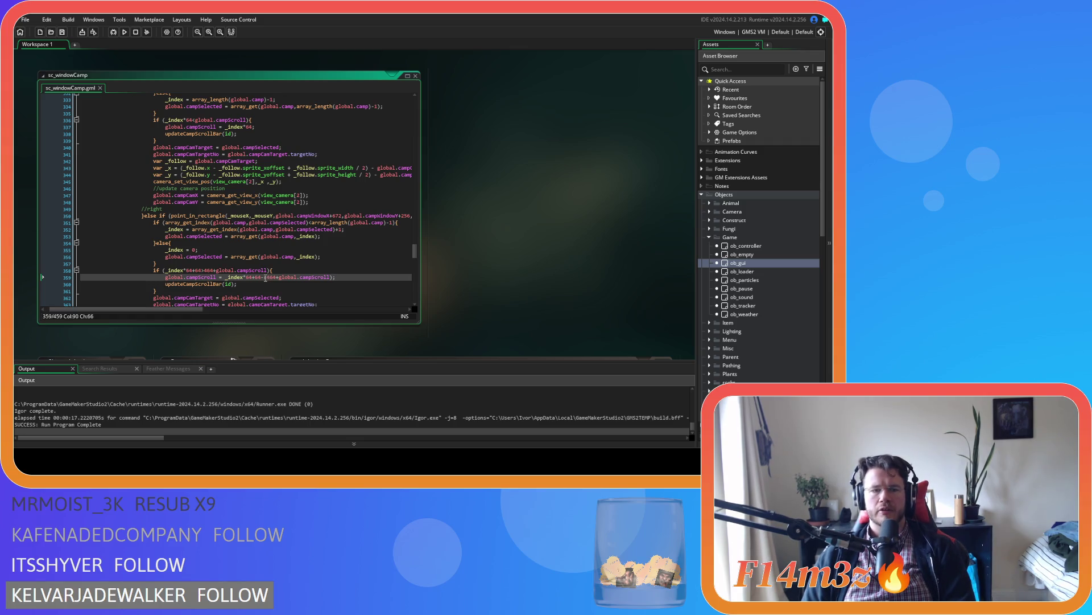
pyautogui.click(325, 278)
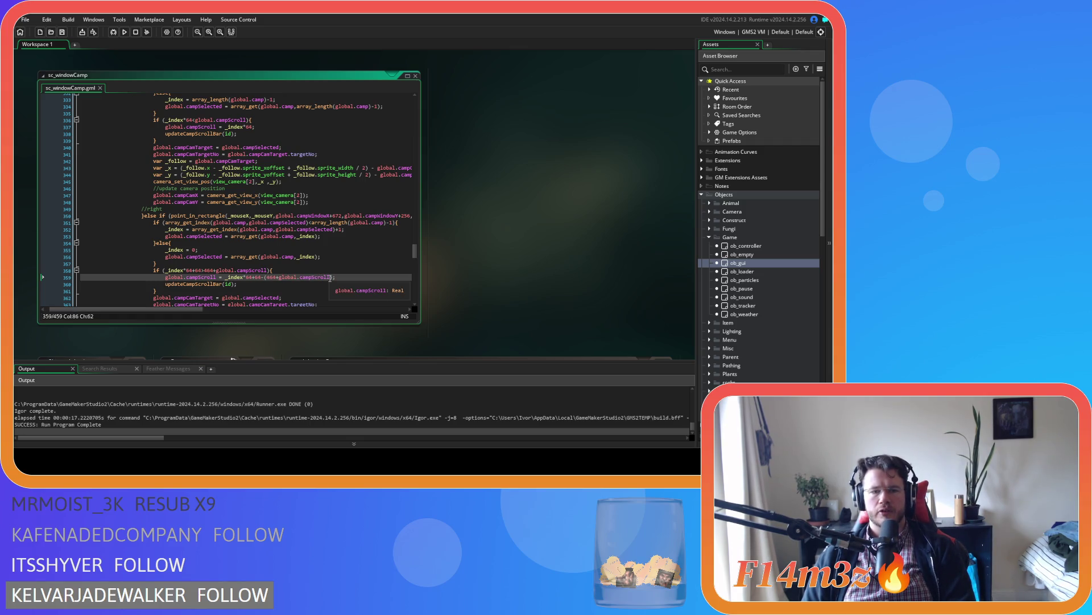
pyautogui.moveTo(332, 279); pyautogui.dragTo(284, 281)
pyautogui.press('BackSpace')
pyautogui.press('BackSpace')
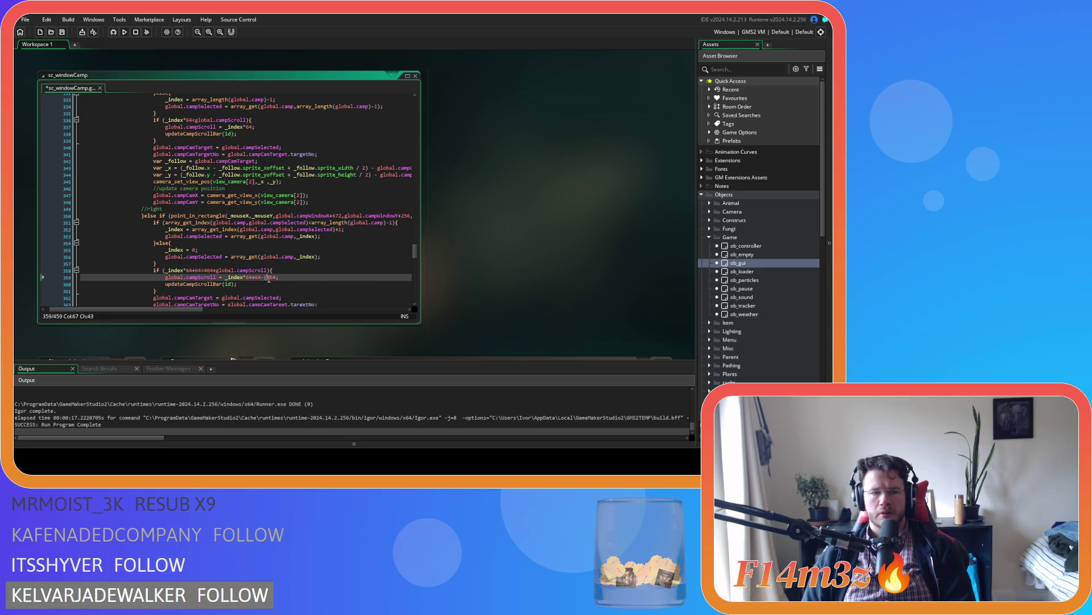
pyautogui.press('Left')
pyautogui.press('Left')
pyautogui.press('Left')
pyautogui.press('BackSpace')
pyautogui.press('End')
pyautogui.hotkey('ctrl', 's')
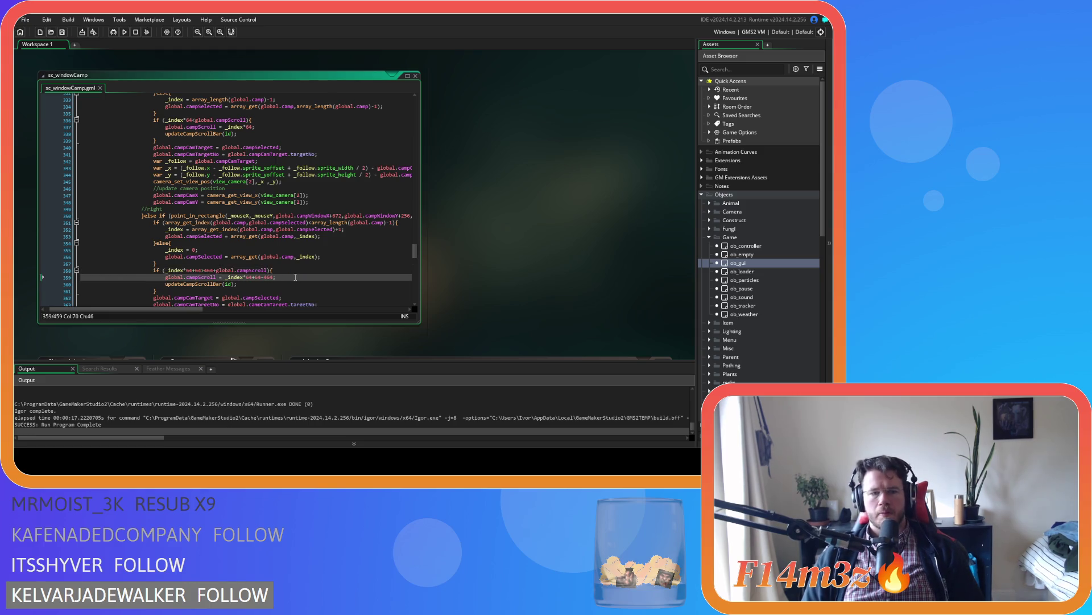
# Change line 359's assignment to 'global.campScroll +=' and save
pyautogui.doubleClick(241, 277)
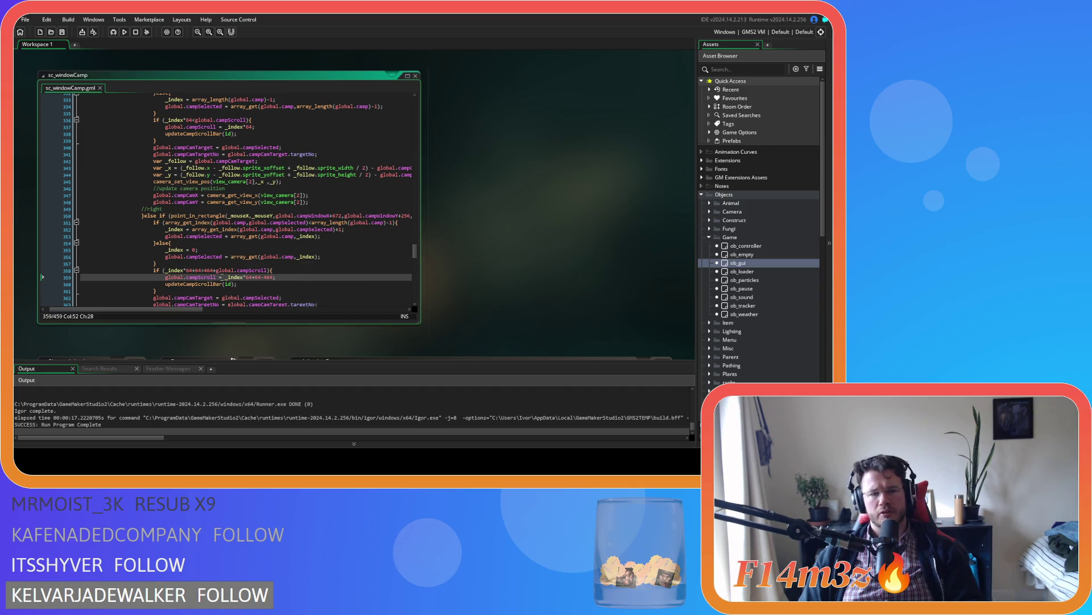
pyautogui.click(232, 278)
pyautogui.write('+')
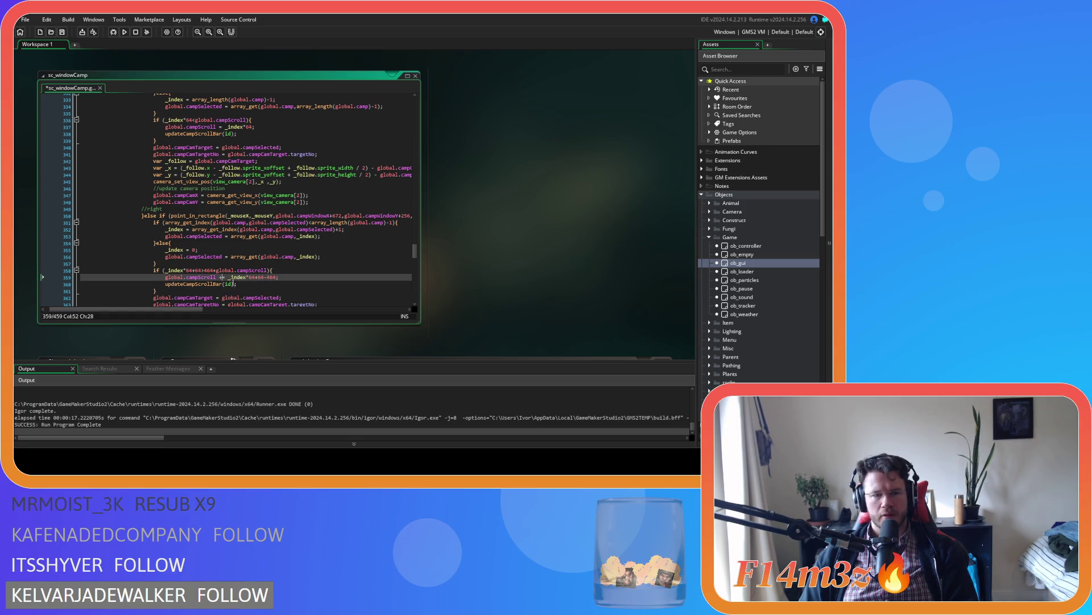
pyautogui.press('Right')
pyautogui.press('Right')
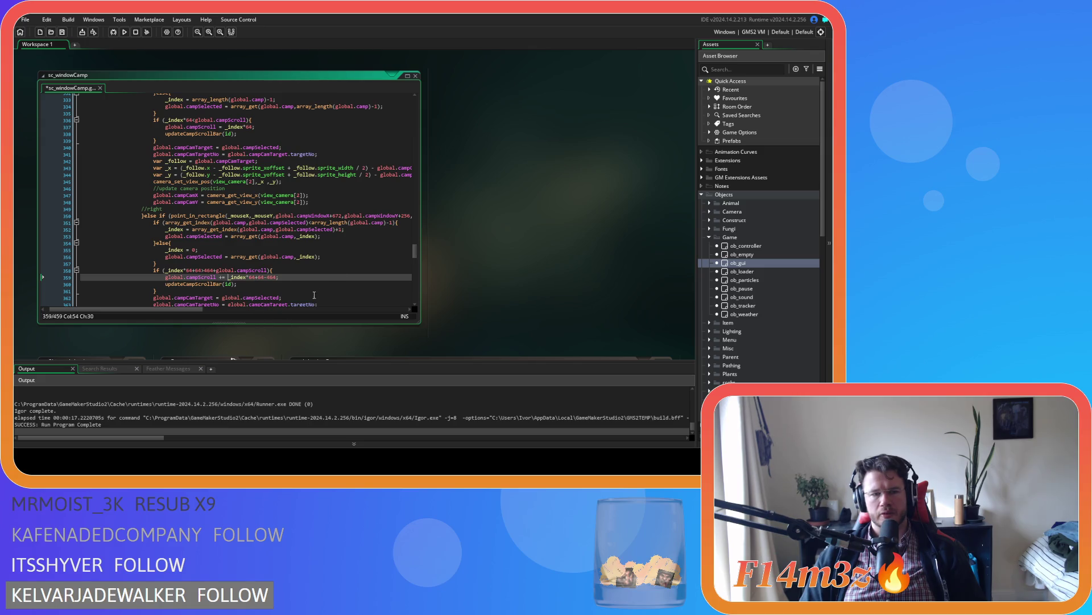
pyautogui.press('End')
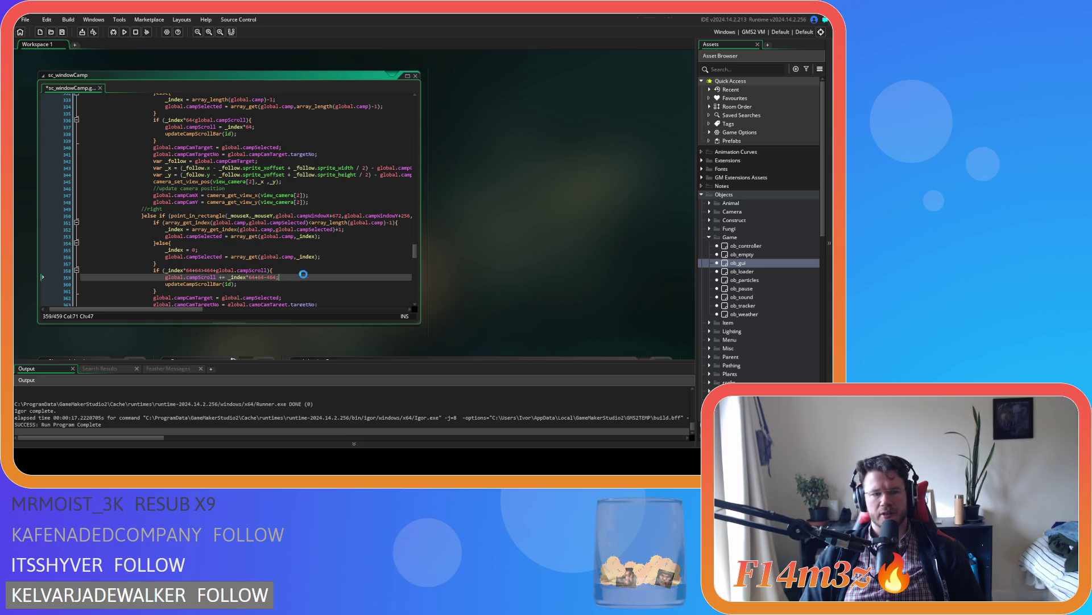
pyautogui.hotkey('ctrl', 's')
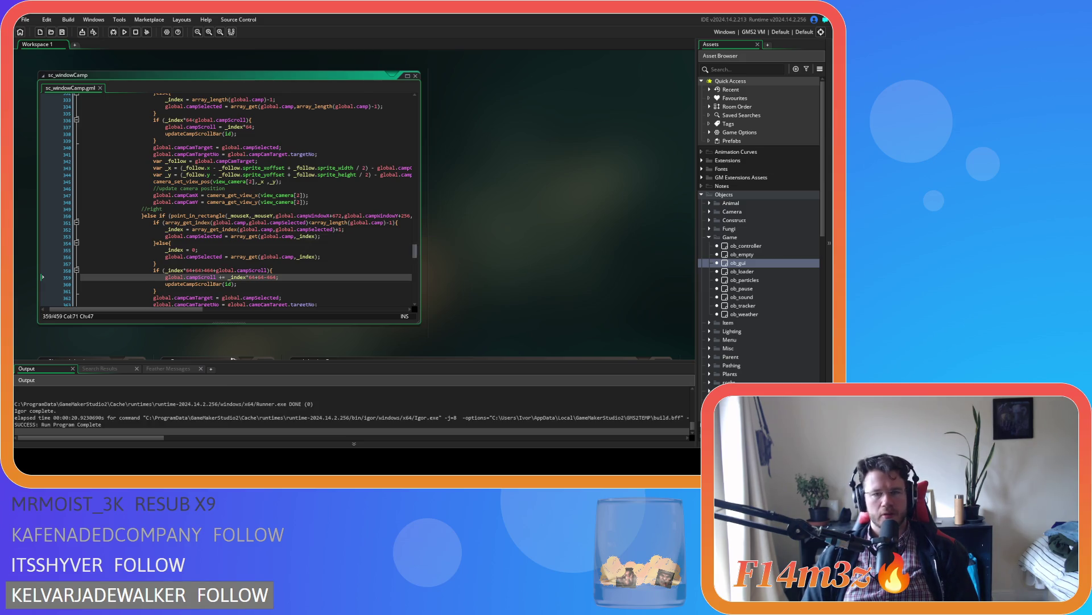
pyautogui.moveTo(417, 250); pyautogui.dragTo(417, 209)
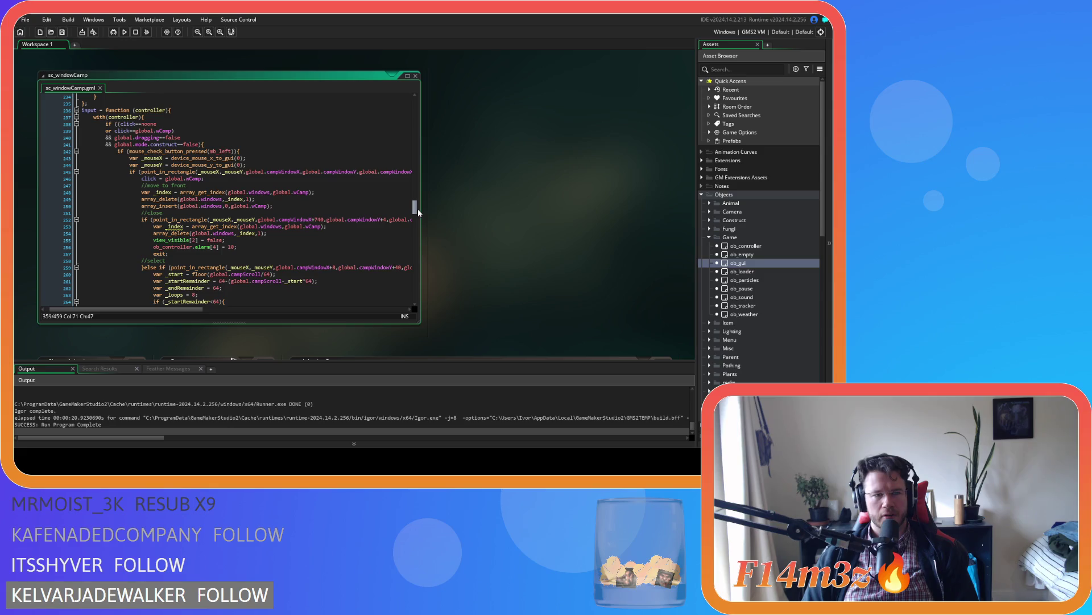
pyautogui.scroll(-1, 417, 210)
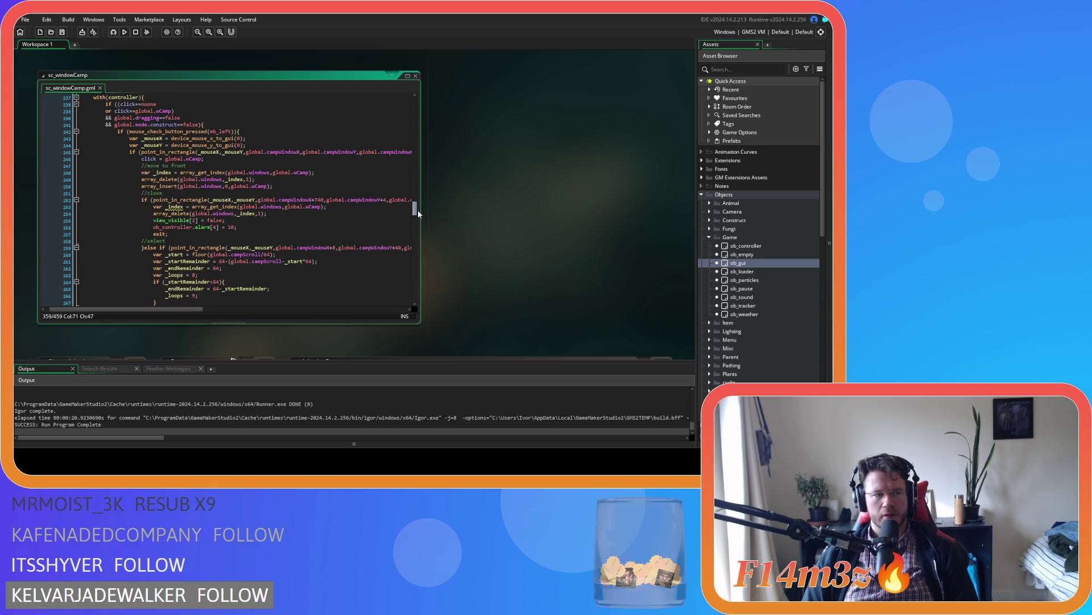
pyautogui.scroll(1, 418, 209)
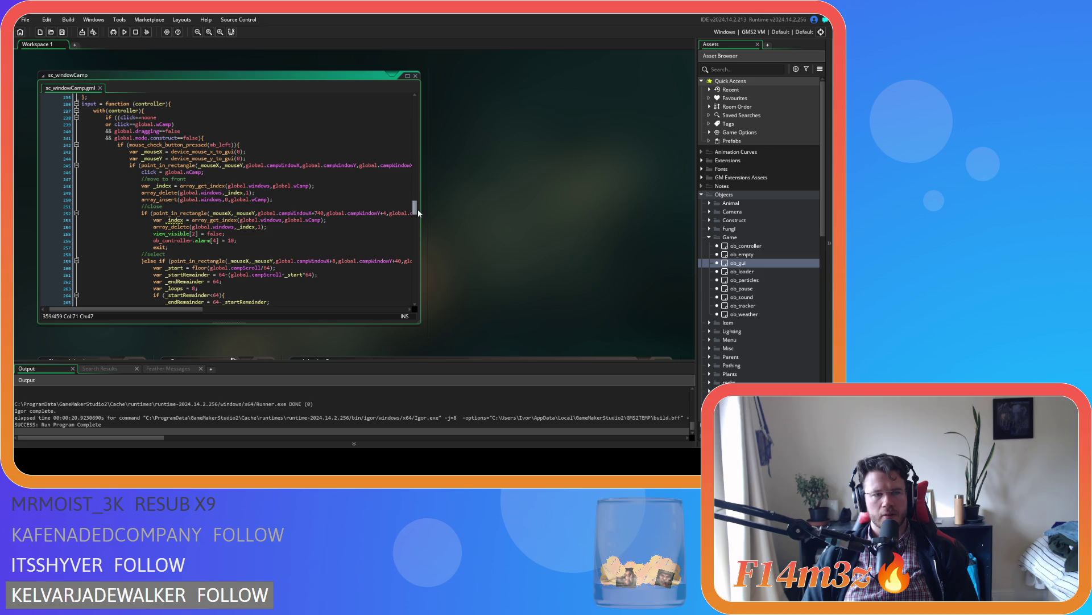
pyautogui.moveTo(418, 209)
pyautogui.mouseDown()
pyautogui.moveTo(418, 108)
pyautogui.moveTo(415, 166)
pyautogui.mouseUp()
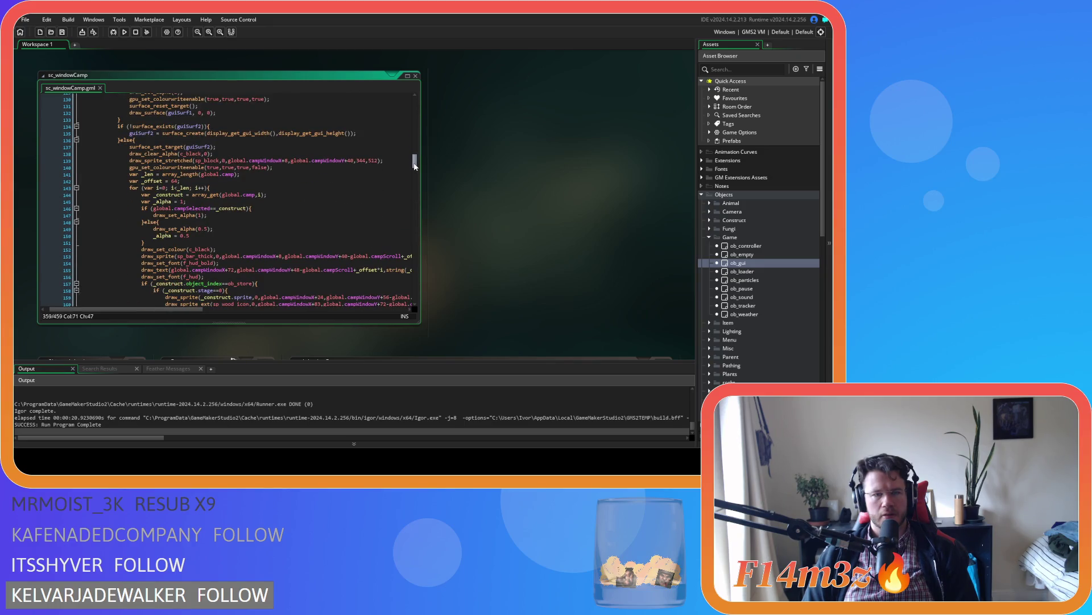
pyautogui.click(370, 162)
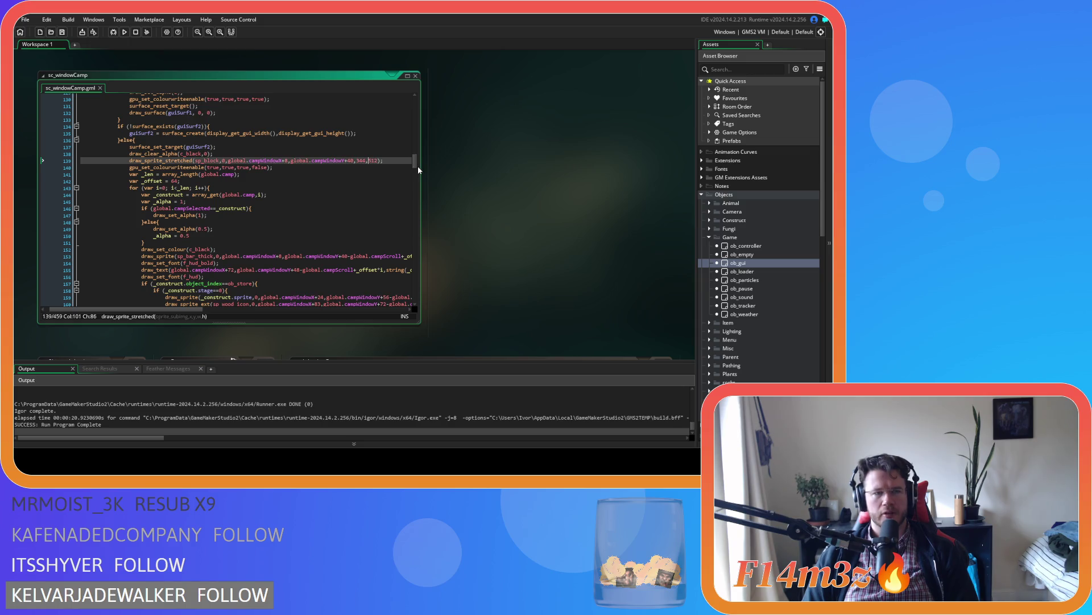
pyautogui.moveTo(418, 164); pyautogui.dragTo(415, 224)
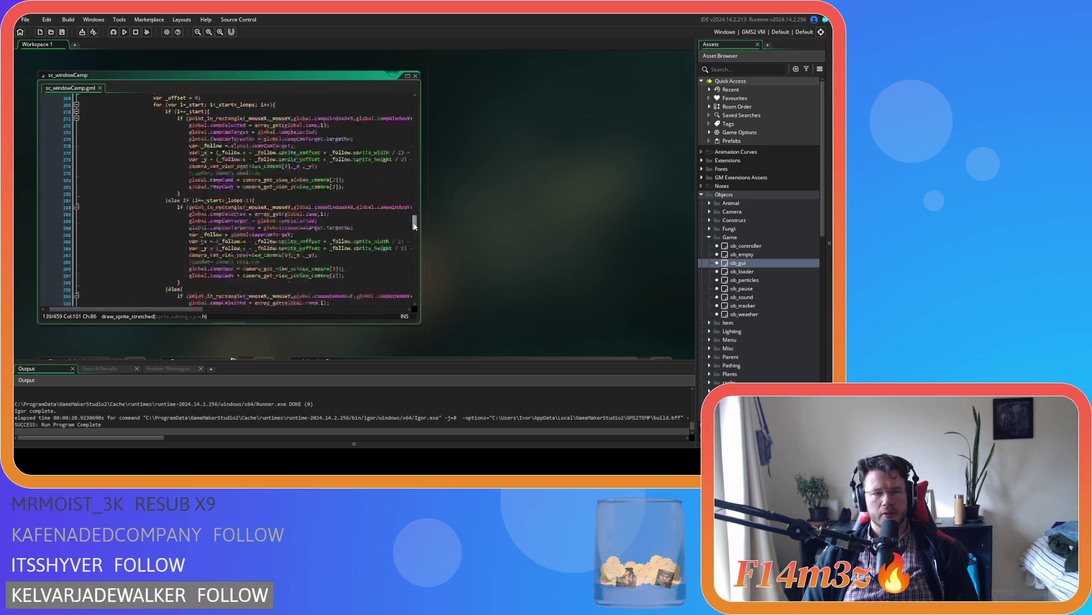
pyautogui.click(320, 166)
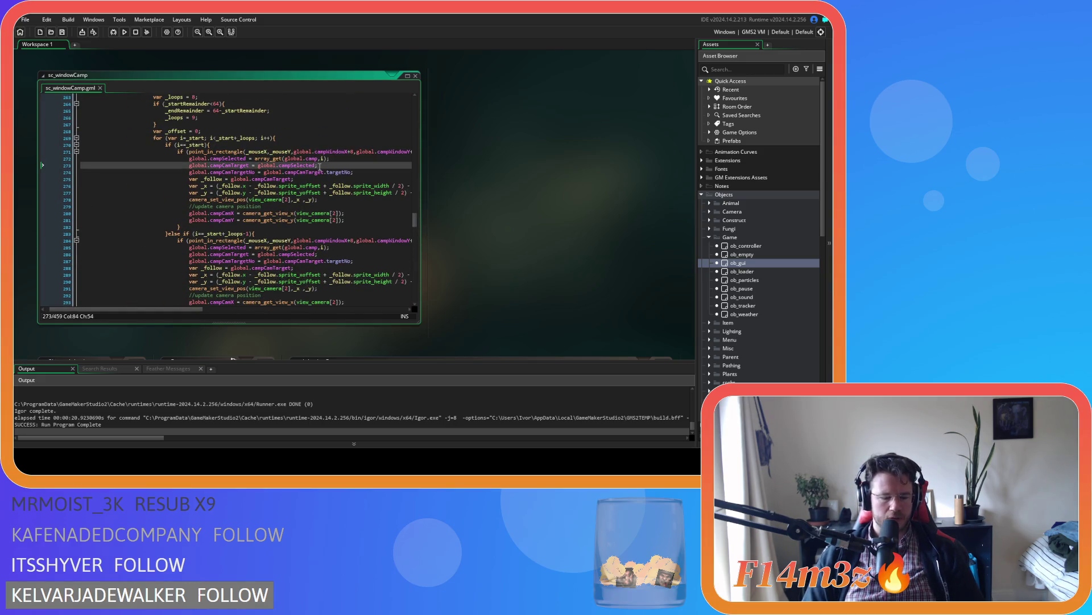
pyautogui.hotkey('ctrl', 'f')
pyautogui.write('464')
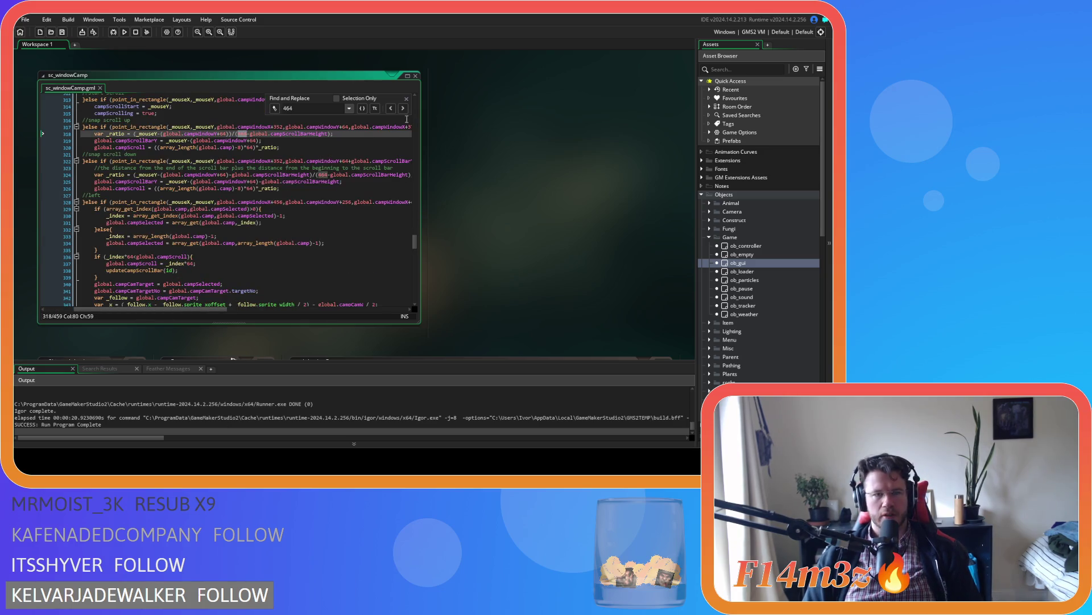
pyautogui.moveTo(208, 310); pyautogui.dragTo(180, 310)
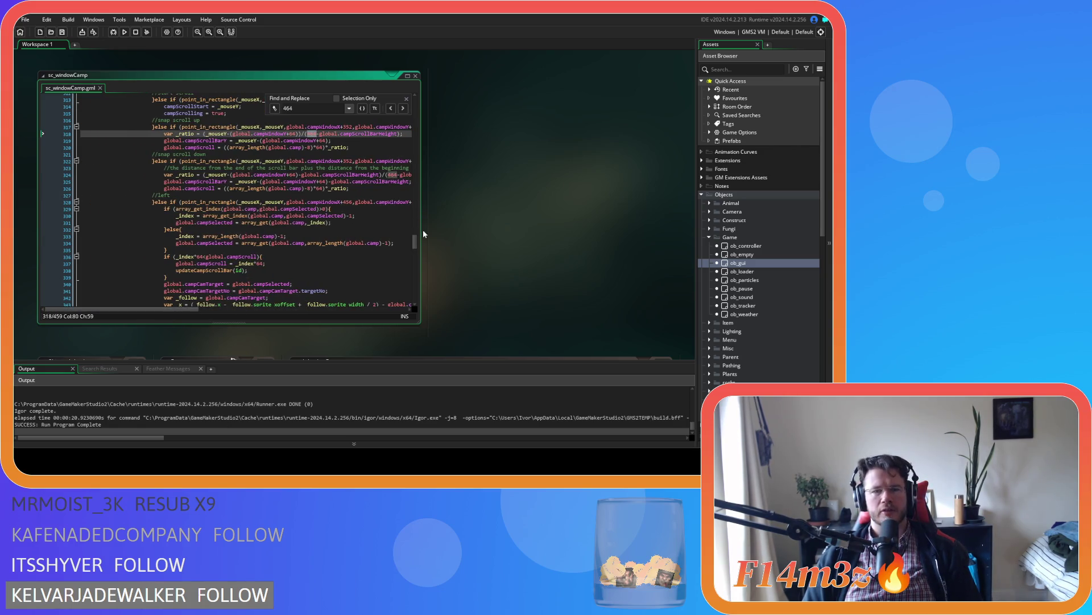
pyautogui.scroll(15, 406, 158)
pyautogui.click(408, 98)
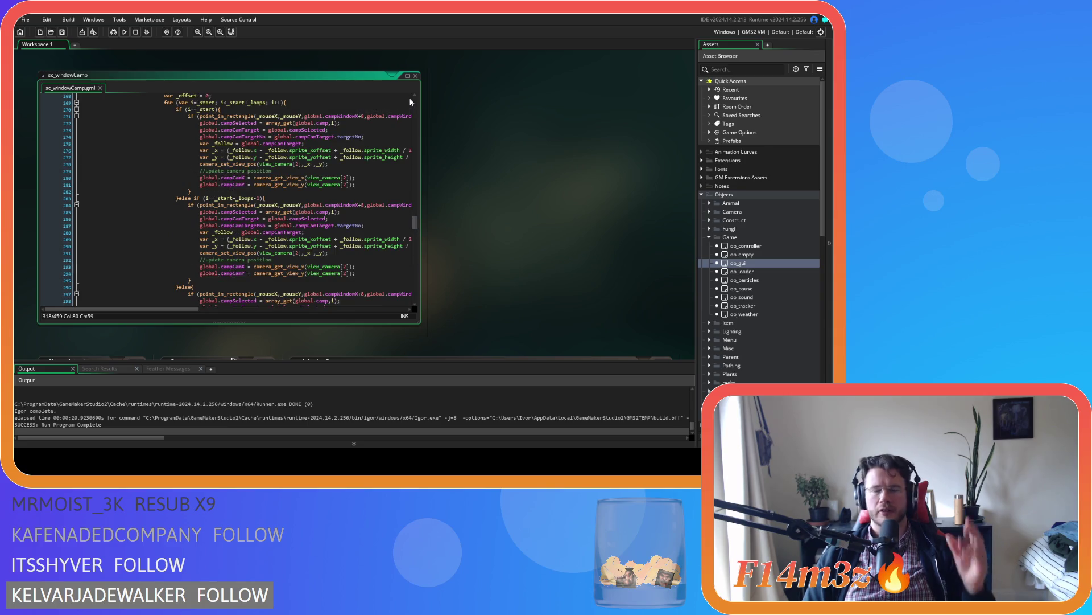
pyautogui.click(318, 197)
pyautogui.scroll(-3, 330, 205)
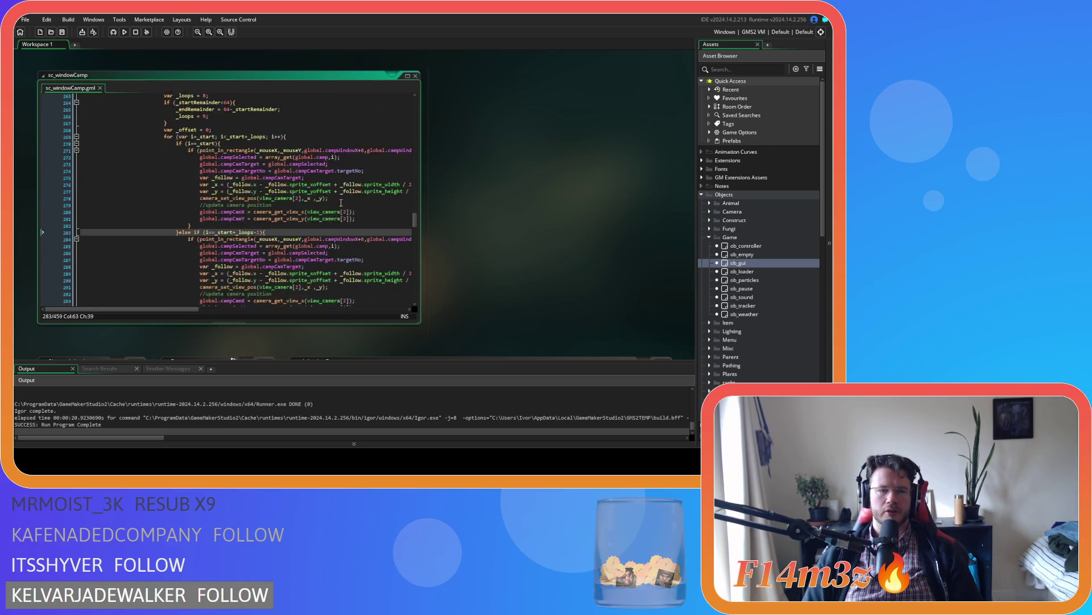
pyautogui.click(341, 208)
pyautogui.scroll(-2, 210, 288)
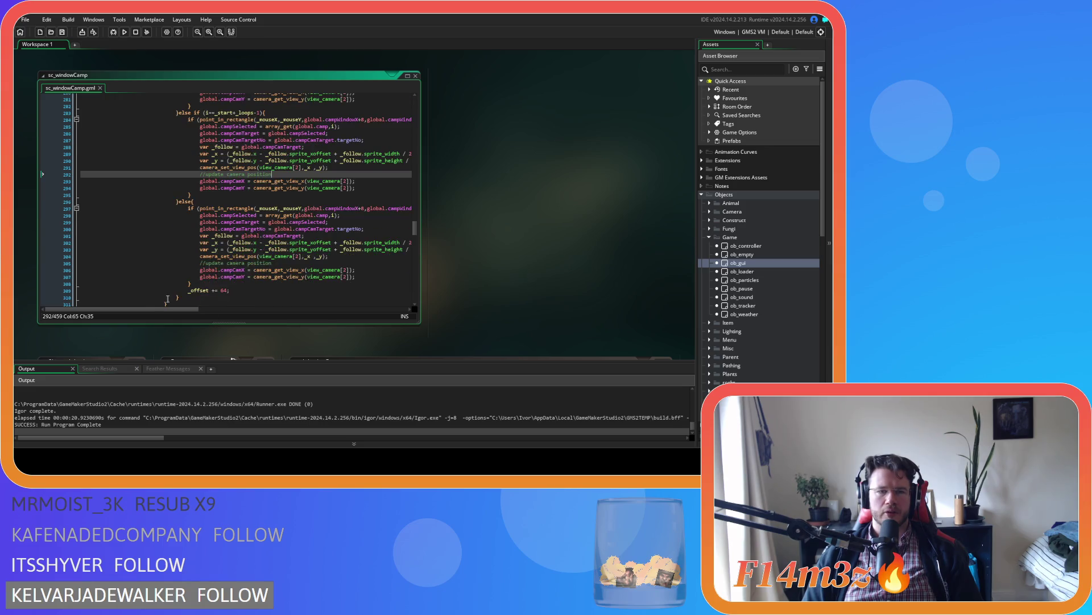
pyautogui.moveTo(143, 310)
pyautogui.mouseDown()
pyautogui.moveTo(193, 312)
pyautogui.moveTo(178, 315)
pyautogui.mouseUp()
pyautogui.click(259, 243)
pyautogui.click(257, 202)
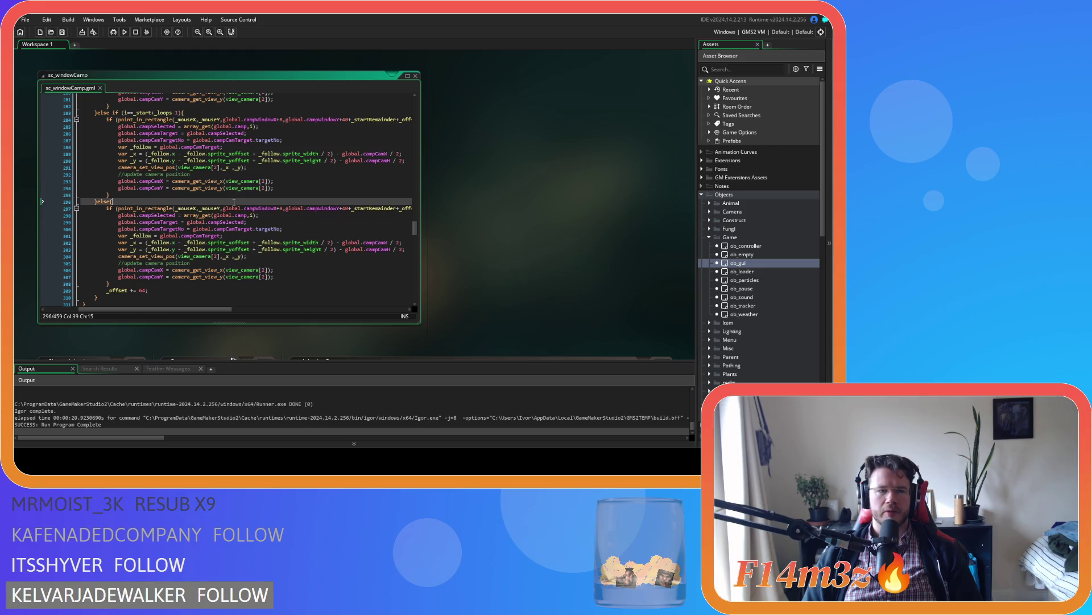
pyautogui.scroll(6, 257, 242)
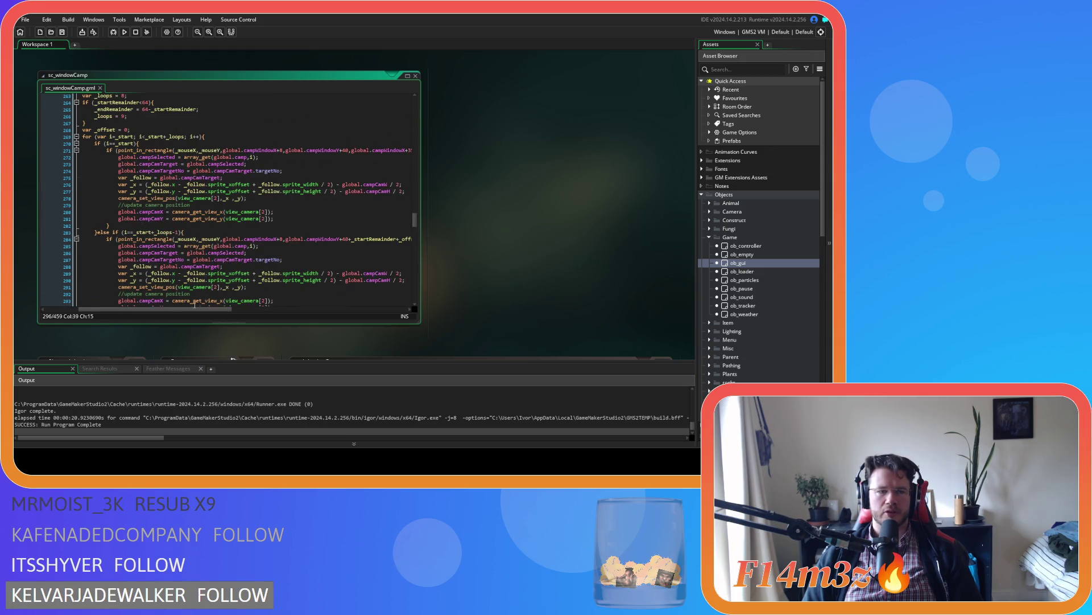
pyautogui.scroll(-20, 295, 242)
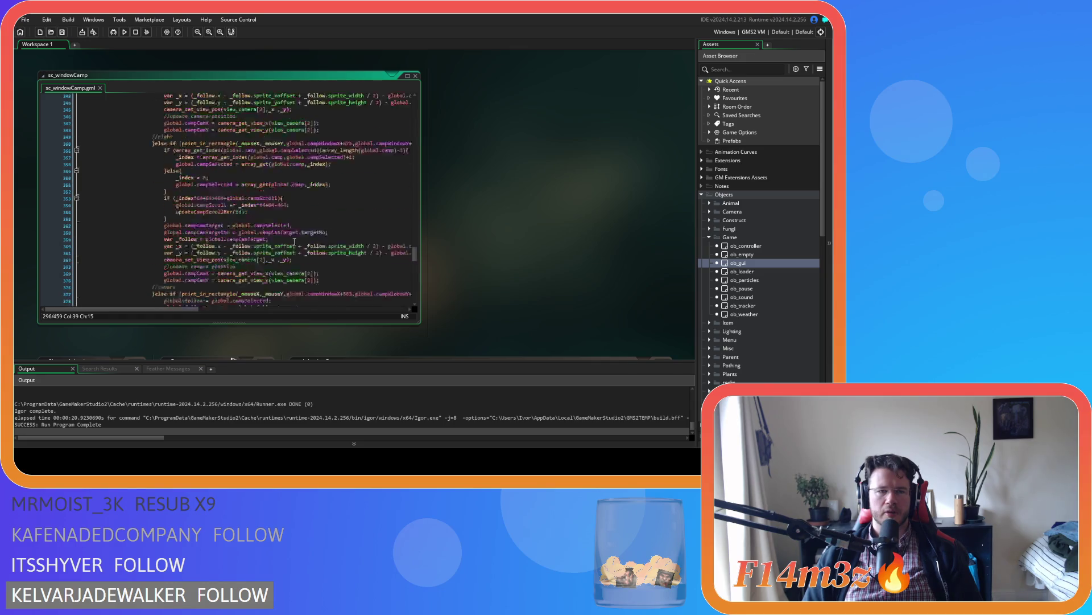
# Make line 359 read global.campScroll += _index*64+64-512;, save, and build and run
pyautogui.scroll(1, 294, 242)
pyautogui.doubleClick(282, 222)
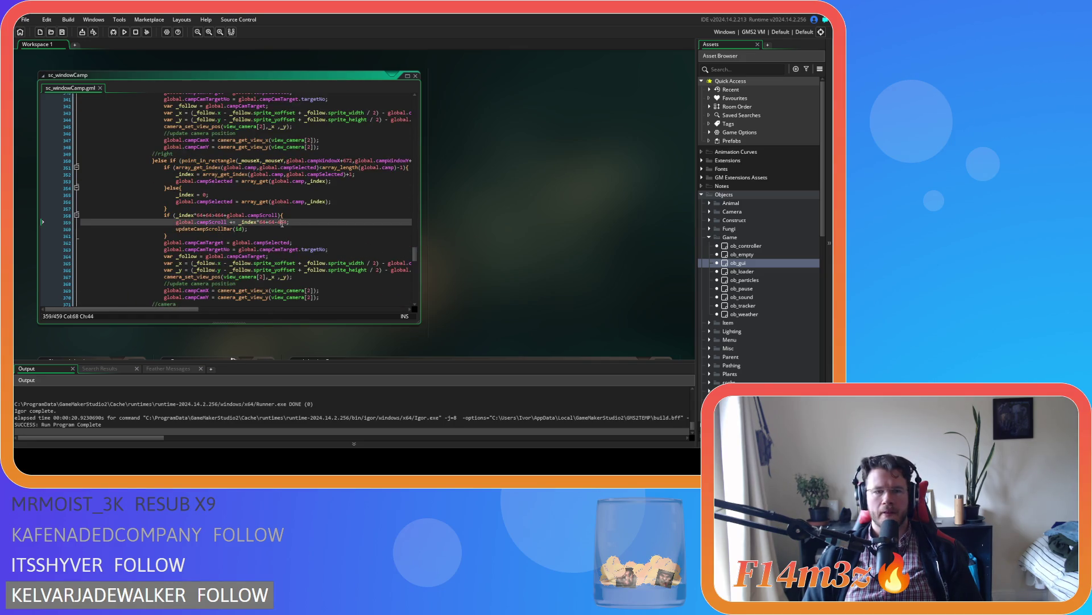
pyautogui.write('512')
pyautogui.click(321, 217)
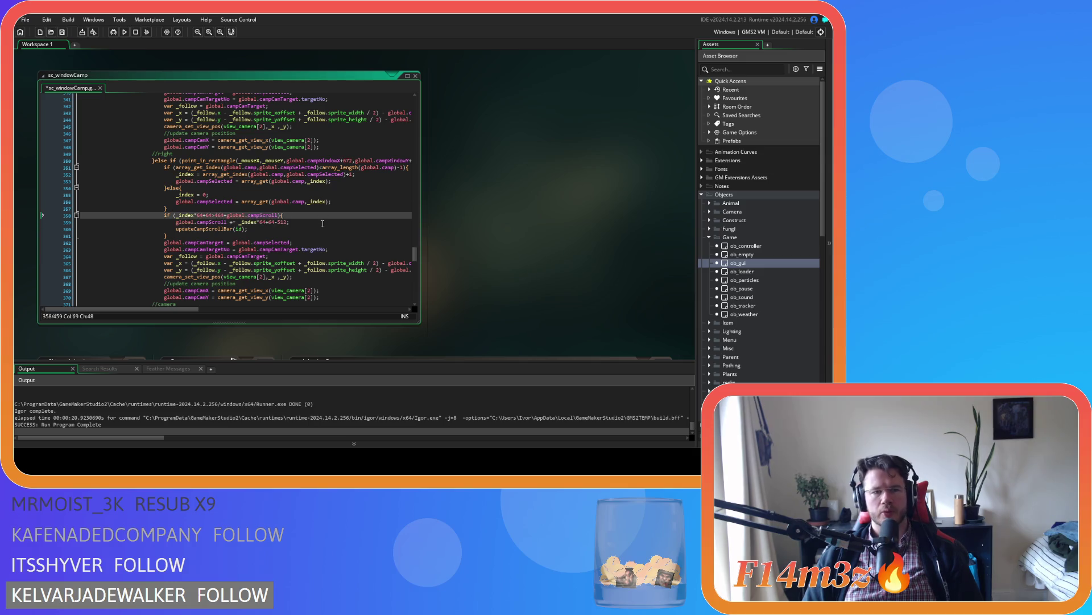
pyautogui.click(322, 223)
pyautogui.hotkey('ctrl', 's')
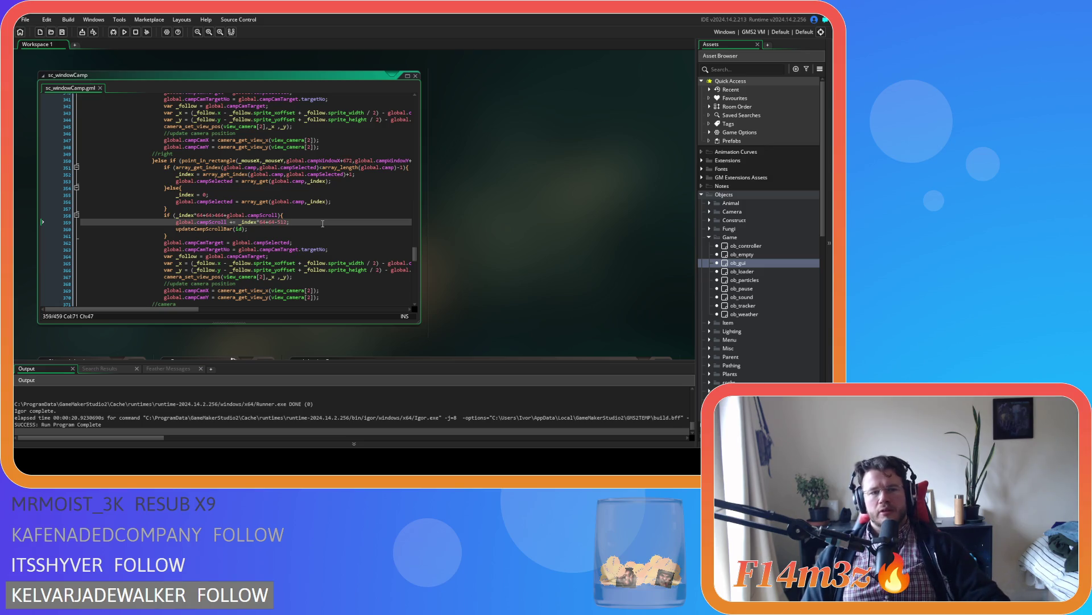
pyautogui.press('F5')
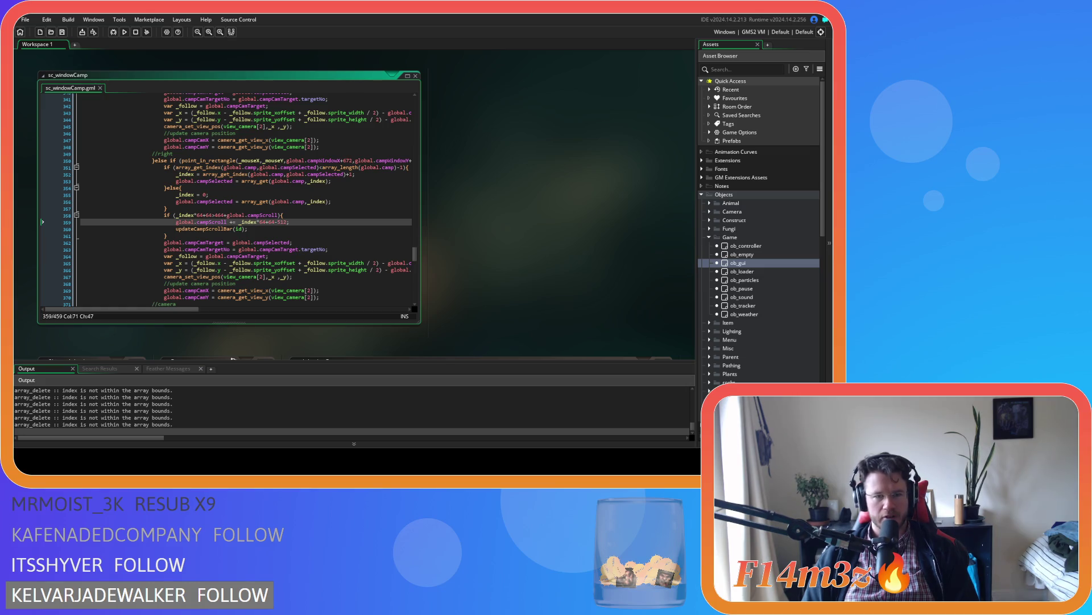
# Open and close the Camp window in the running game, then quit back to GameMaker
pyautogui.hotkey('alt', 'Tab')
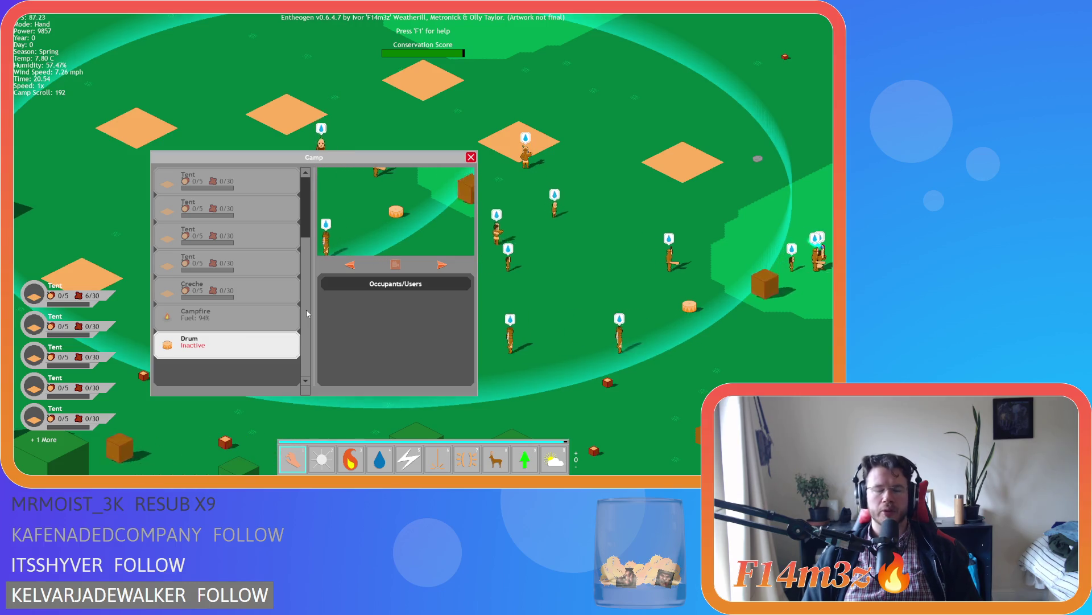
pyautogui.press('Escape')
pyautogui.press('Escape')
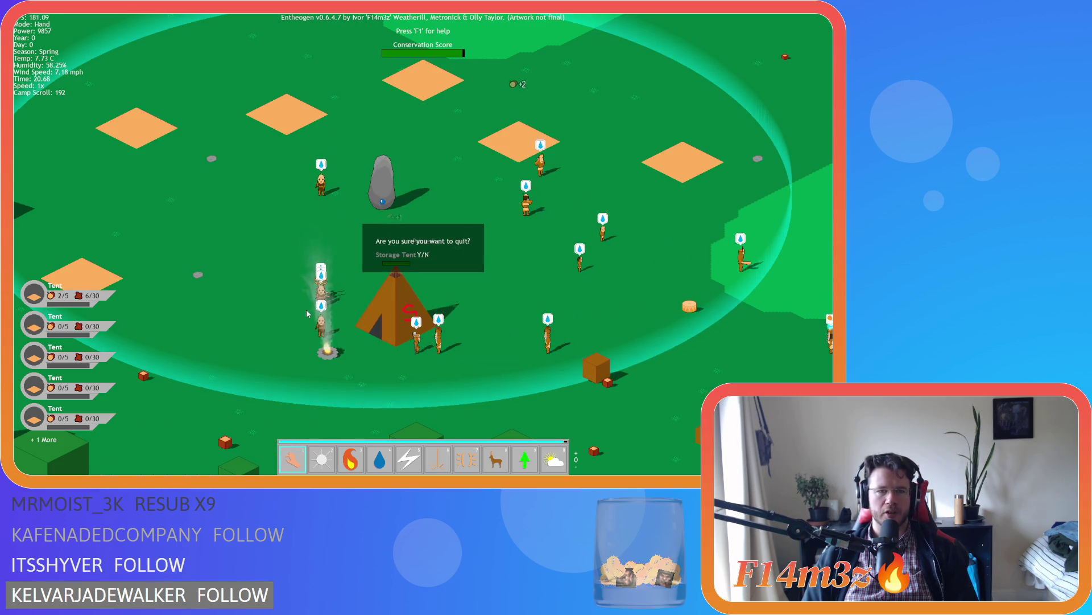
pyautogui.hotkey('alt', 'F4')
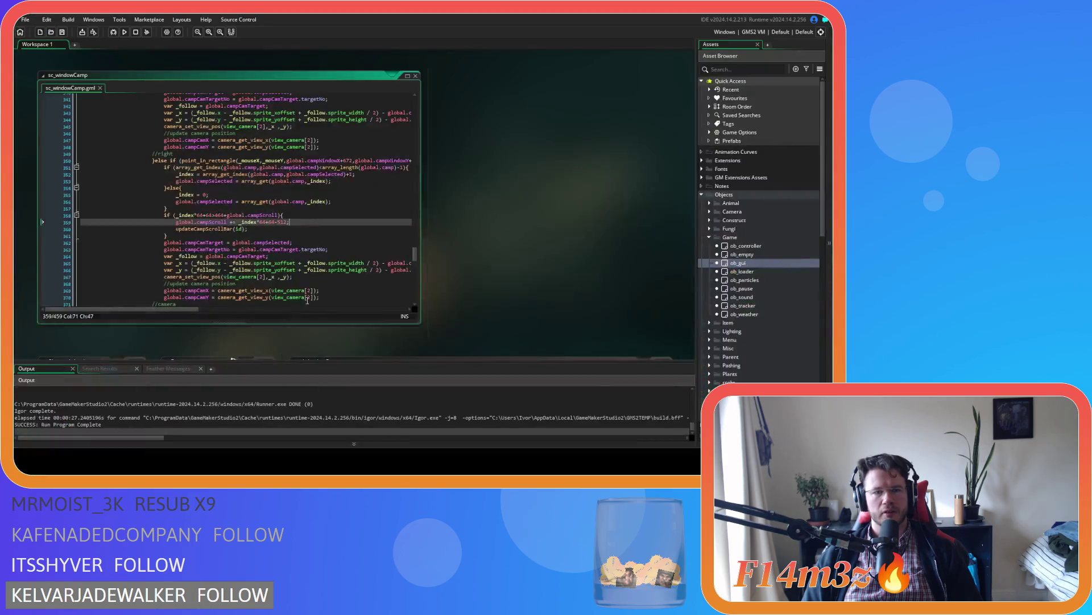
# Change line 359's += to = so it reads global.campScroll = _index*64+64-512;
pyautogui.click(234, 222)
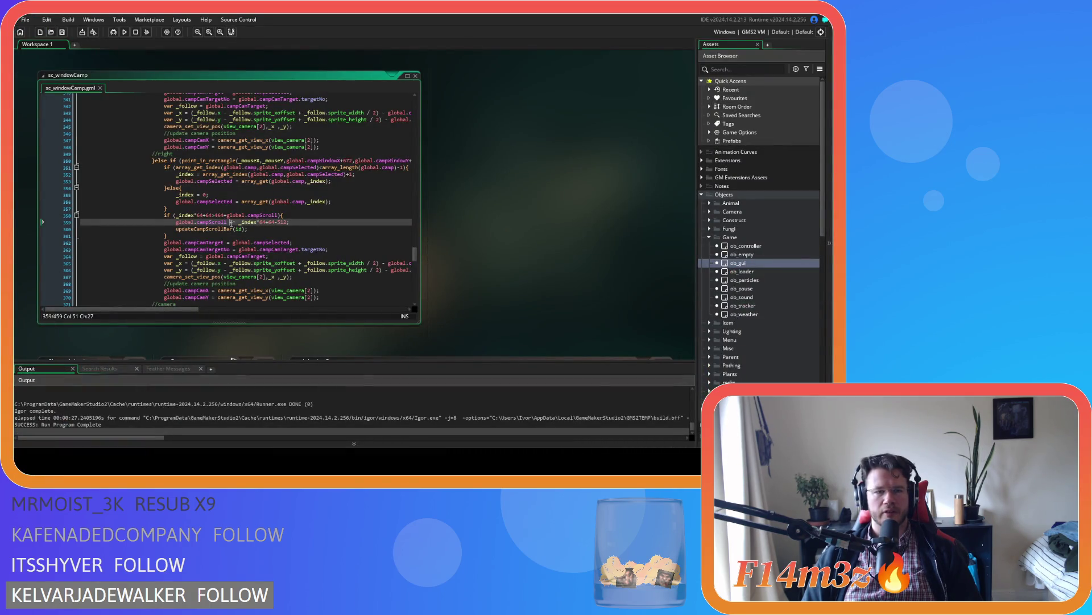
pyautogui.press('BackSpace')
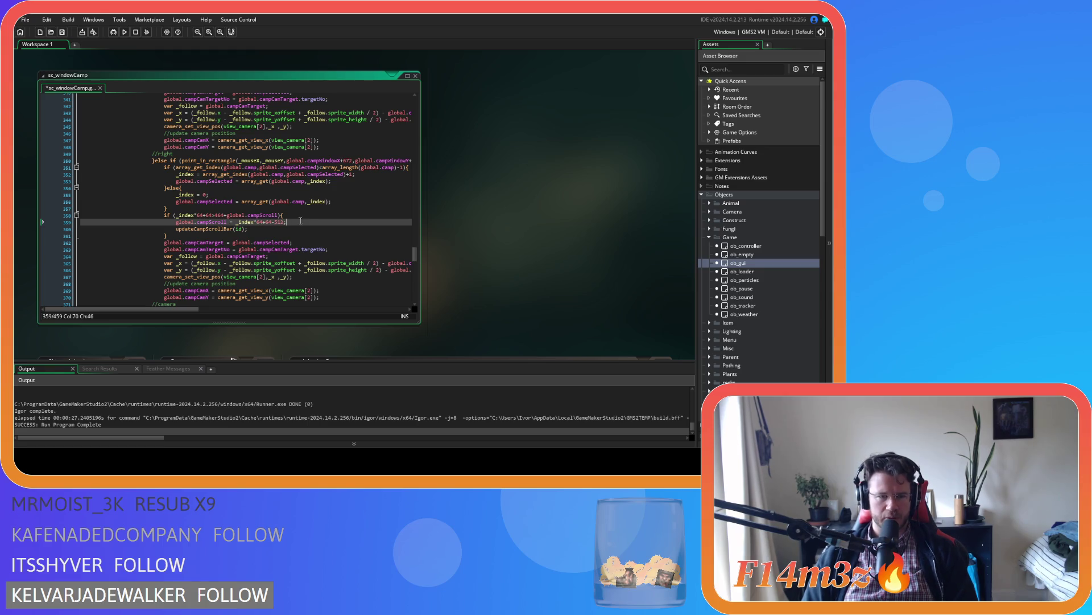
pyautogui.click(307, 221)
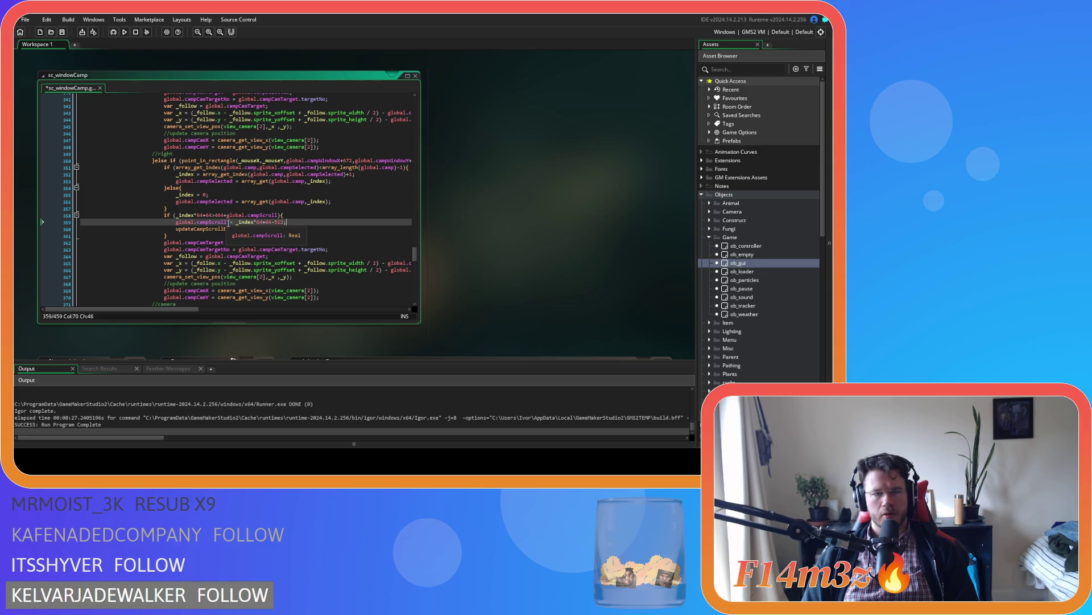
pyautogui.moveTo(228, 222); pyautogui.dragTo(175, 224)
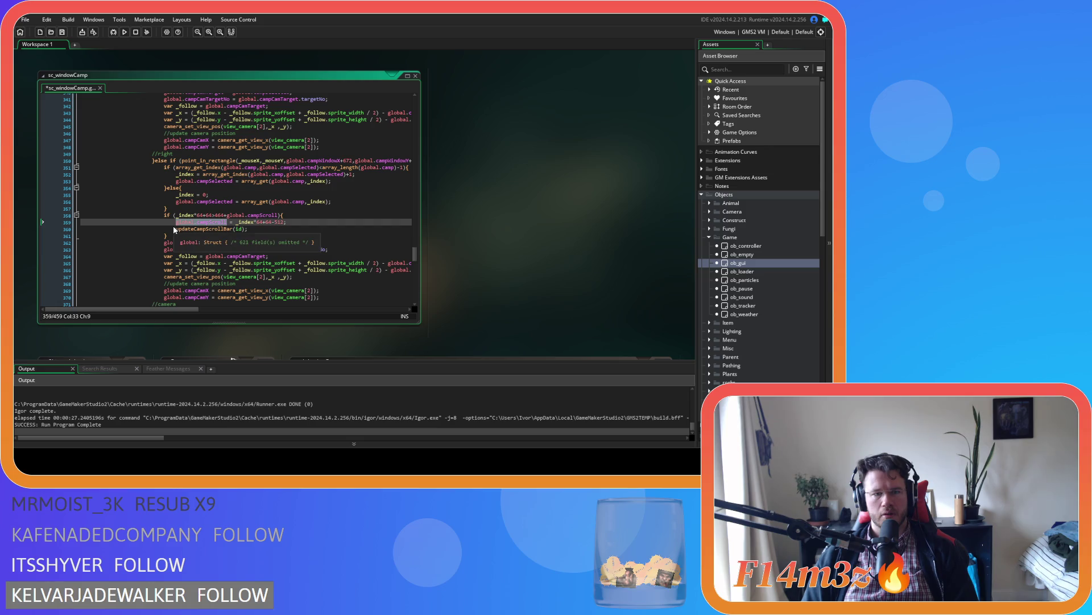
pyautogui.click(282, 224)
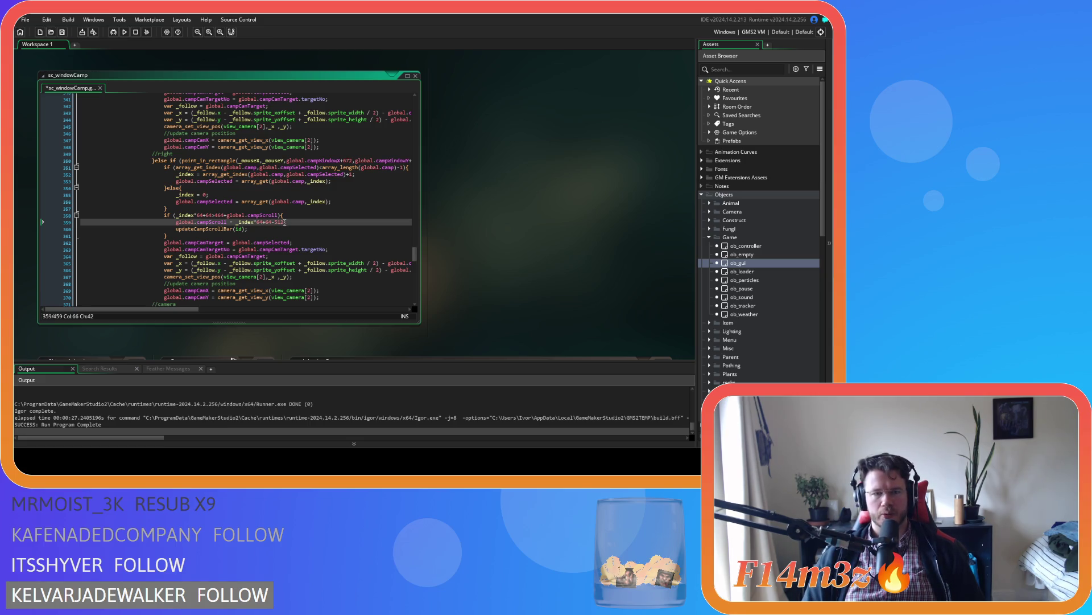
pyautogui.write(';')
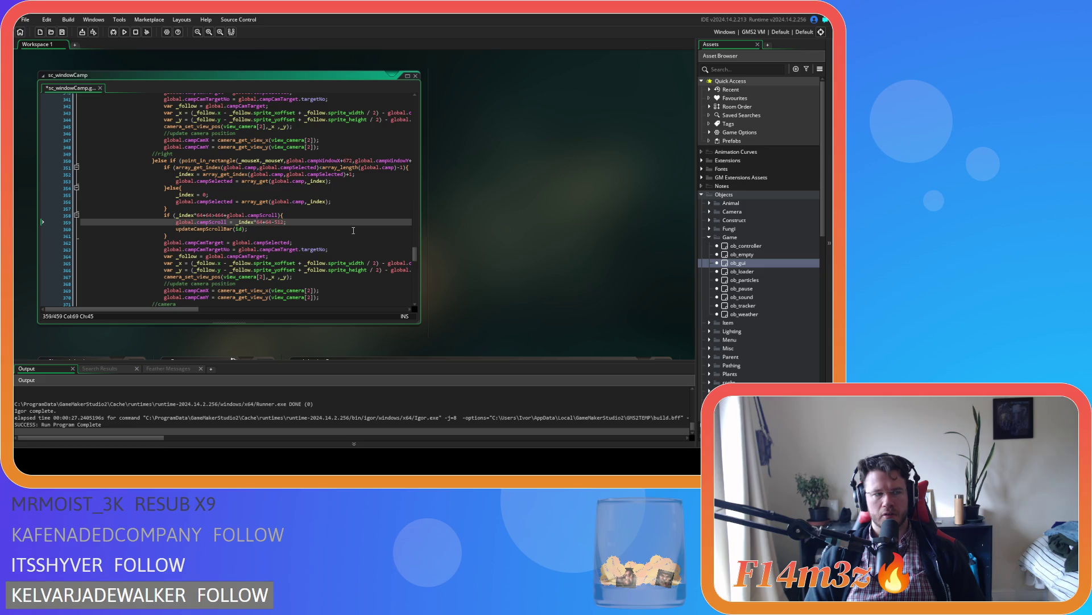
pyautogui.write('+')
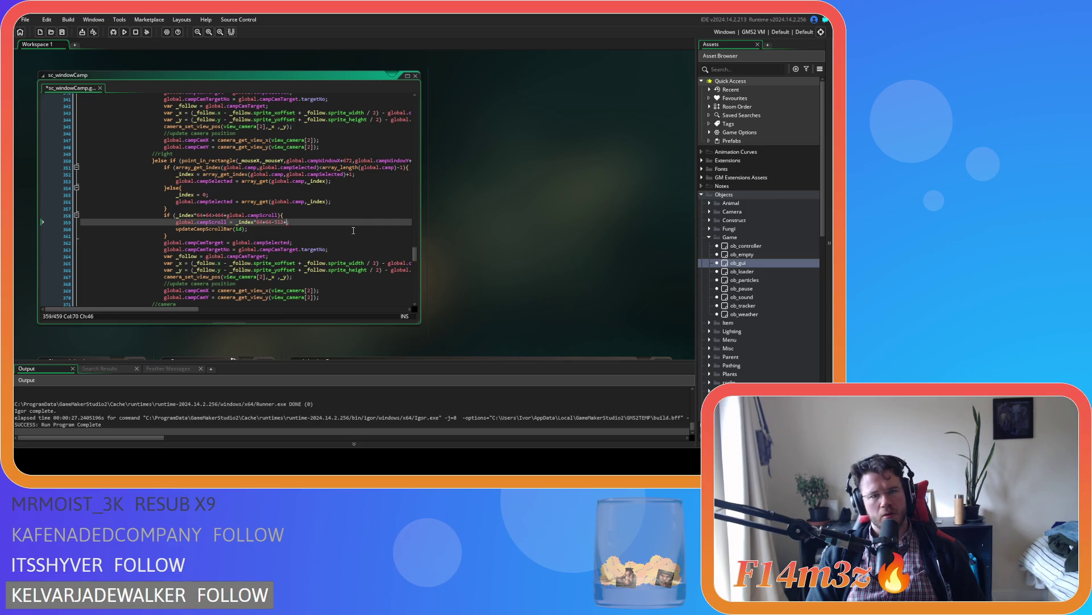
pyautogui.press('BackSpace')
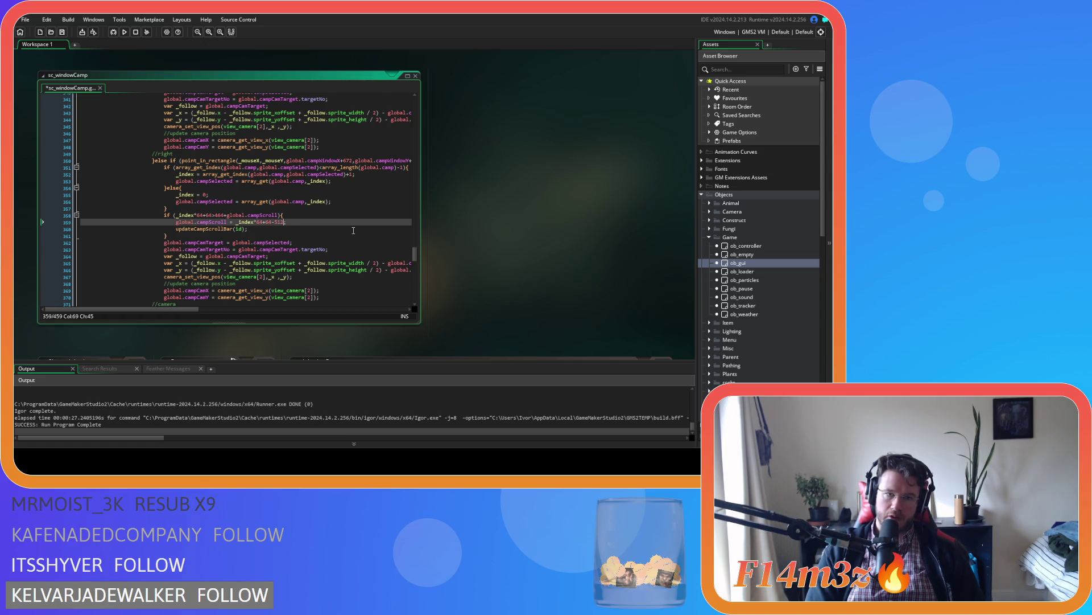
# Append a global.campScroll term to line 359's assignment and save sc_windowCamp
pyautogui.write('+')
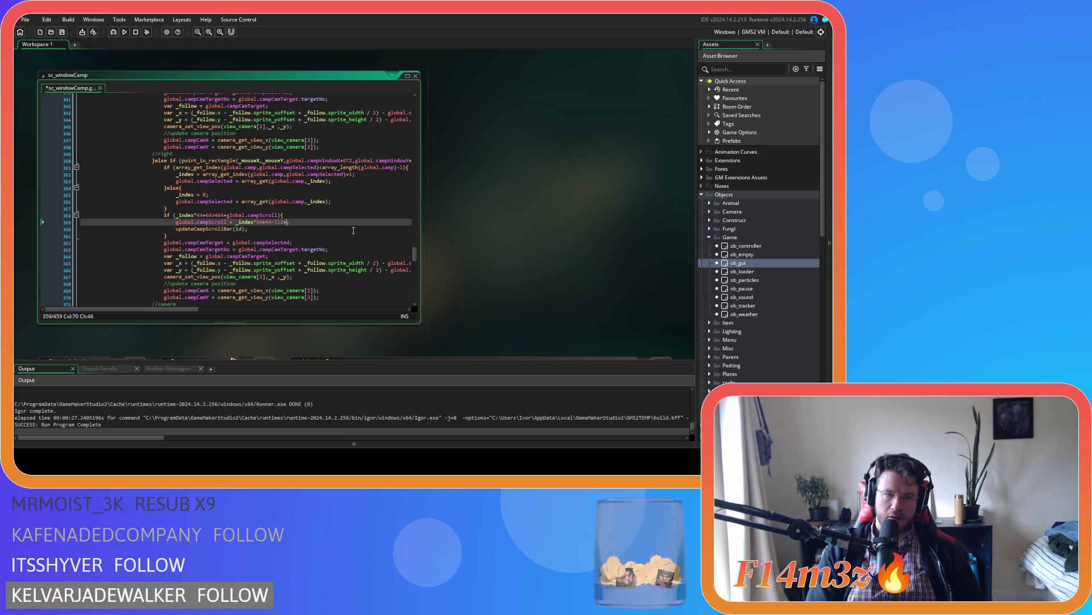
pyautogui.write('global.campScroll')
pyautogui.hotkey('ctrl', 's')
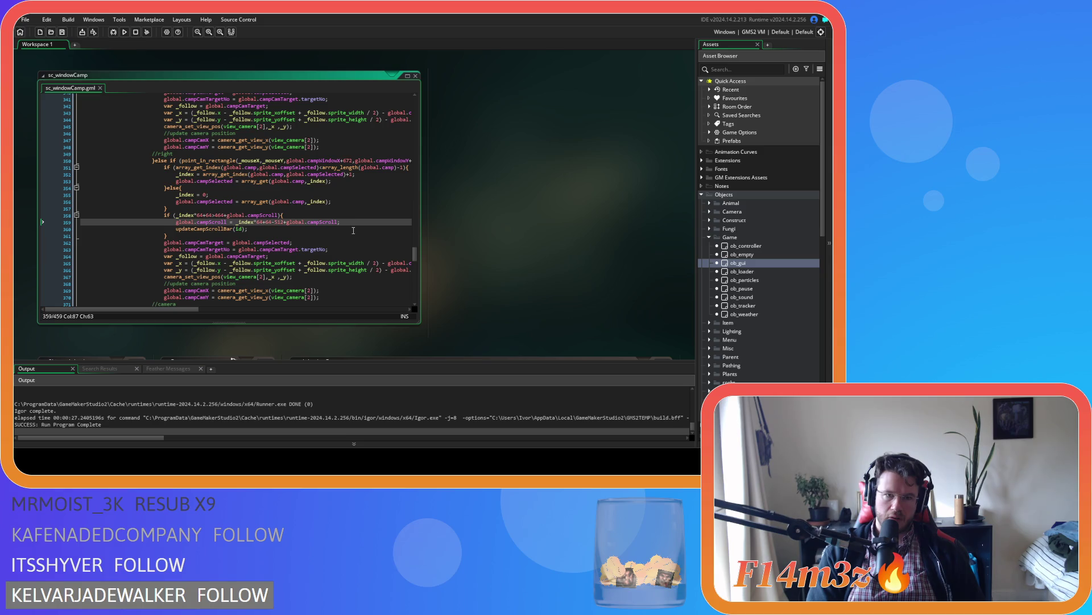
pyautogui.hotkey('ctrl', 'BackSpace')
pyautogui.hotkey('ctrl', 'BackSpace')
pyautogui.hotkey('ctrl', 'BackSpace')
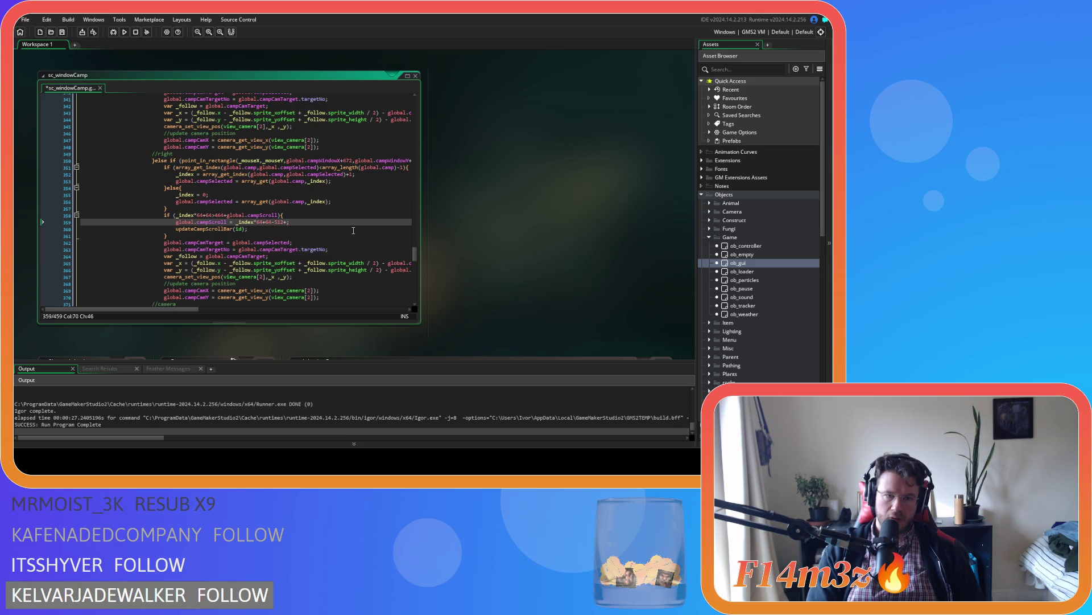
pyautogui.hotkey('ctrl', 'z')
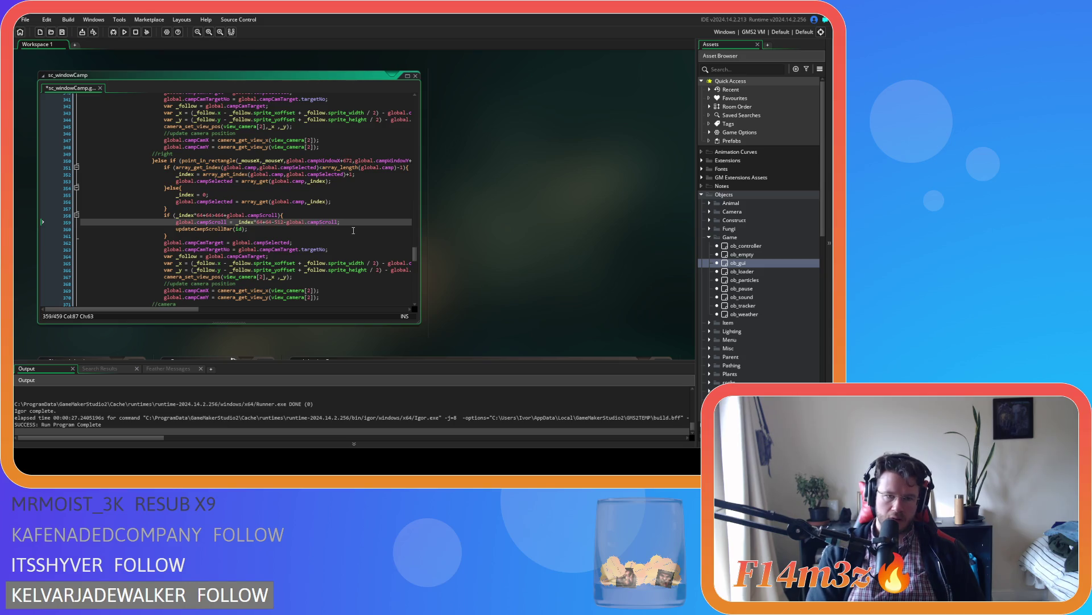
# Build and run the game, scroll the Camp list up and down, then ask to quit
pyautogui.press('F5')
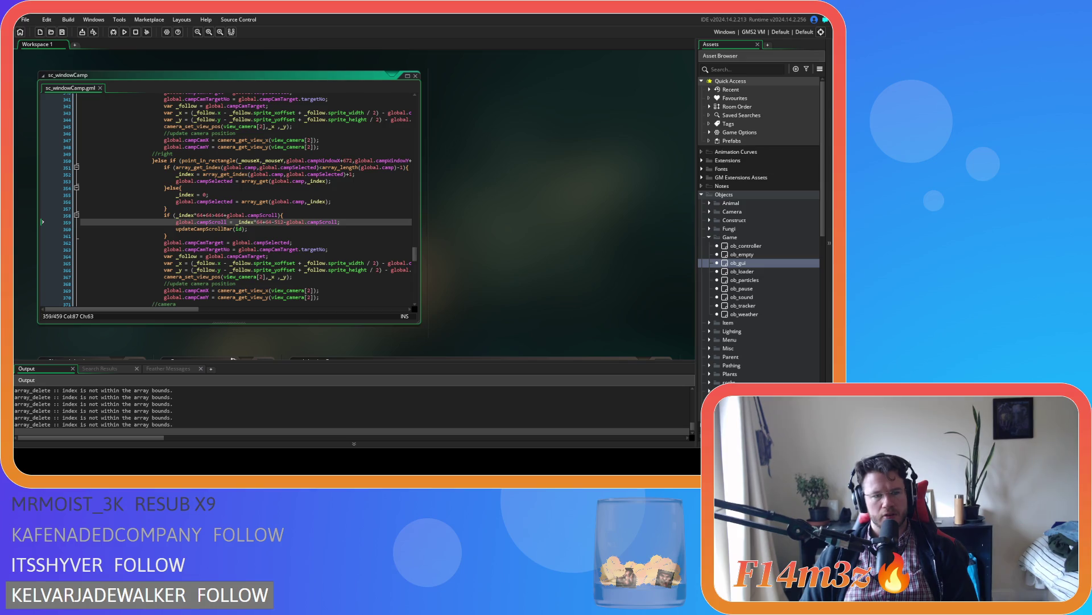
pyautogui.hotkey('alt', 'Tab')
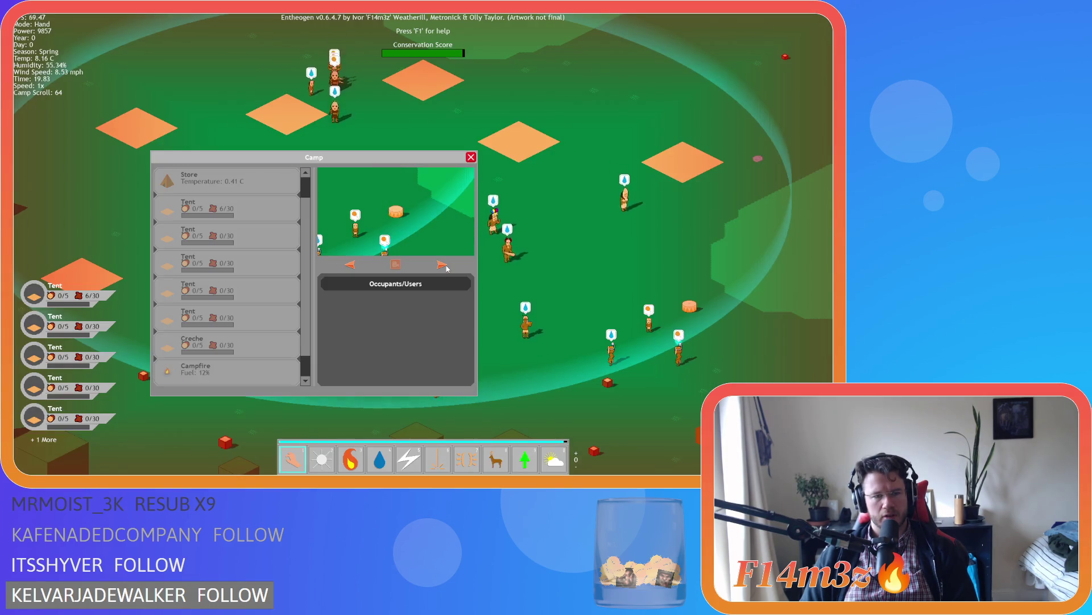
pyautogui.scroll(2, 188, 303)
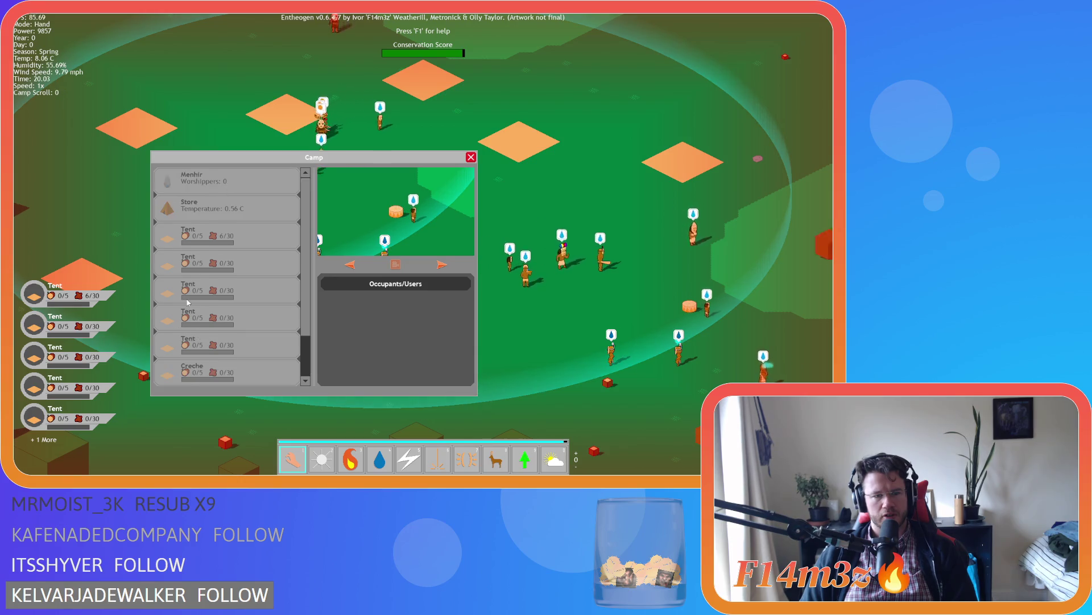
pyautogui.scroll(-2, 188, 303)
pyautogui.press('Escape')
pyautogui.press('Escape')
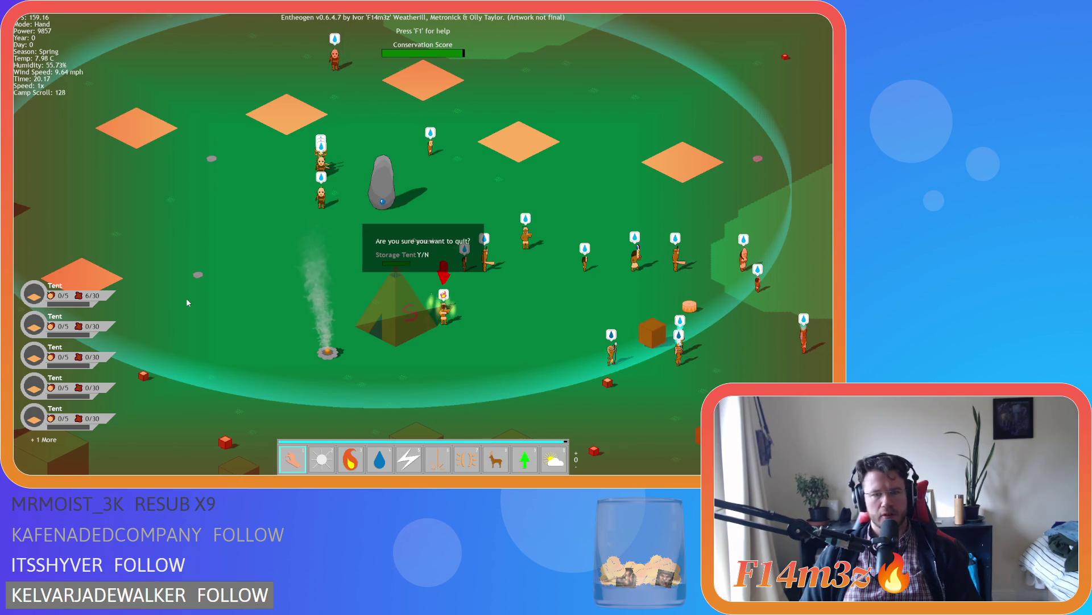
# Quit the game, make line 359 add global.campScroll instead of subtracting it, and rerun
pyautogui.press('y')
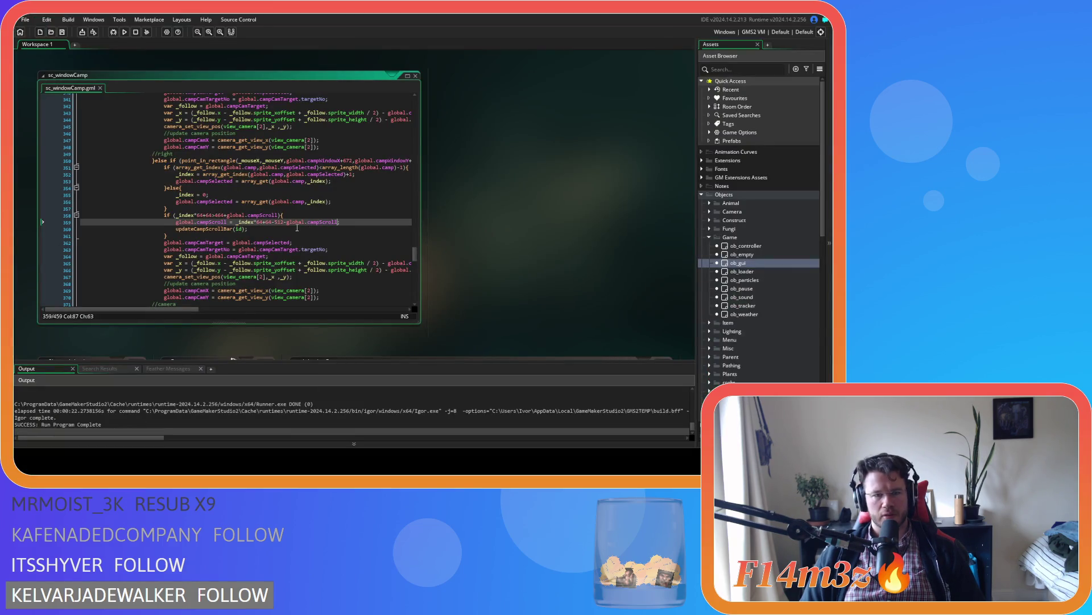
pyautogui.click(284, 221)
pyautogui.press('Delete')
pyautogui.write('+')
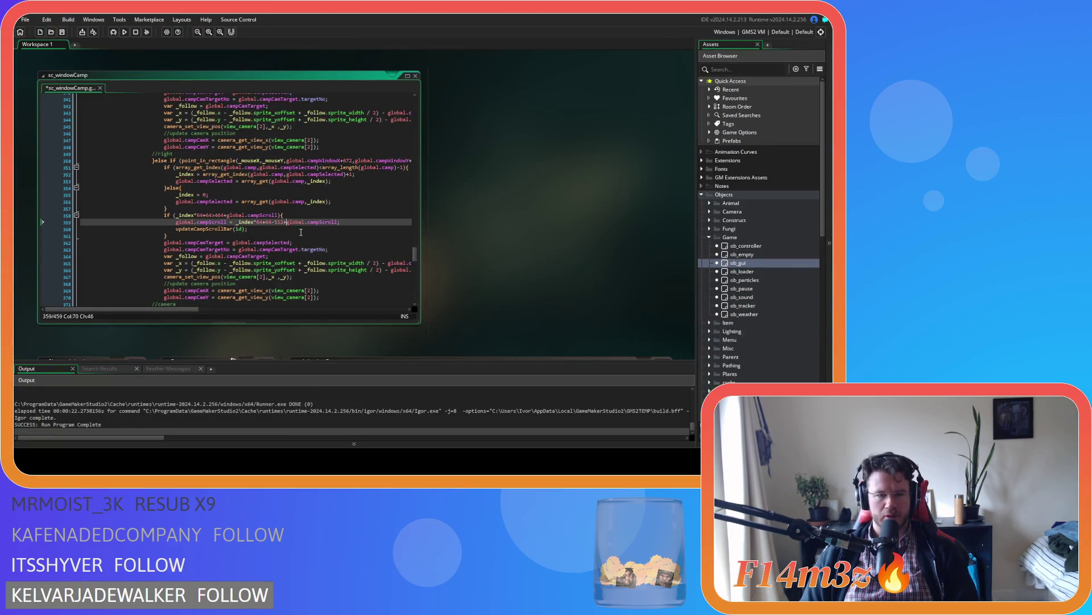
pyautogui.click(369, 227)
pyautogui.click(370, 223)
pyautogui.press('F5')
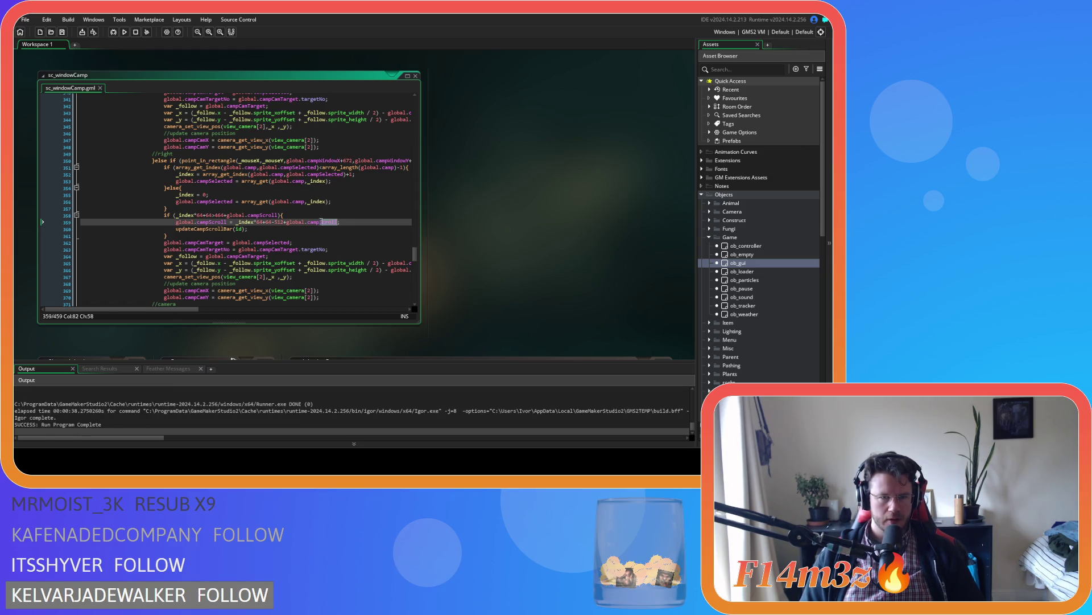
# Try line 359 without +global.campScroll, restore it with undo, and rebuild the game
pyautogui.press('Left')
pyautogui.hotkey('ctrl', 'shift', 'Left')
pyautogui.hotkey('ctrl', 'shift', 'Left')
pyautogui.hotkey('ctrl', 'shift', 'Left')
pyautogui.press('BackSpace')
pyautogui.write(';')
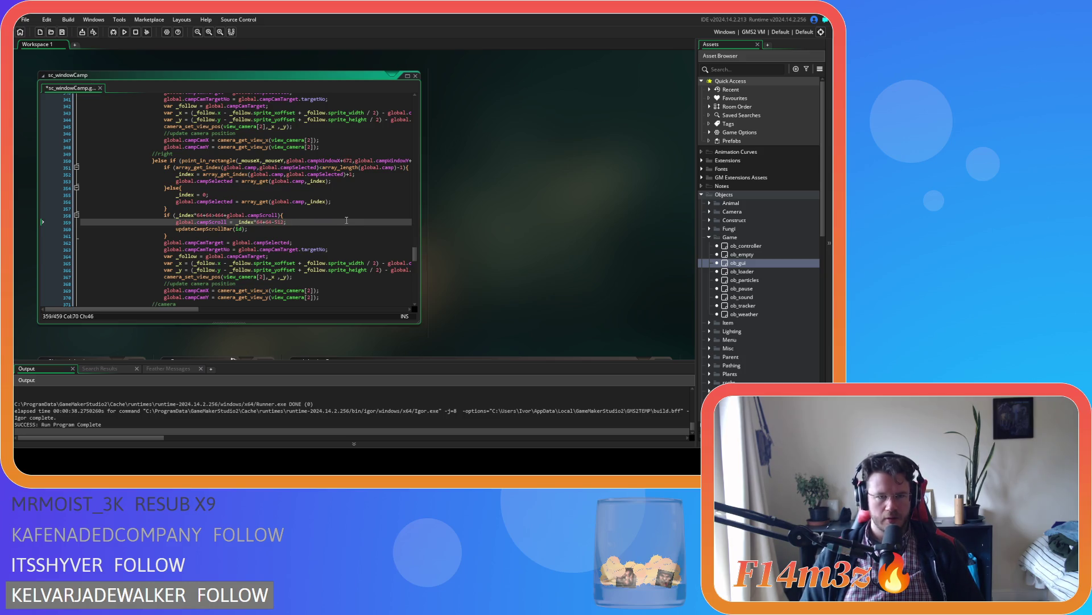
pyautogui.hotkey('ctrl', 's')
pyautogui.hotkey('ctrl', 'z')
pyautogui.press('F5')
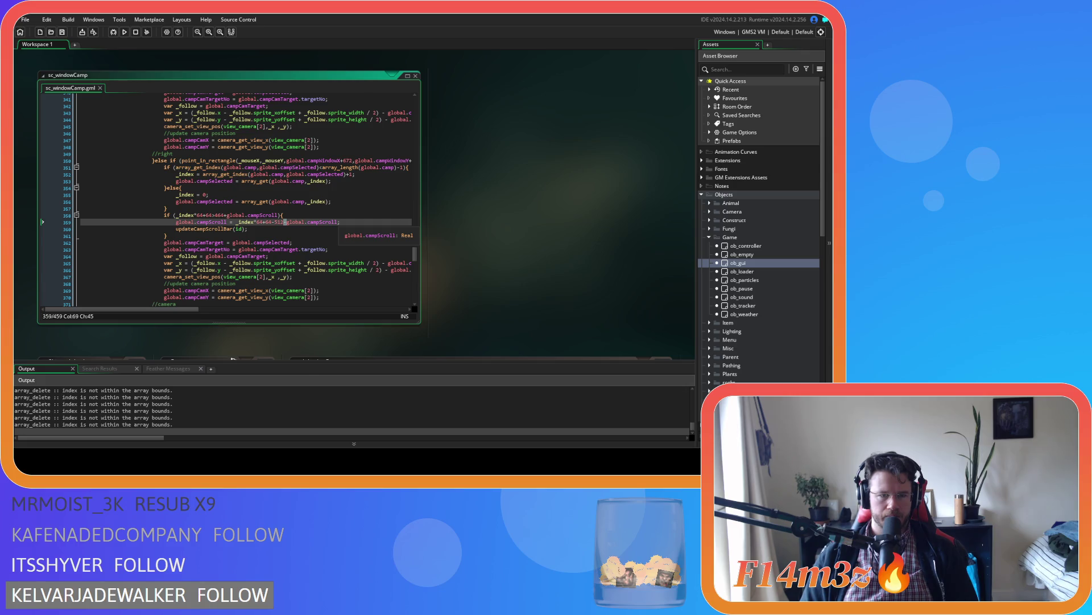
pyautogui.hotkey('alt', 'Tab')
pyautogui.press('Escape')
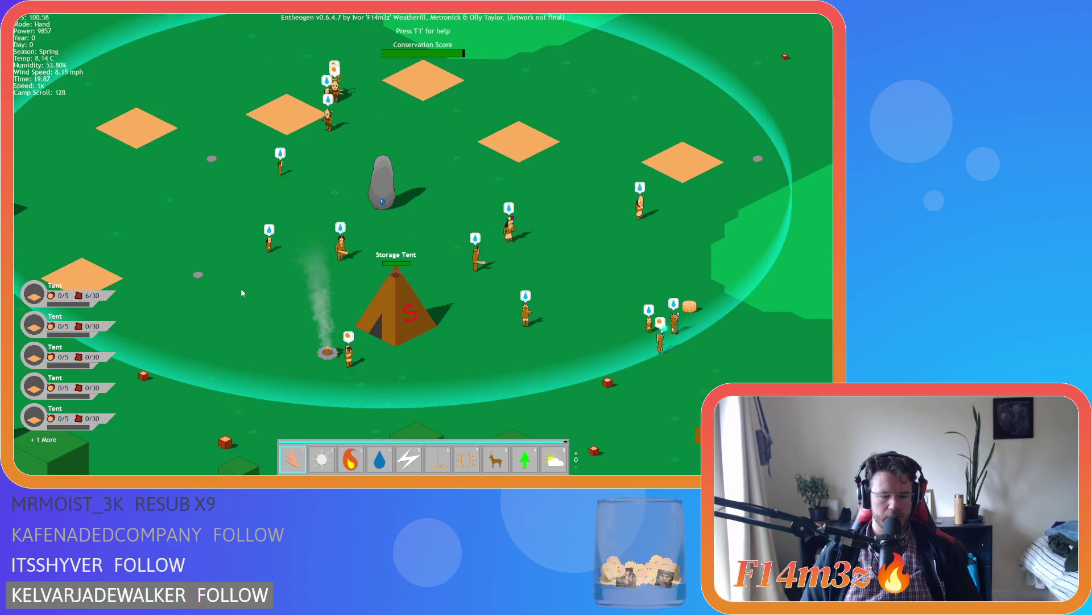
# Quit the running game, add a plus on line 359, and save the script
pyautogui.press('Escape')
pyautogui.press('Return')
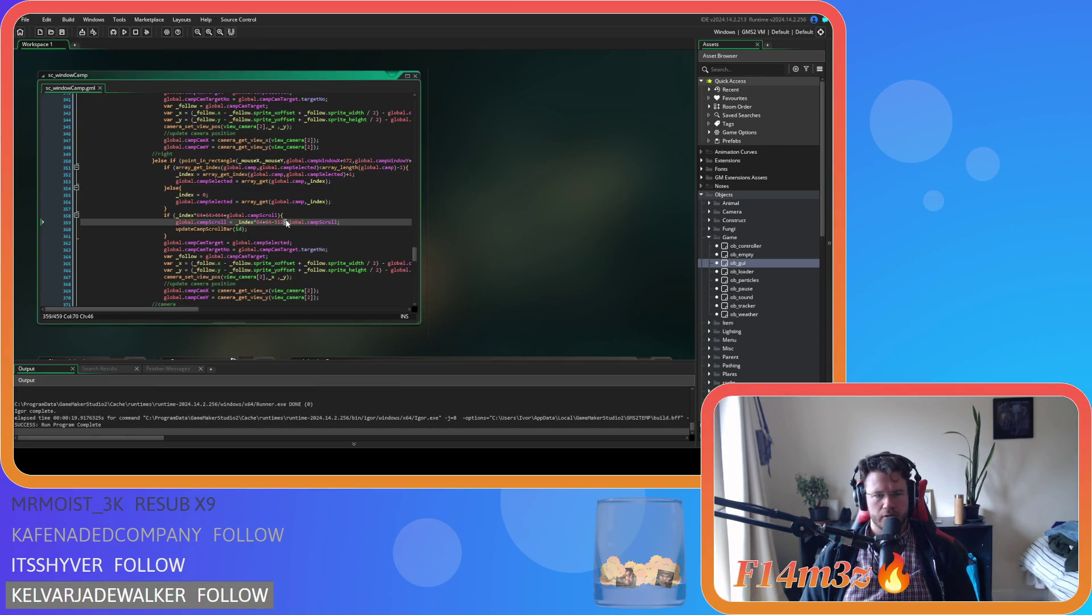
pyautogui.write('+')
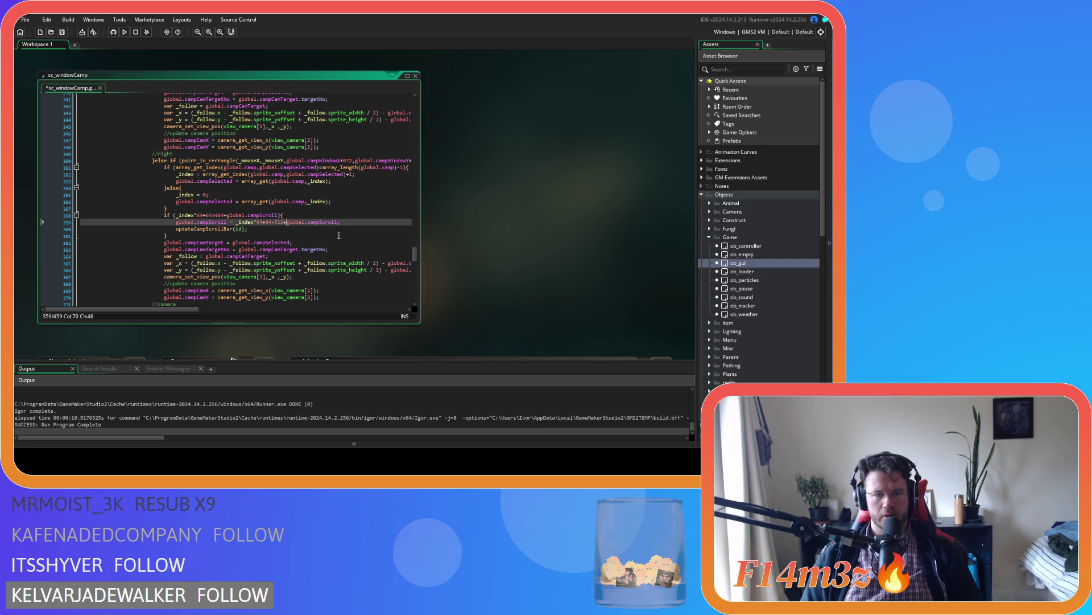
pyautogui.hotkey('ctrl', 's')
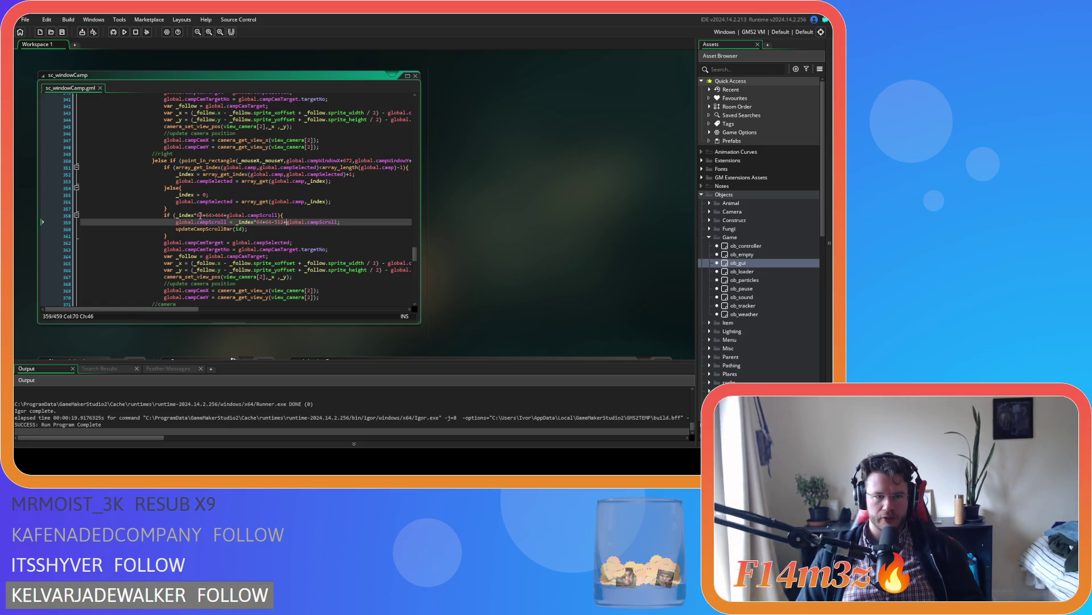
# End line 359 at -512; without the campScroll term, then build, run, and step the camp selection
pyautogui.click(219, 215)
pyautogui.write('512')
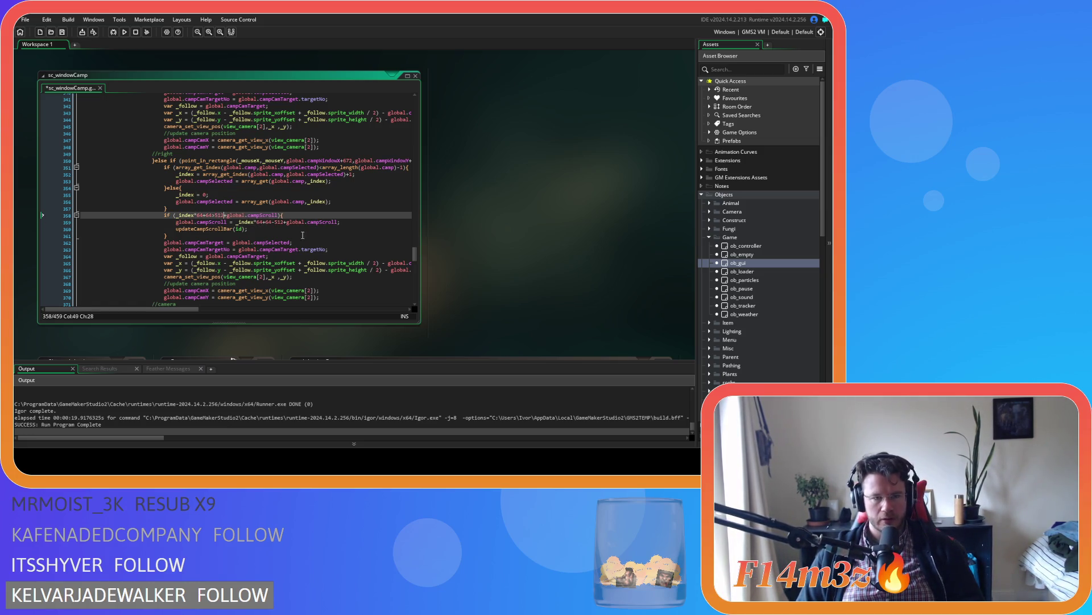
pyautogui.click(339, 221)
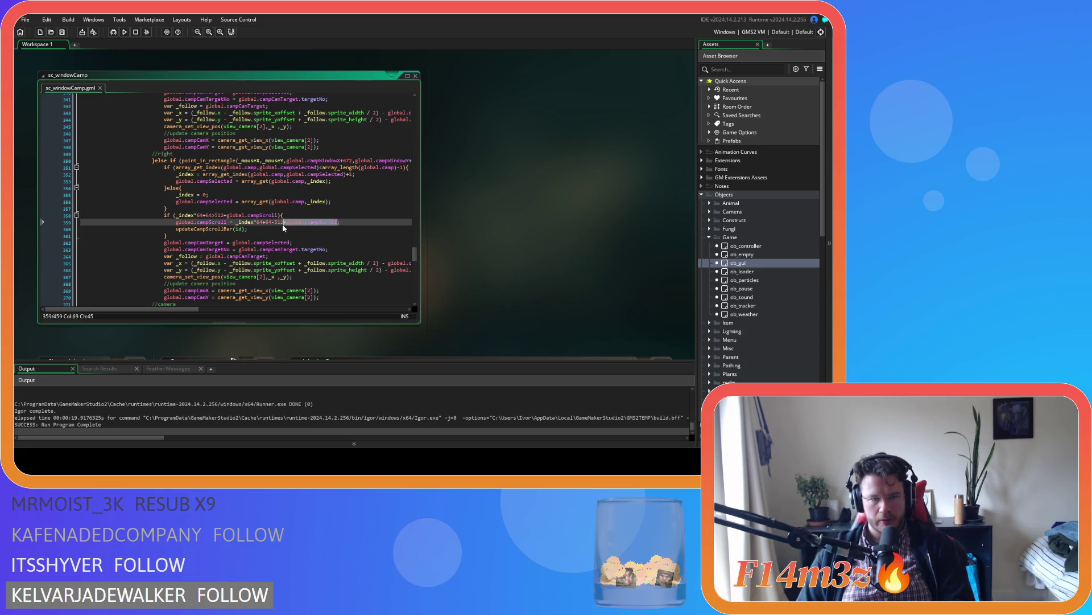
pyautogui.press('BackSpace')
pyautogui.press('BackSpace')
pyautogui.press('BackSpace')
pyautogui.write(';')
pyautogui.press('F5')
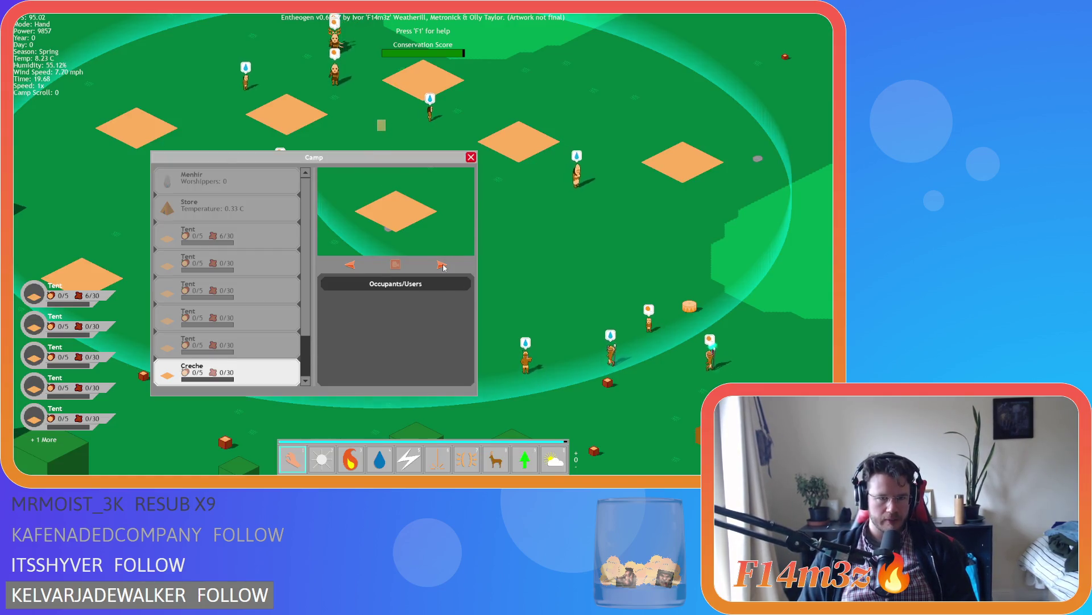
pyautogui.click(443, 265)
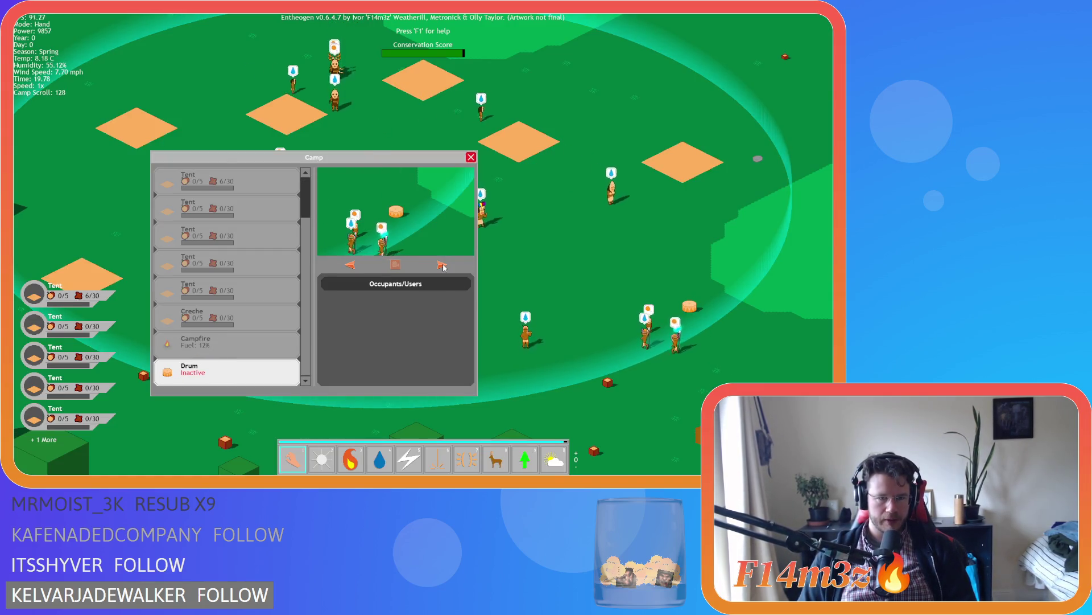
# Step through camp buildings with the arrows, scrolling the list and selecting the Store
pyautogui.click(443, 265)
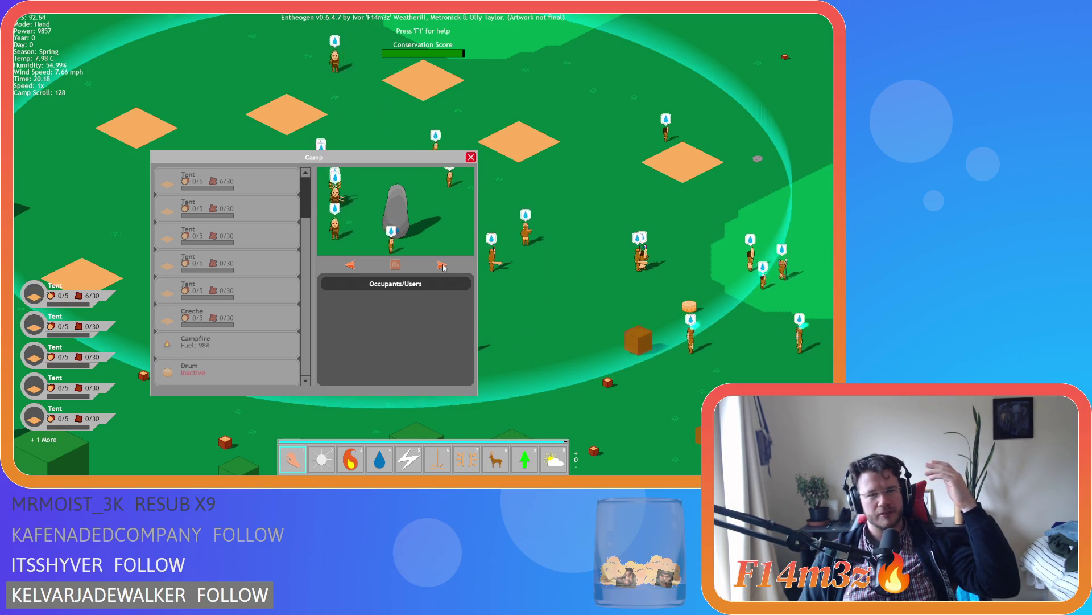
pyautogui.scroll(3, 293, 197)
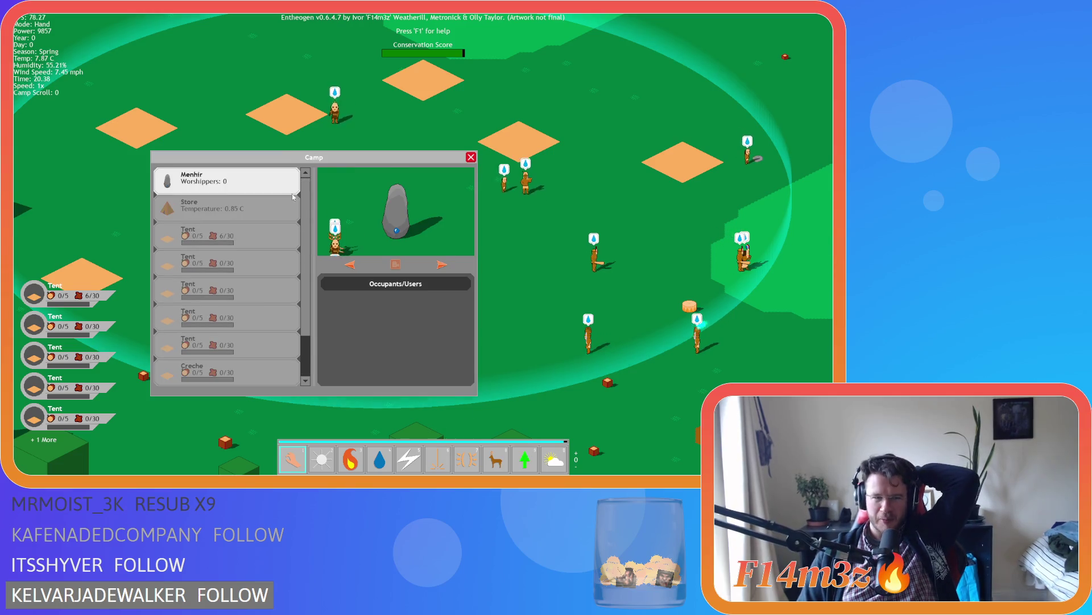
pyautogui.click(294, 198)
pyautogui.scroll(-3, 303, 308)
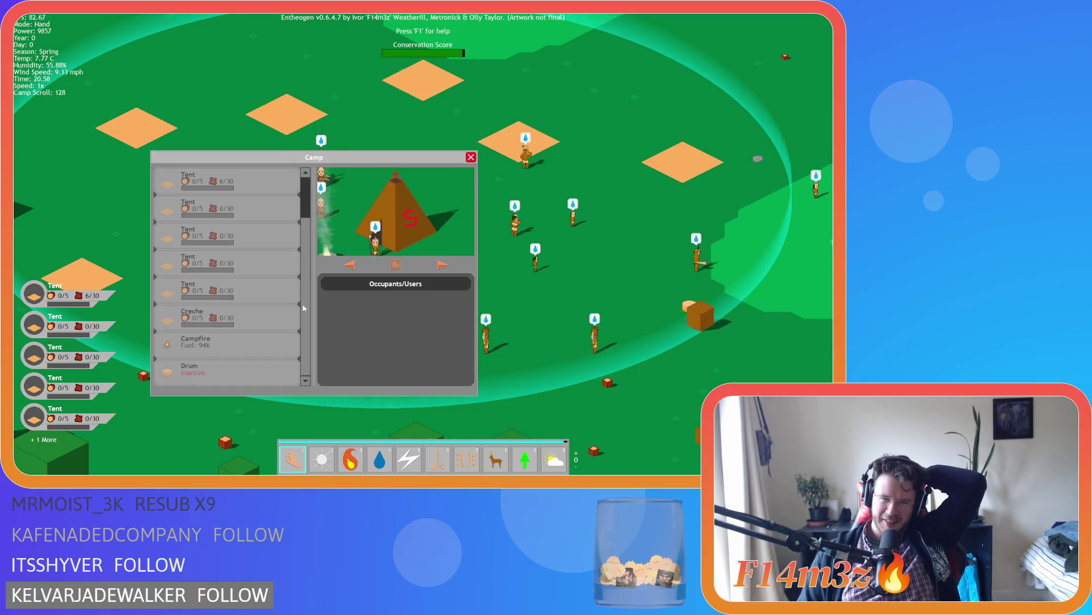
pyautogui.scroll(3, 303, 308)
pyautogui.click(351, 265)
pyautogui.click(352, 265)
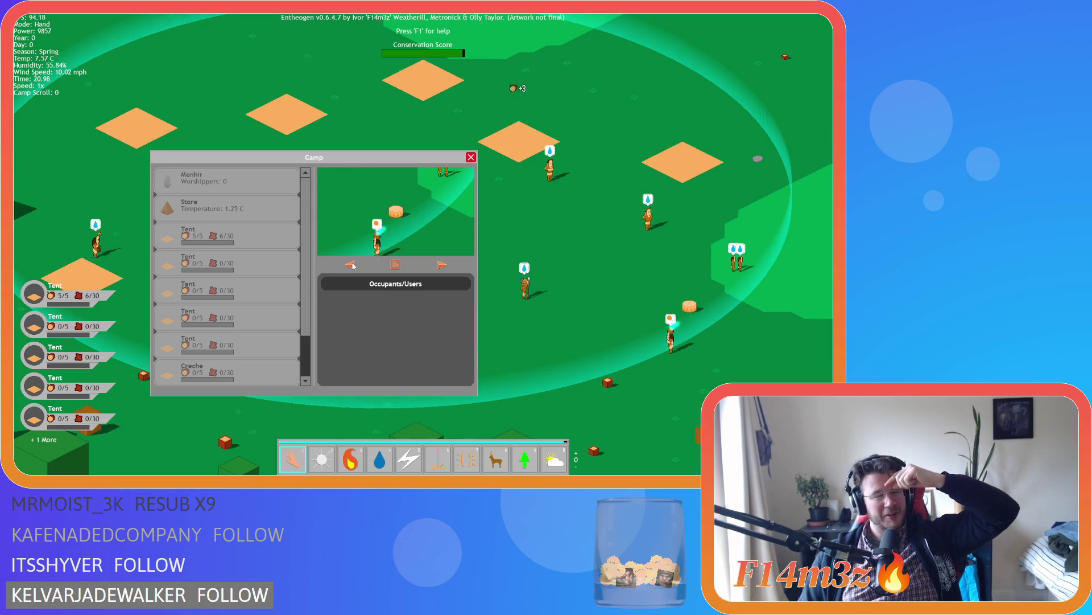
# Pan the map to the storage tent and menhir, step back a building, and ask to quit
pyautogui.press('Left')
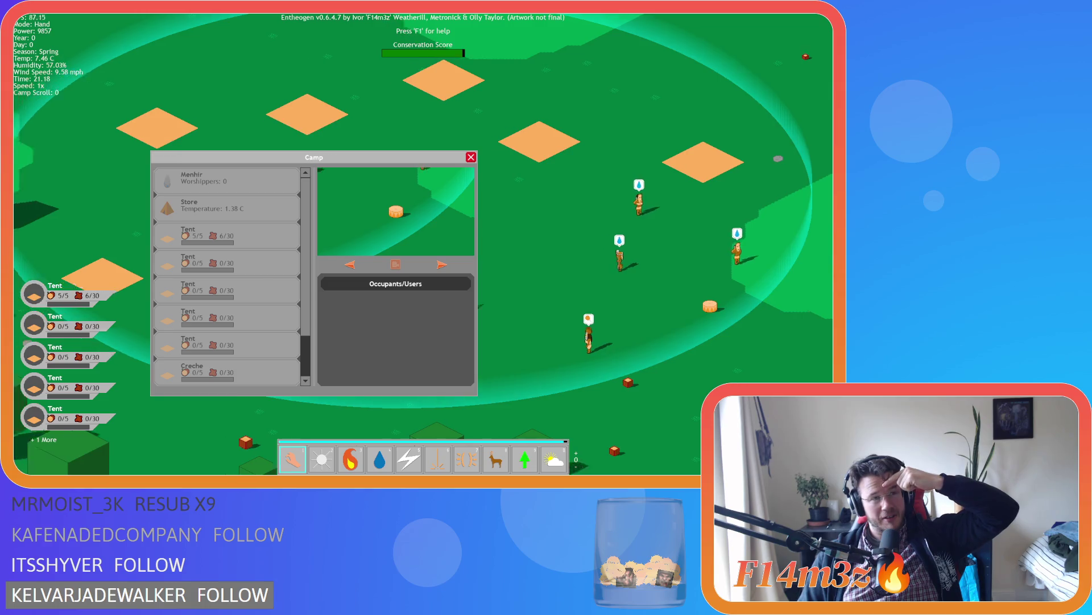
pyautogui.press('Left')
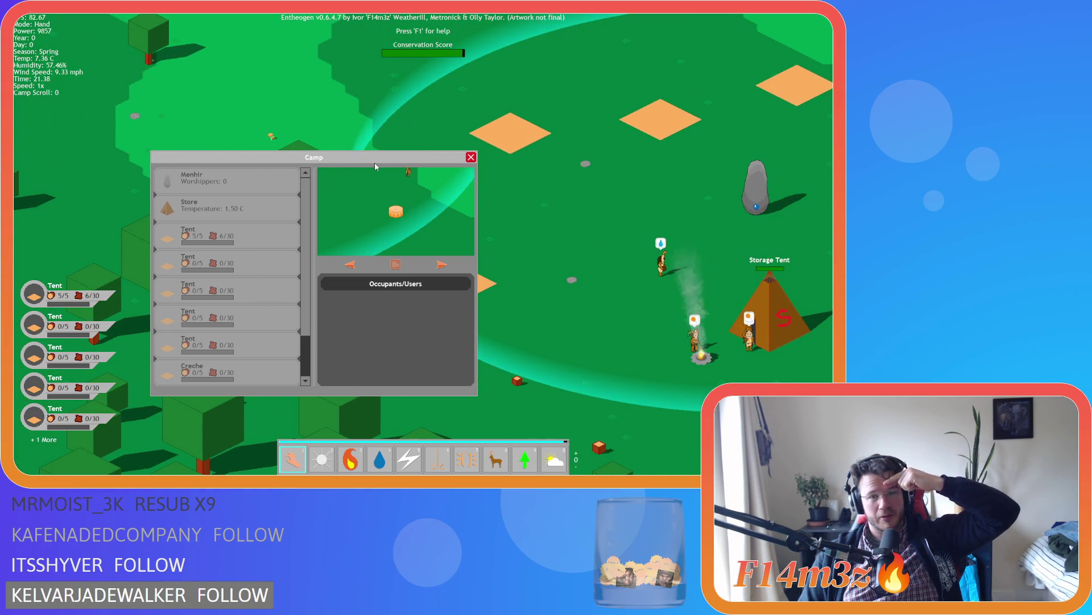
pyautogui.press('Right')
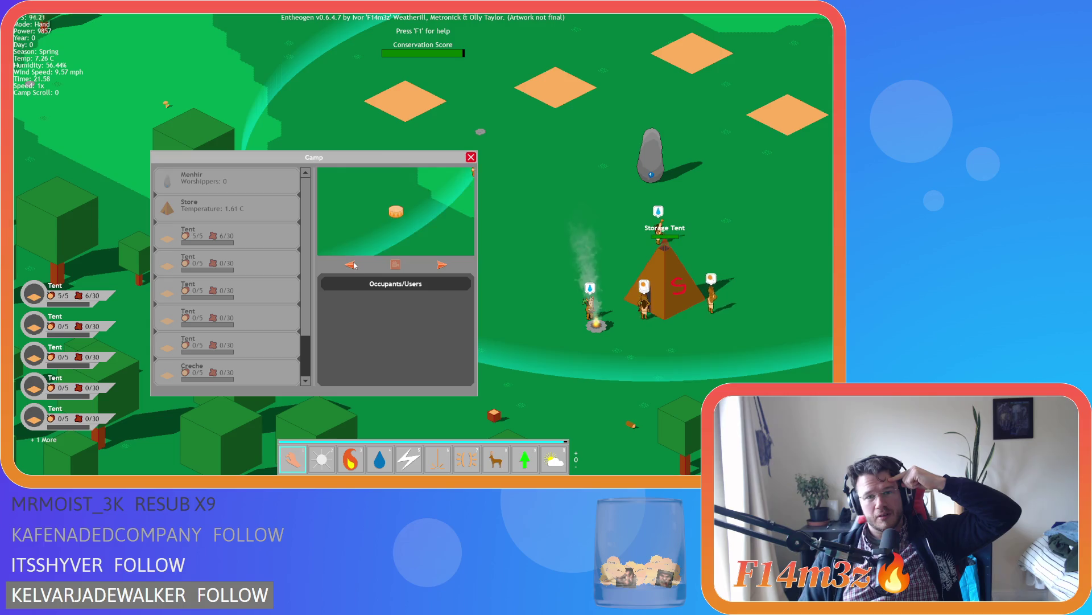
pyautogui.click(351, 264)
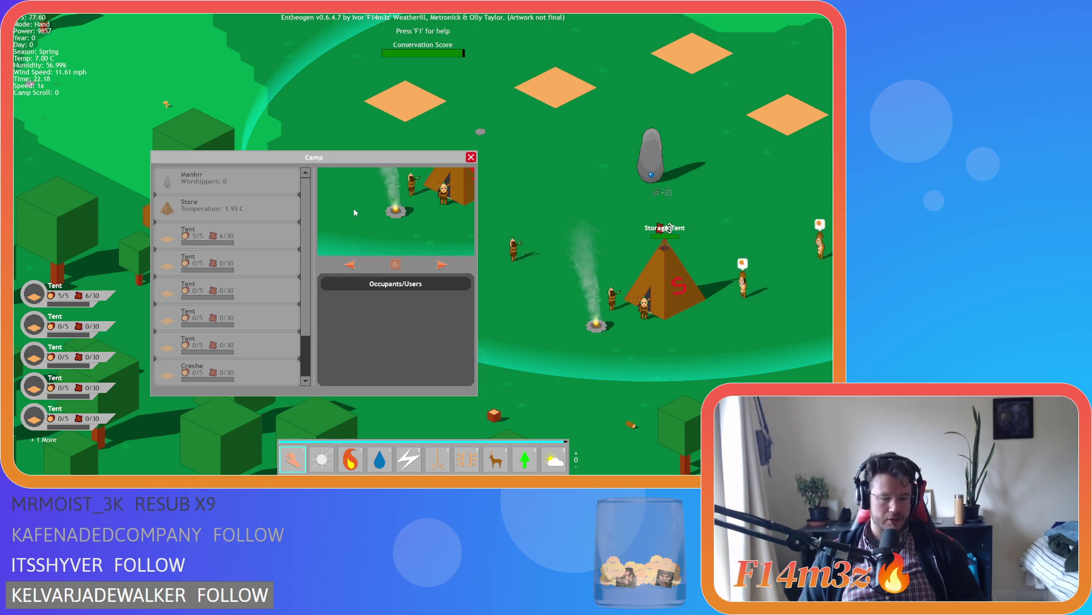
pyautogui.press('Escape')
pyautogui.press('Escape')
# Copy the right branch's scroll check (lines 358–361) into the left branch as an else-if
pyautogui.press('y')
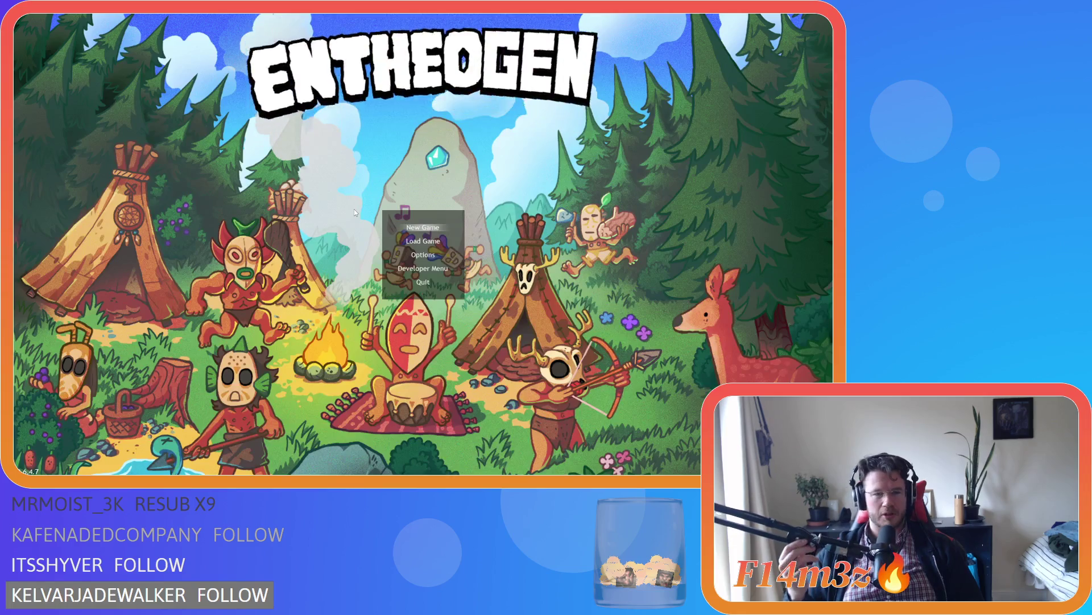
pyautogui.scroll(1, 178, 255)
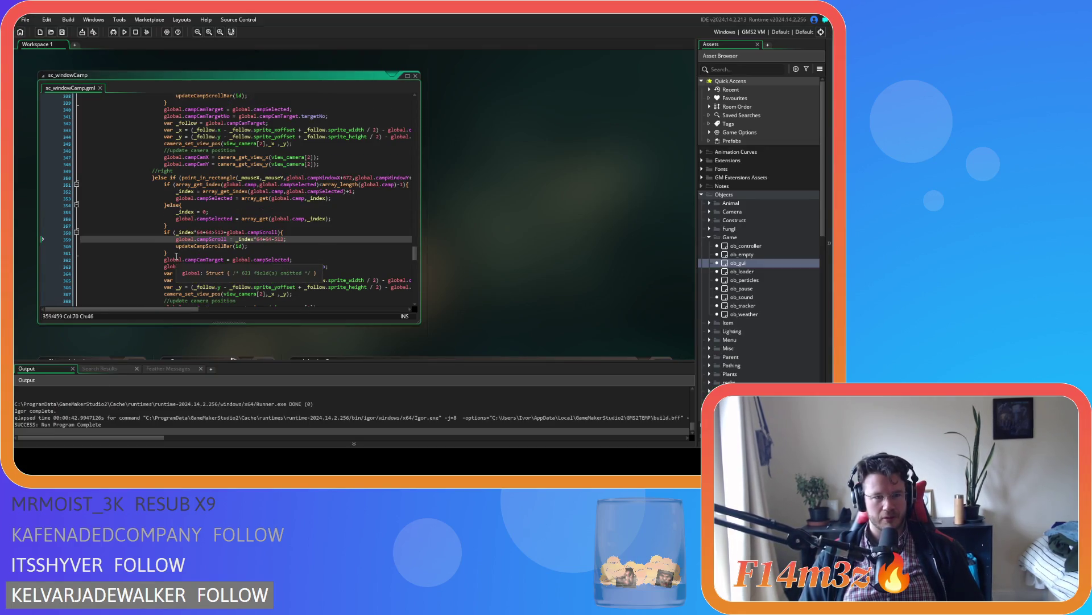
pyautogui.moveTo(177, 255); pyautogui.dragTo(164, 233)
pyautogui.hotkey('ctrl', 'c')
pyautogui.scroll(5, 209, 239)
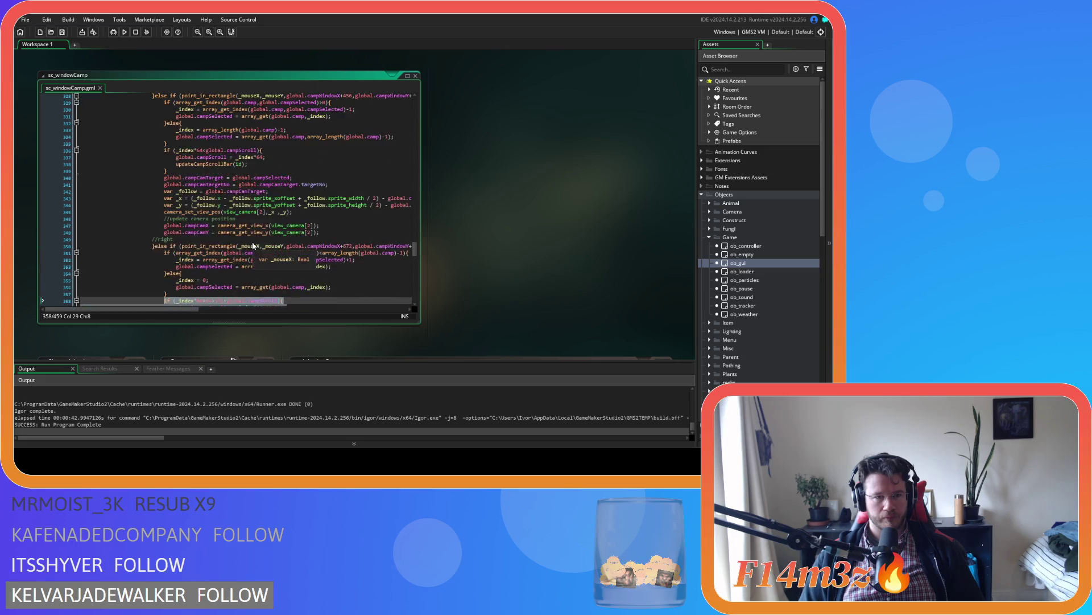
pyautogui.click(181, 204)
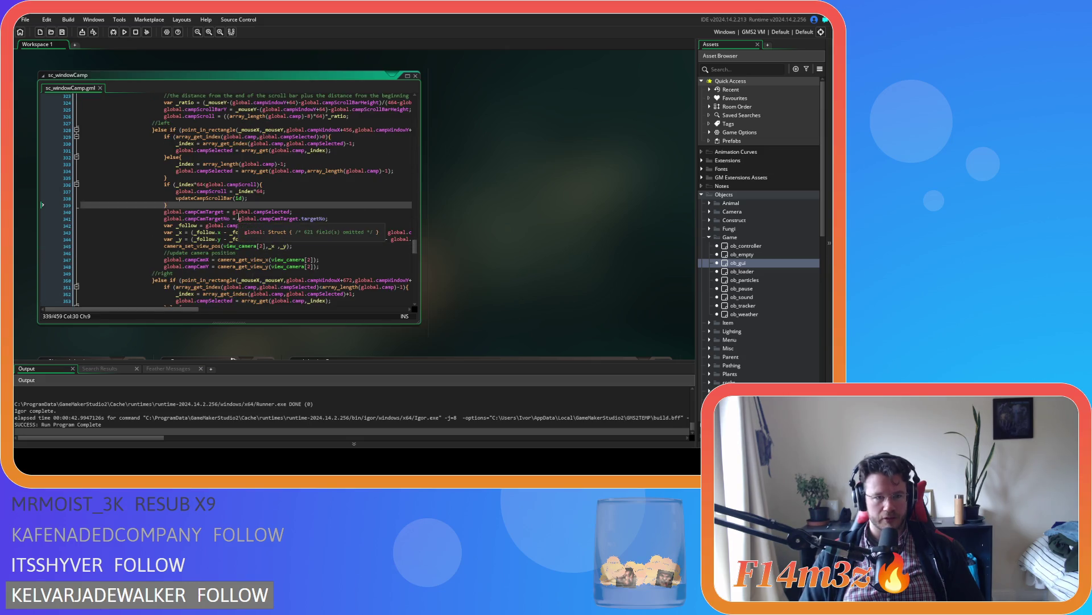
pyautogui.write('else')
pyautogui.hotkey('ctrl', 'v')
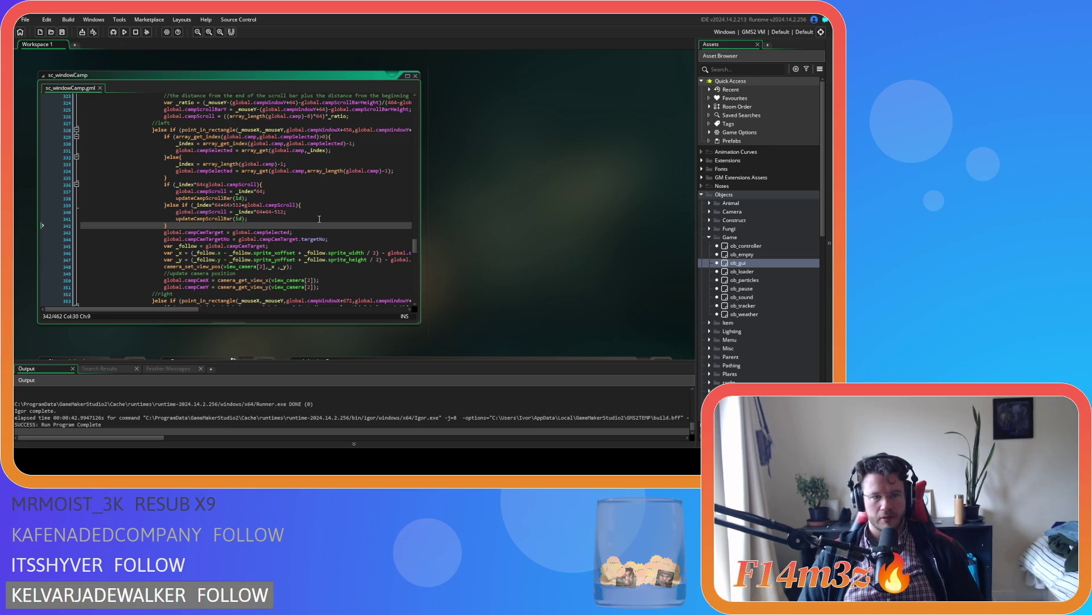
# Copy the left branch's scroll check into the right-arrow branch as an else-if
pyautogui.moveTo(166, 206); pyautogui.dragTo(165, 185)
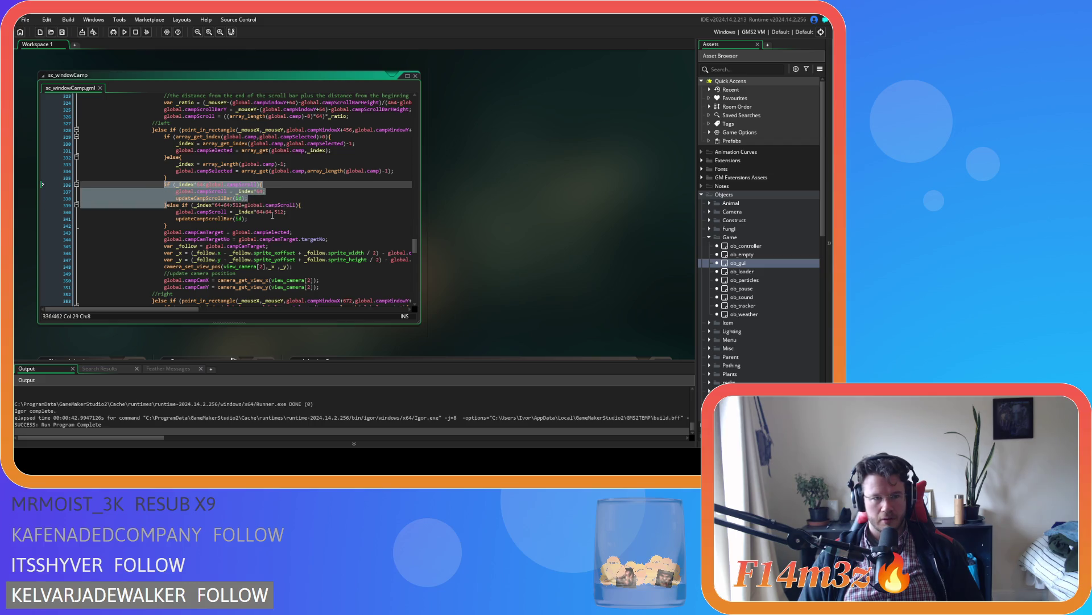
pyautogui.scroll(-3, 230, 229)
pyautogui.scroll(-3, 229, 229)
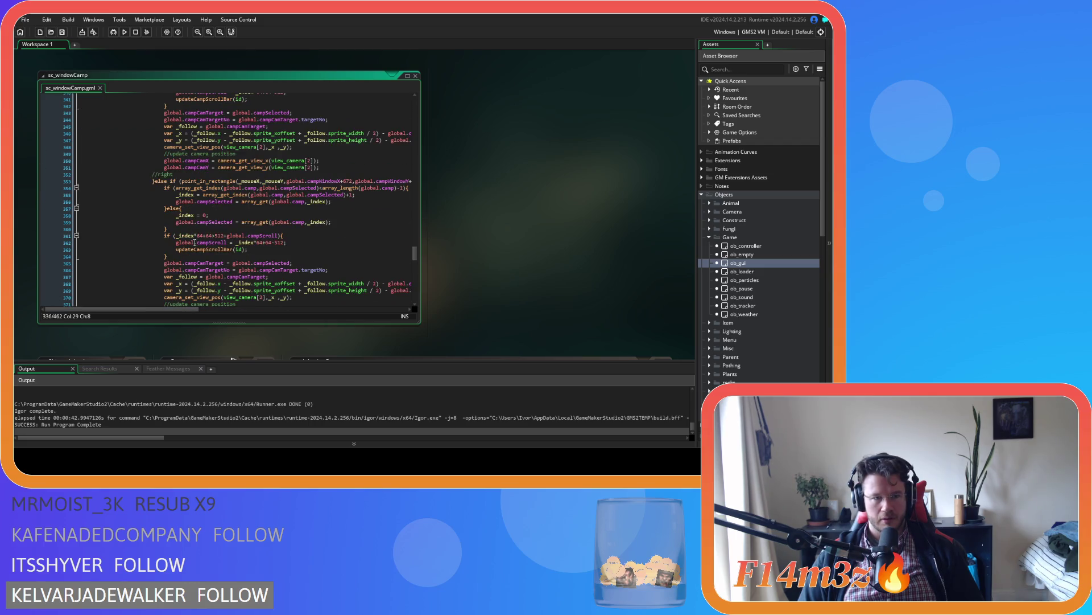
pyautogui.write('if (_index*64<global.campScroll){ \t\t\t\t\t\t\t\tglobal.campScroll = _index*64; \t\t\t\t\t\t\t\tupdateCampScrollBar(id); \t\t\t\t\t\t\t}')
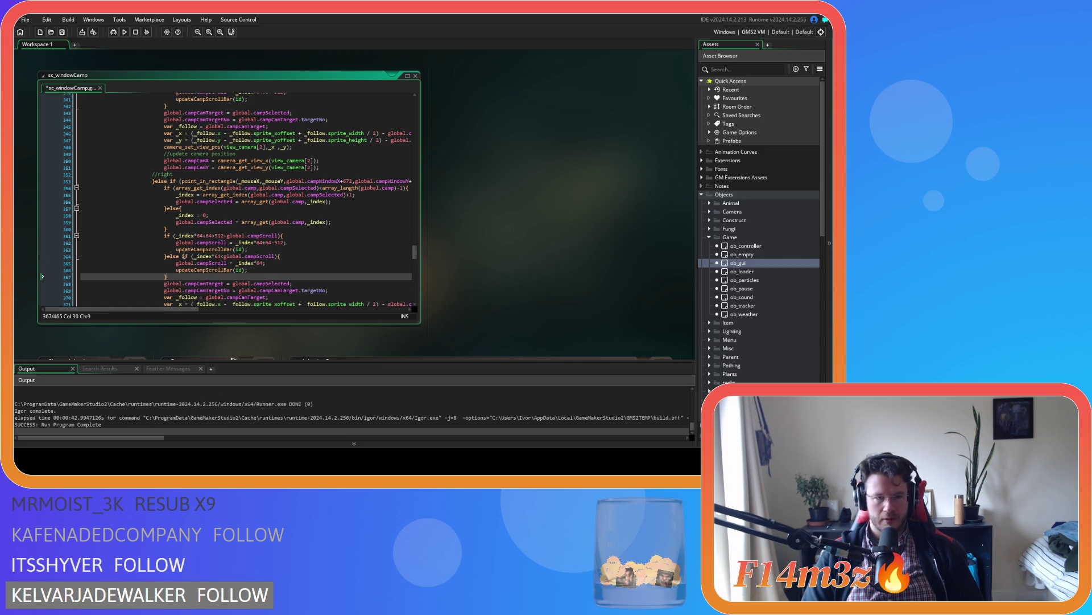
# Build and run the game, then step forward through the Camp window's buildings
pyautogui.press('F5')
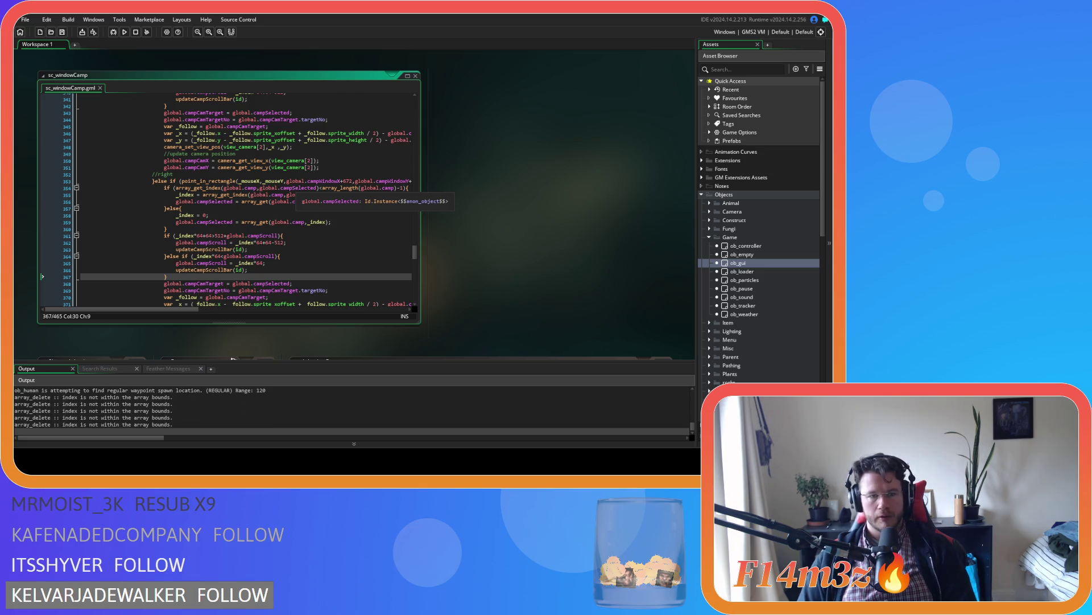
pyautogui.hotkey('alt', 'Tab')
pyautogui.click(442, 264)
pyautogui.click(441, 265)
pyautogui.click(441, 265)
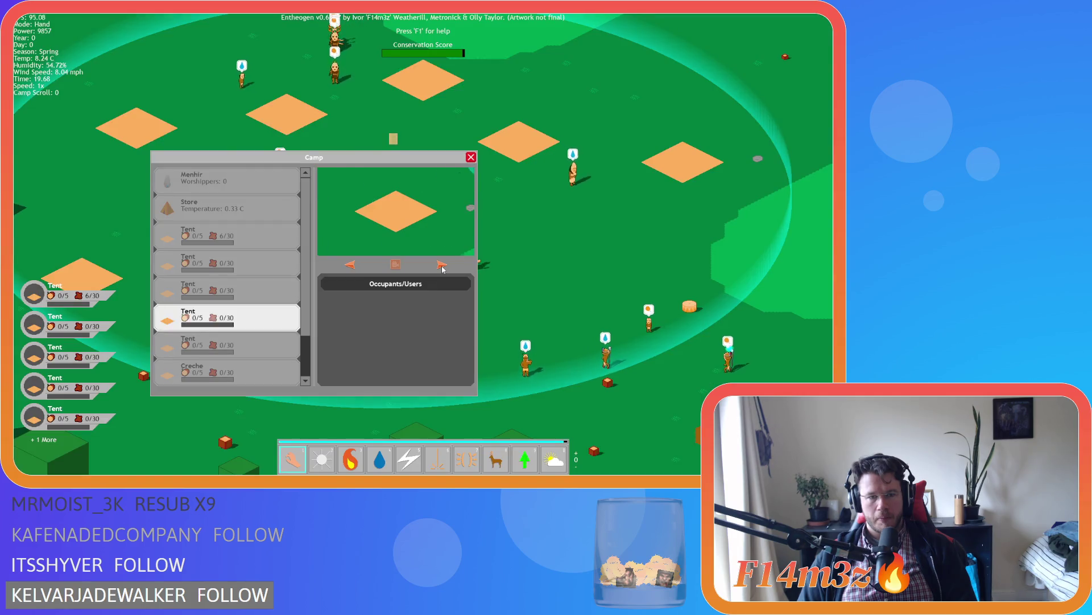
pyautogui.click(442, 265)
pyautogui.click(441, 265)
# Step forward through every camp building, past the Drum and wrapping back to the Menhir
pyautogui.click(442, 265)
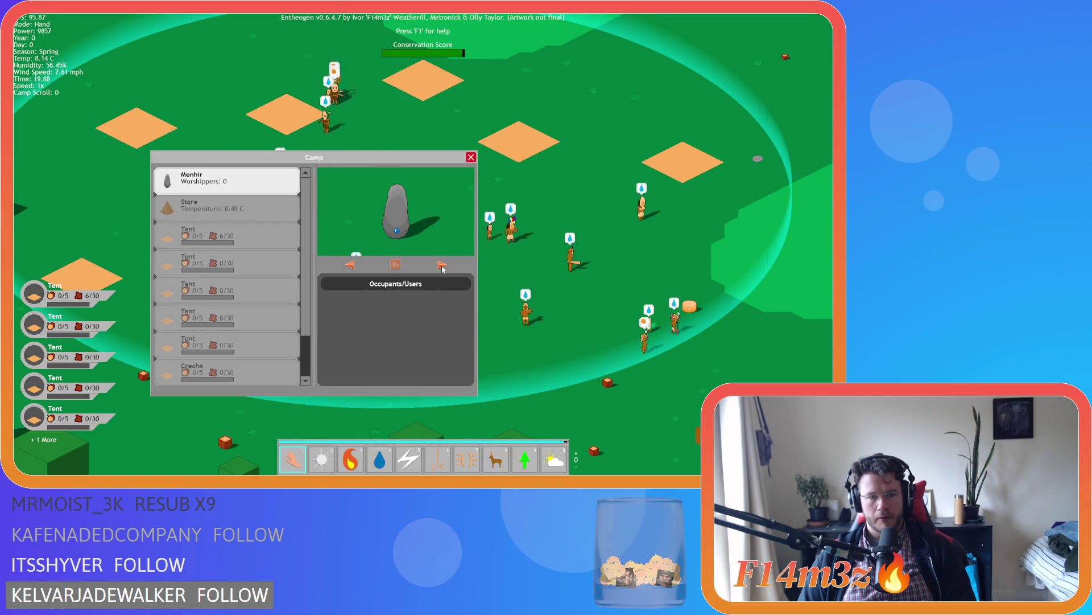
pyautogui.click(350, 265)
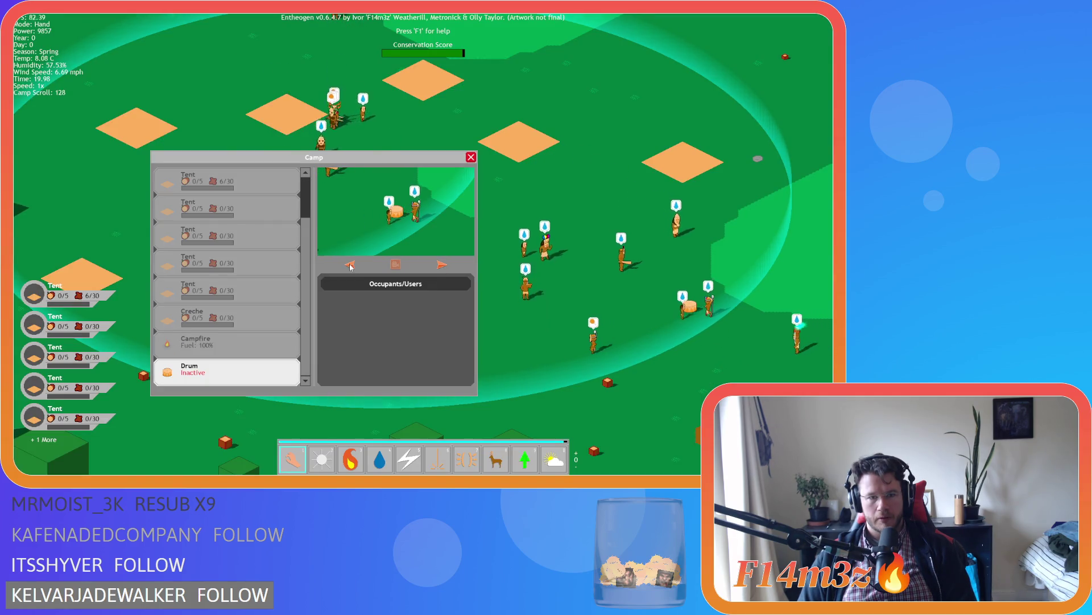
pyautogui.click(441, 265)
pyautogui.click(441, 265)
pyautogui.click(441, 265)
pyautogui.click(442, 264)
pyautogui.click(442, 264)
pyautogui.click(441, 264)
pyautogui.click(442, 265)
pyautogui.click(442, 264)
pyautogui.click(441, 264)
pyautogui.click(442, 264)
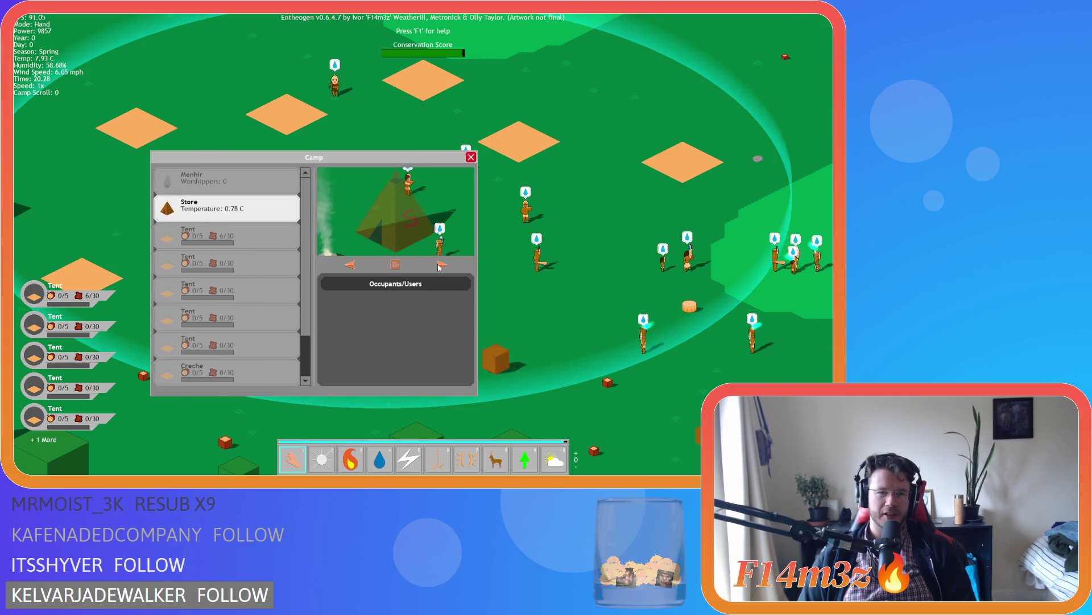
pyautogui.click(442, 264)
pyautogui.click(441, 265)
pyautogui.click(442, 265)
pyautogui.click(442, 265)
pyautogui.click(442, 264)
pyautogui.click(442, 265)
pyautogui.click(441, 264)
pyautogui.click(442, 264)
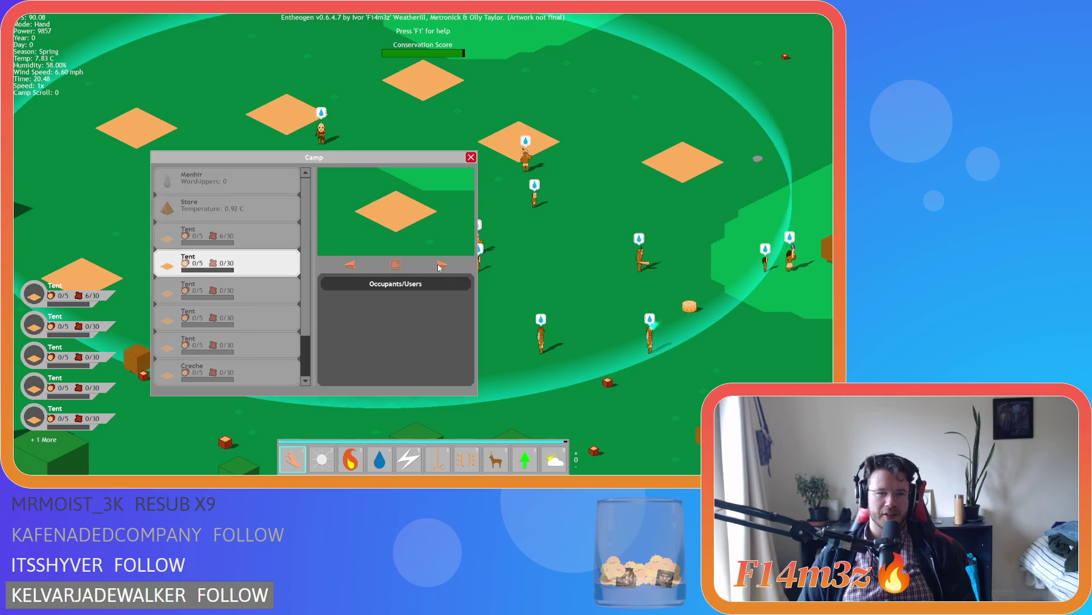
pyautogui.click(442, 264)
pyautogui.click(442, 264)
pyautogui.click(442, 264)
pyautogui.click(441, 265)
pyautogui.click(439, 266)
pyautogui.click(439, 267)
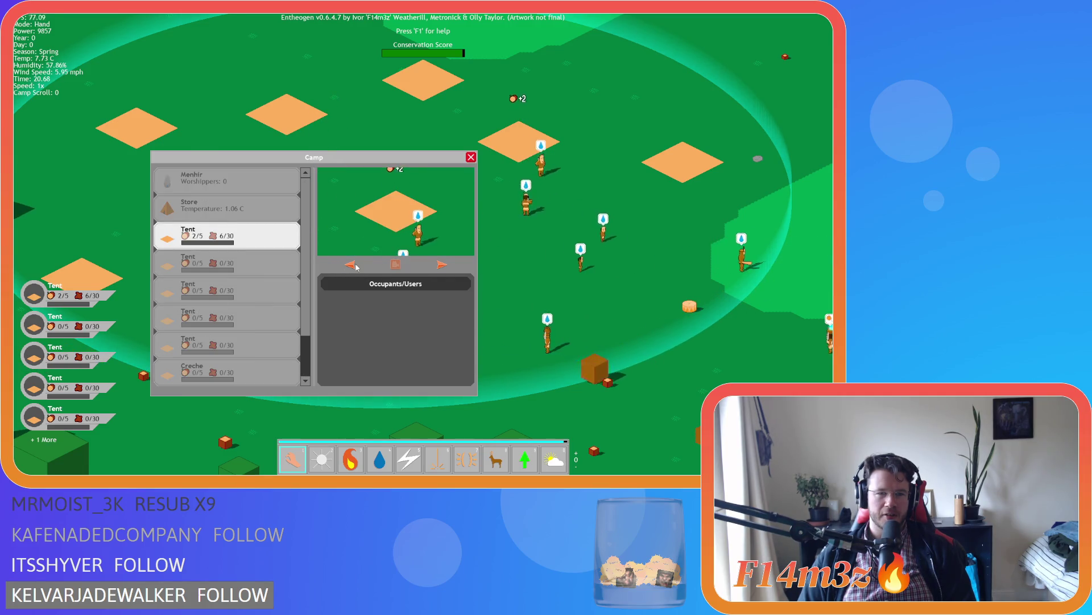
# Step backward repeatedly, wrapping around to the Drum, while Camp Scroll tracks the selection
pyautogui.click(351, 265)
pyautogui.click(351, 265)
pyautogui.click(351, 265)
pyautogui.click(351, 264)
pyautogui.click(351, 264)
pyautogui.click(351, 265)
pyautogui.click(351, 265)
pyautogui.click(351, 264)
pyautogui.click(352, 265)
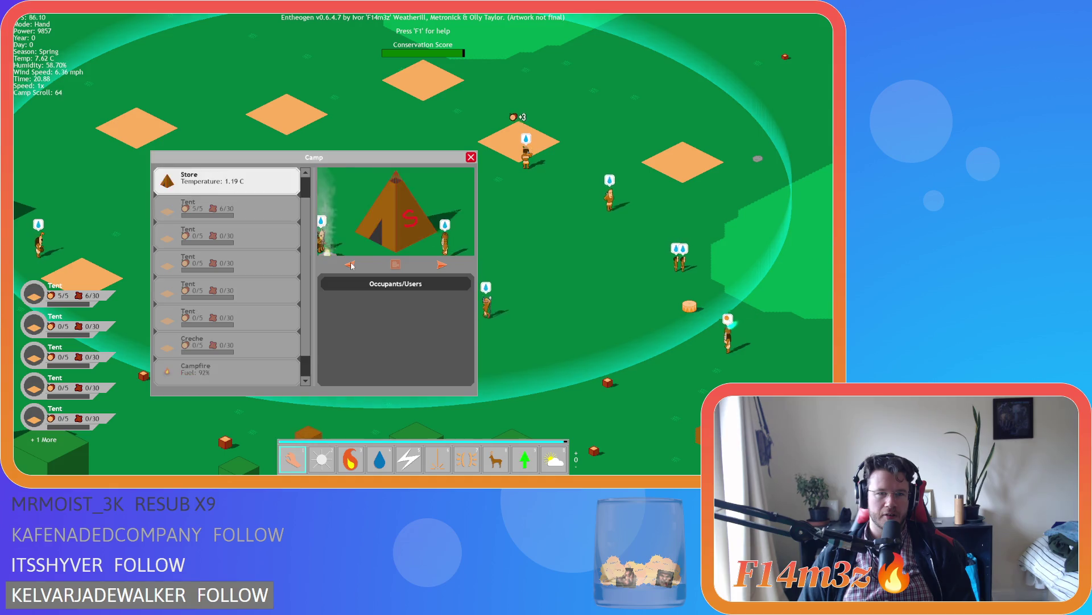
pyautogui.click(351, 264)
pyautogui.click(351, 264)
pyautogui.click(351, 265)
pyautogui.click(351, 264)
pyautogui.click(351, 264)
pyautogui.click(351, 265)
pyautogui.click(351, 264)
pyautogui.click(351, 264)
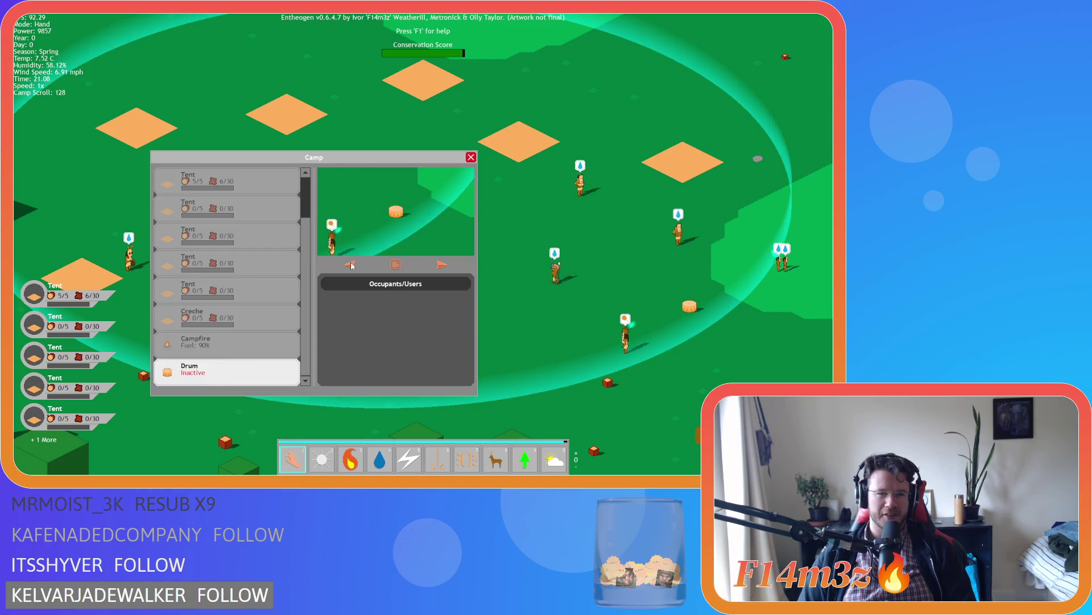
pyautogui.click(351, 265)
pyautogui.click(351, 264)
pyautogui.click(351, 265)
pyautogui.click(351, 264)
pyautogui.click(351, 264)
pyautogui.click(351, 265)
pyautogui.click(352, 265)
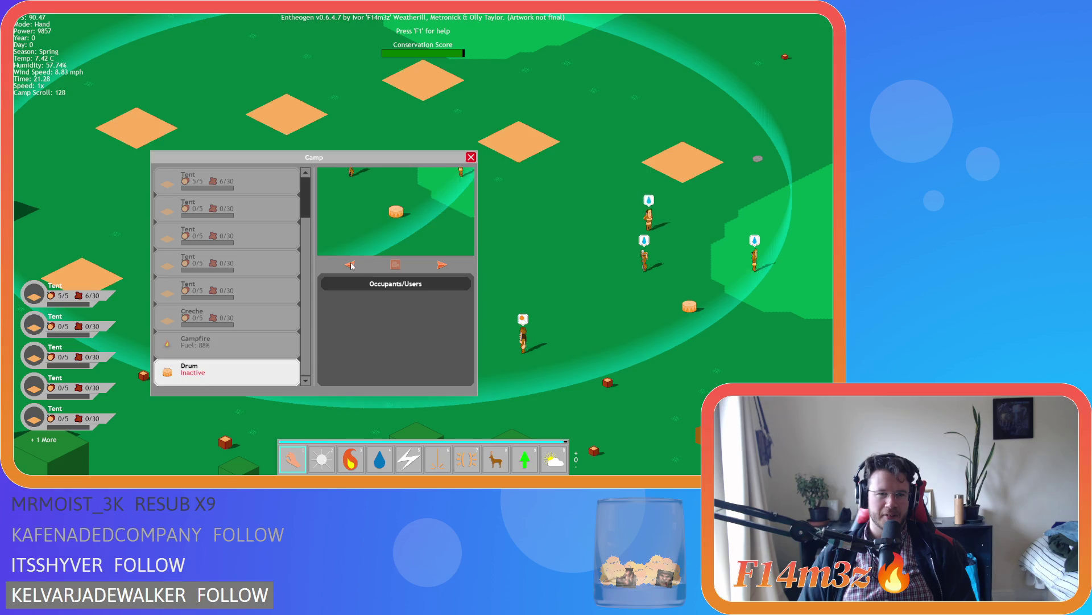
pyautogui.click(351, 265)
pyautogui.click(351, 264)
pyautogui.click(351, 264)
pyautogui.click(351, 265)
pyautogui.click(351, 264)
pyautogui.click(351, 264)
pyautogui.click(351, 264)
pyautogui.click(351, 265)
pyautogui.click(351, 264)
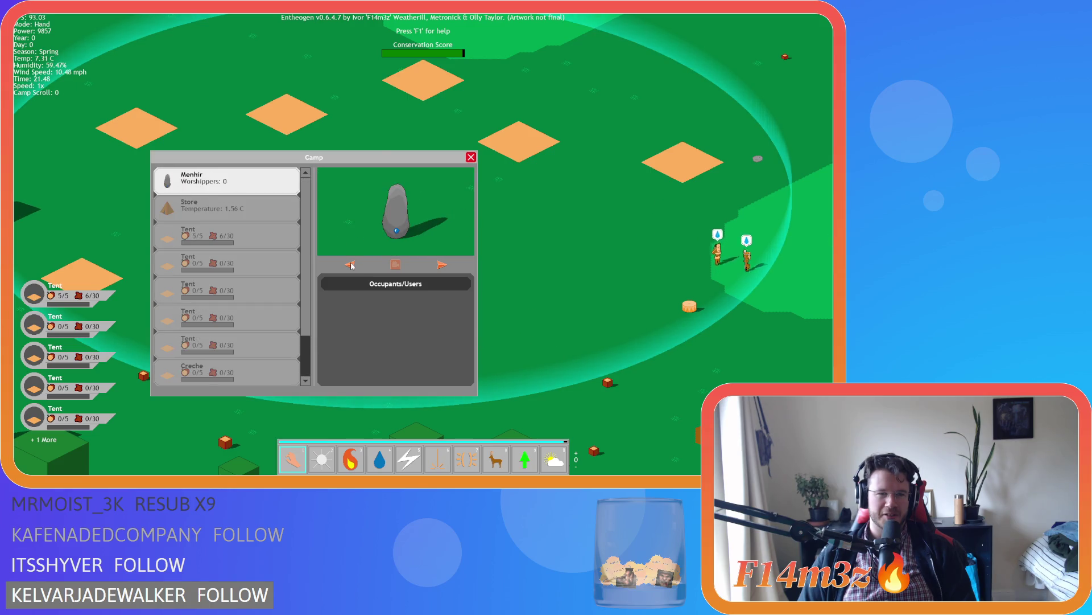
pyautogui.press('Up')
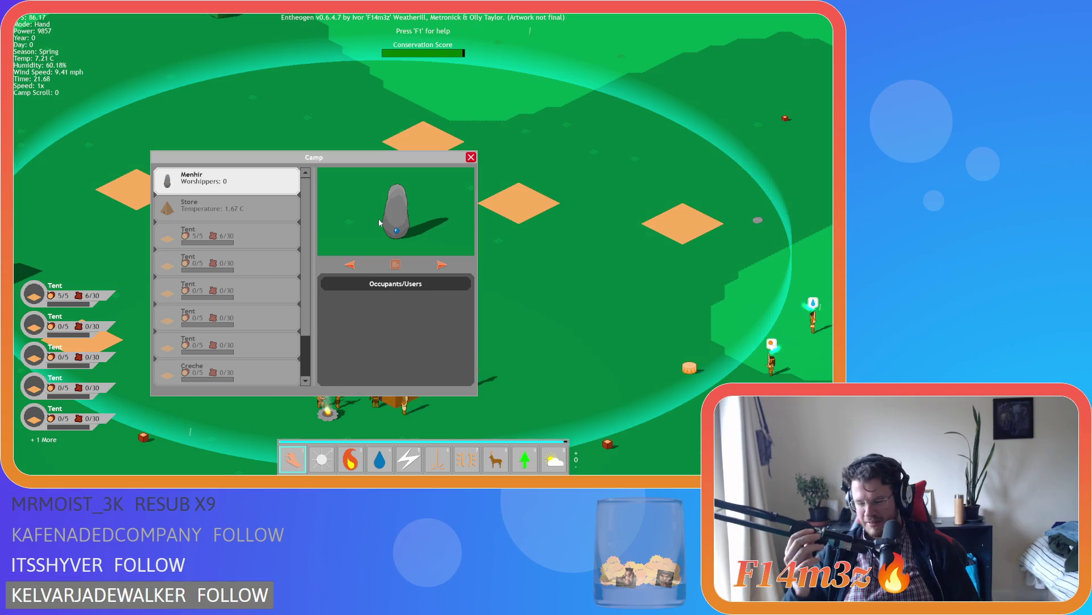
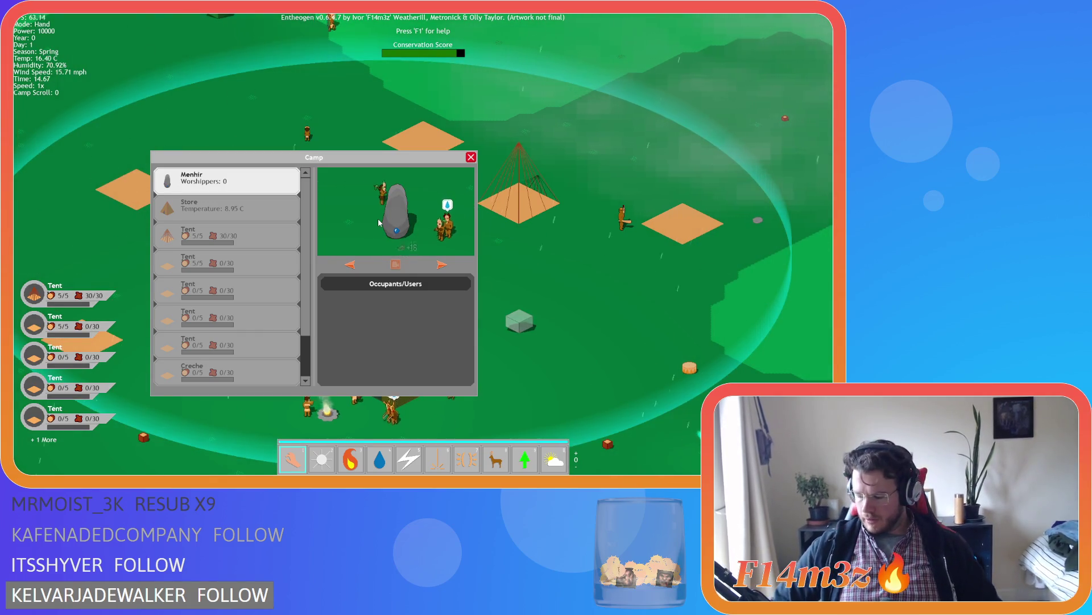
# Centre the map on the Menhir and step forward through the camp buildings
pyautogui.click(379, 222)
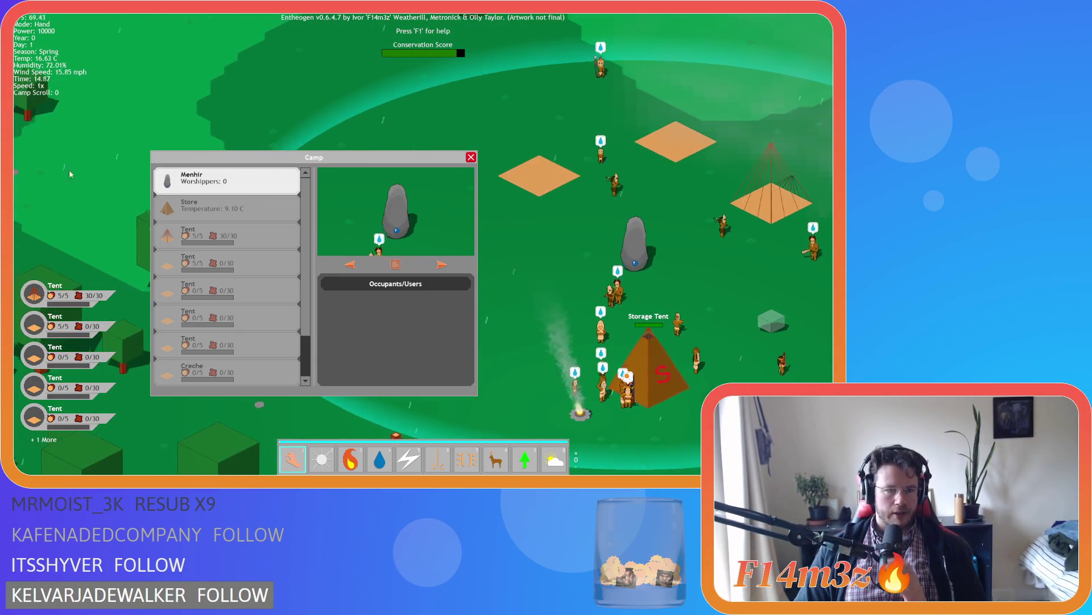
pyautogui.click(363, 232)
pyautogui.click(443, 266)
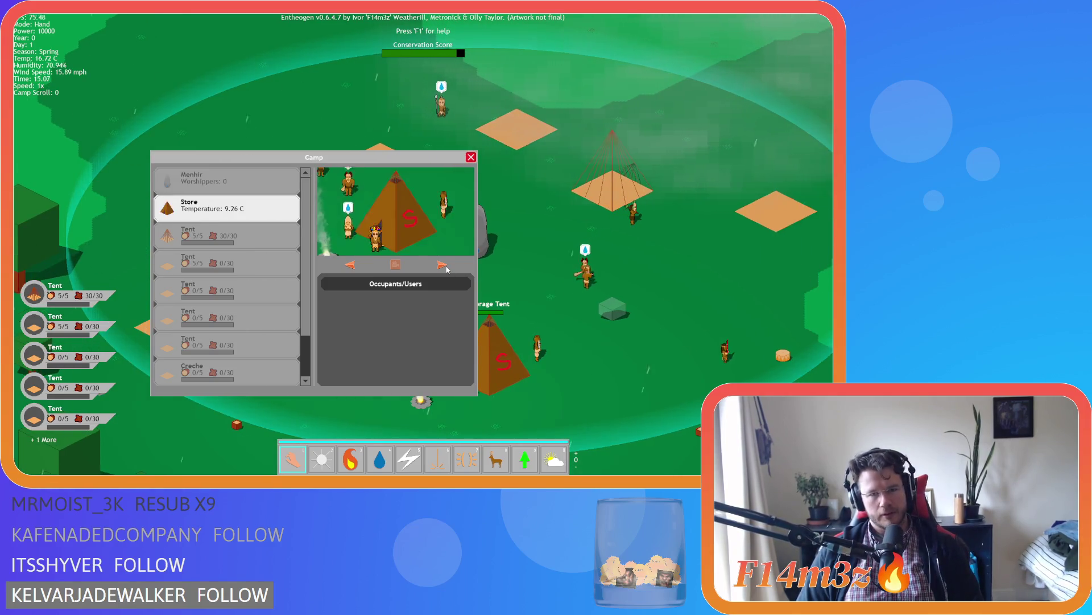
pyautogui.click(443, 266)
pyautogui.click(443, 266)
pyautogui.click(443, 266)
pyautogui.click(443, 266)
pyautogui.click(443, 266)
pyautogui.click(443, 266)
pyautogui.click(443, 266)
pyautogui.click(443, 265)
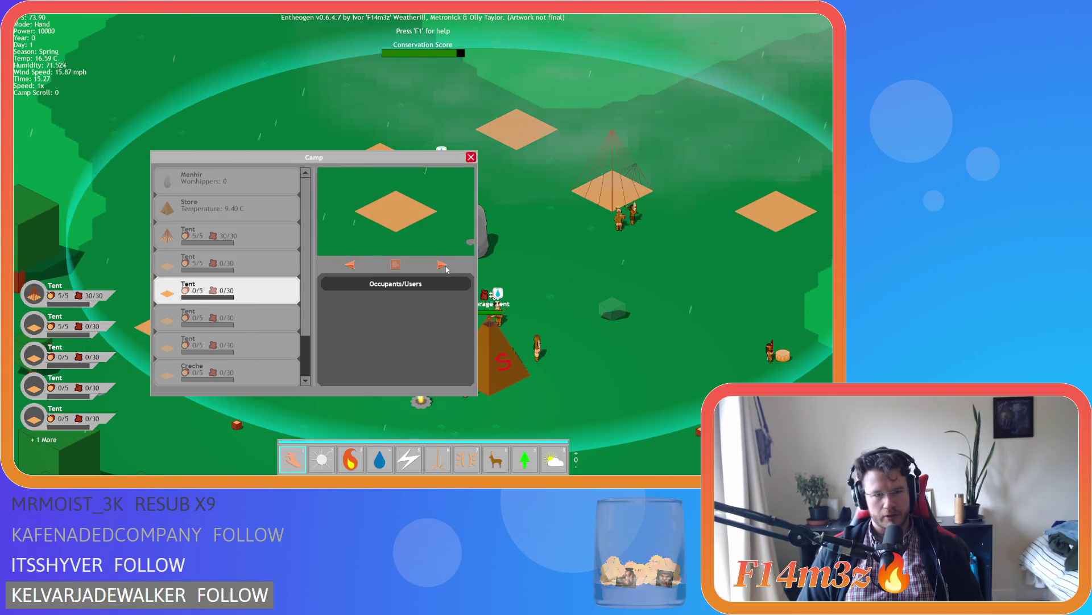
pyautogui.click(443, 265)
pyautogui.click(443, 265)
# Step backward through the buildings, wrapping past the Menhir and from the Store to the Drum
pyautogui.click(350, 265)
pyautogui.click(350, 265)
pyautogui.click(350, 265)
pyautogui.click(350, 265)
pyautogui.click(349, 265)
pyautogui.click(349, 265)
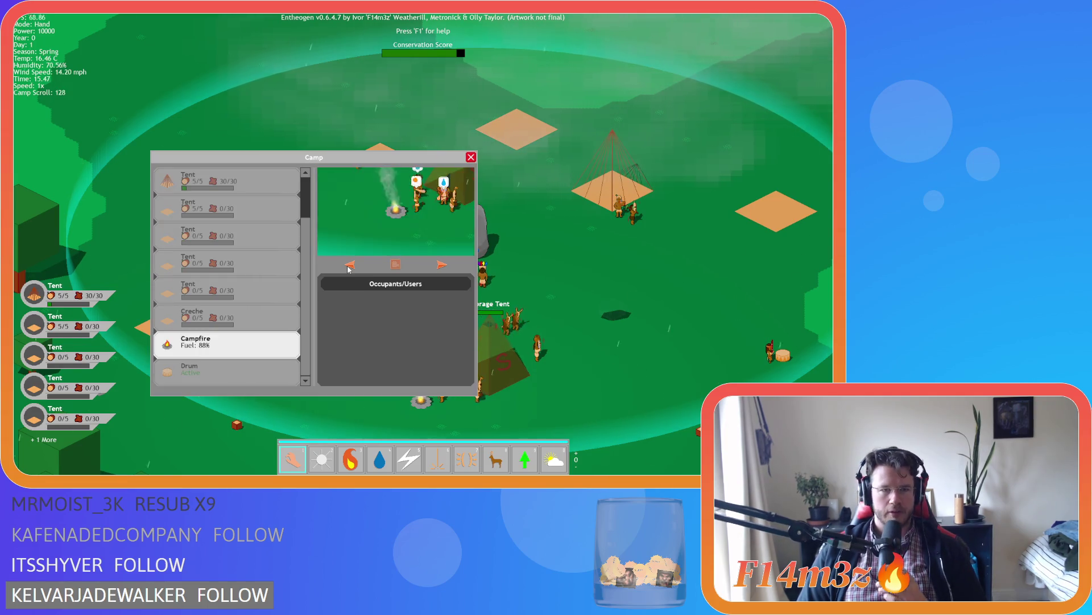
pyautogui.click(350, 265)
pyautogui.click(349, 265)
pyautogui.click(349, 265)
pyautogui.click(349, 265)
pyautogui.click(349, 265)
pyautogui.click(349, 265)
pyautogui.click(350, 265)
pyautogui.click(349, 265)
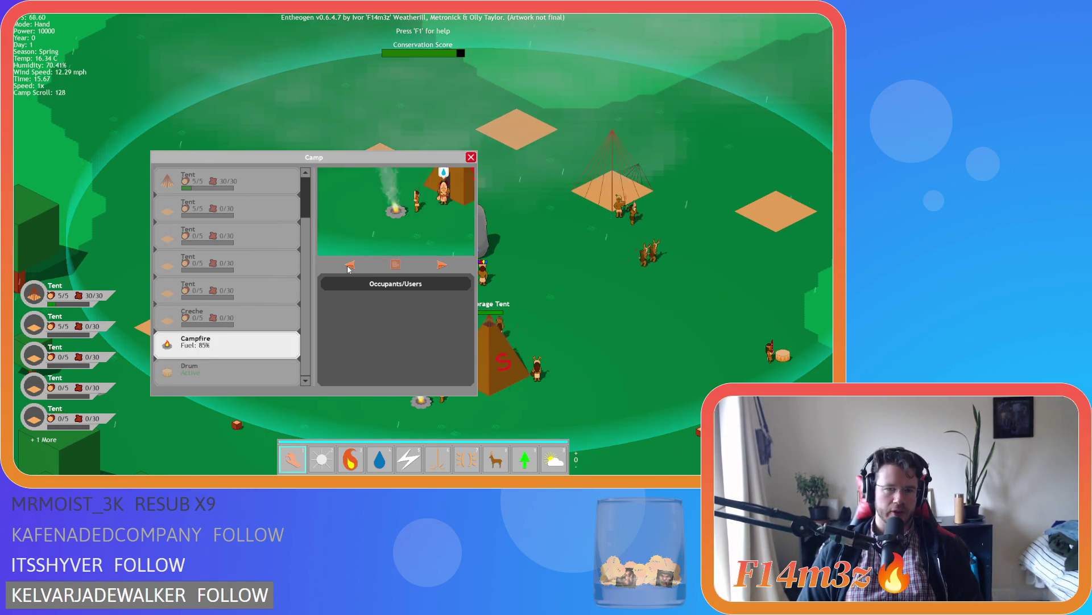
pyautogui.click(350, 265)
pyautogui.click(349, 266)
pyautogui.click(350, 265)
pyautogui.click(350, 265)
pyautogui.click(350, 265)
pyautogui.click(349, 265)
pyautogui.click(349, 266)
pyautogui.click(349, 265)
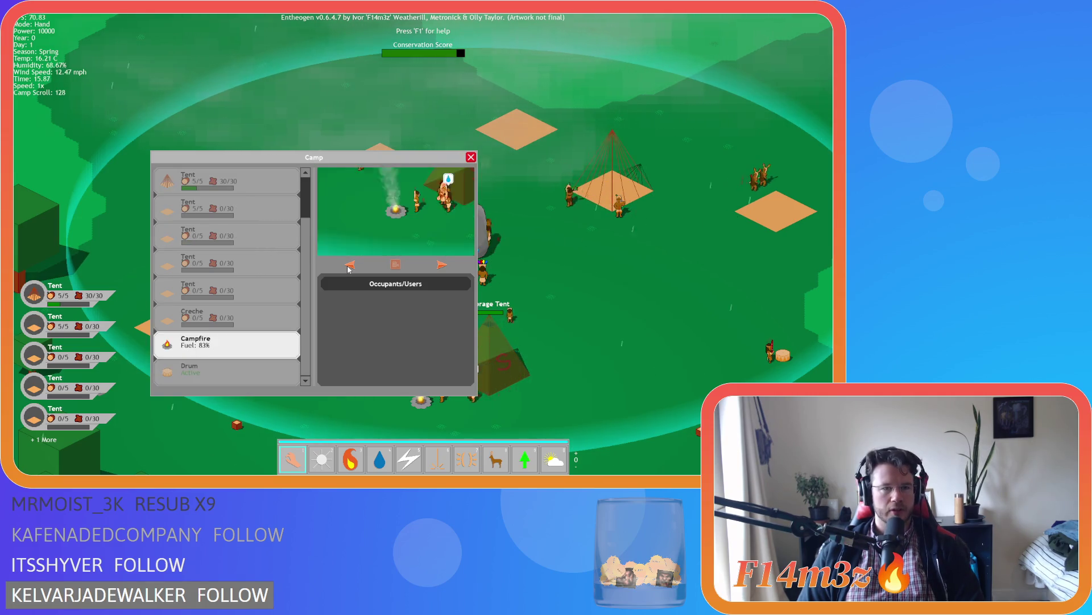
pyautogui.click(350, 265)
pyautogui.click(349, 266)
pyautogui.click(349, 265)
pyautogui.click(350, 265)
pyautogui.click(349, 265)
pyautogui.click(350, 265)
pyautogui.click(349, 265)
pyautogui.click(349, 265)
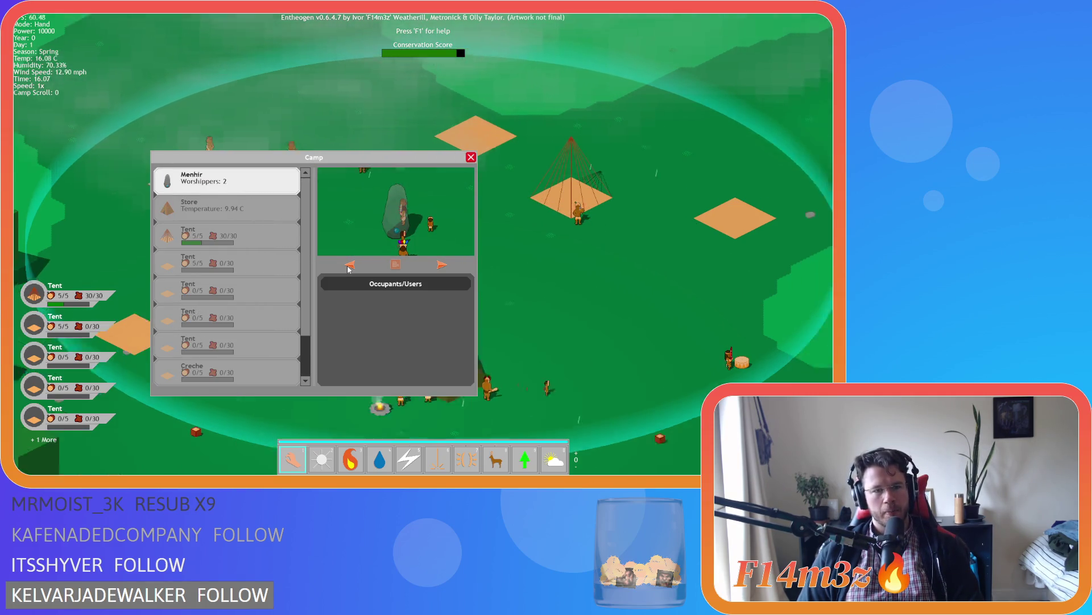
pyautogui.click(349, 265)
pyautogui.click(350, 265)
pyautogui.click(350, 265)
pyautogui.click(349, 265)
pyautogui.click(349, 265)
pyautogui.click(350, 265)
pyautogui.click(349, 266)
pyautogui.click(349, 265)
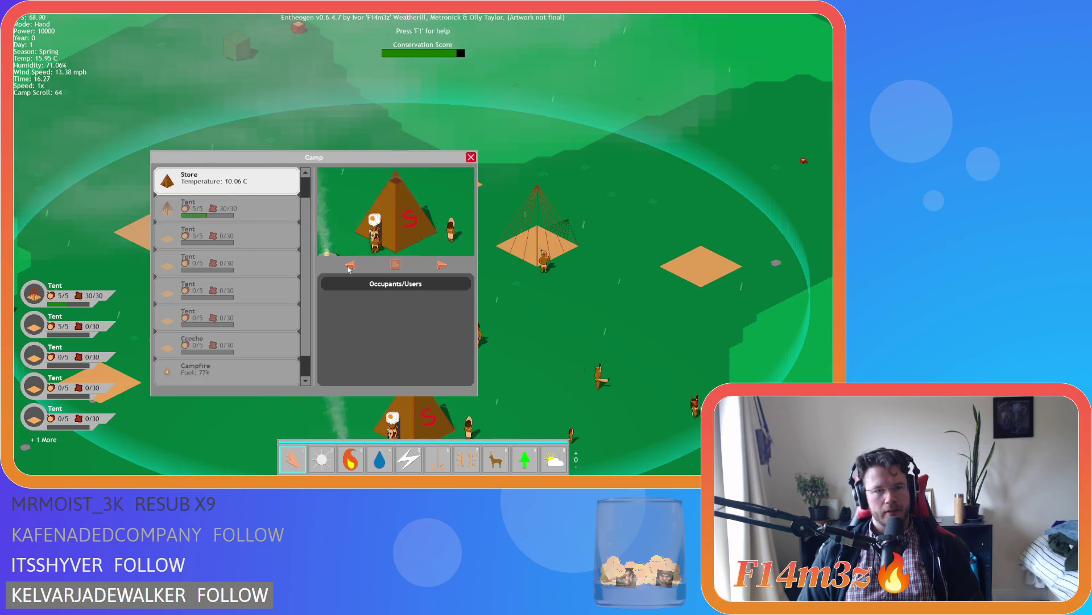
pyautogui.click(349, 265)
pyautogui.click(350, 265)
pyautogui.click(349, 265)
pyautogui.click(350, 265)
pyautogui.click(350, 265)
pyautogui.click(350, 265)
pyautogui.click(350, 266)
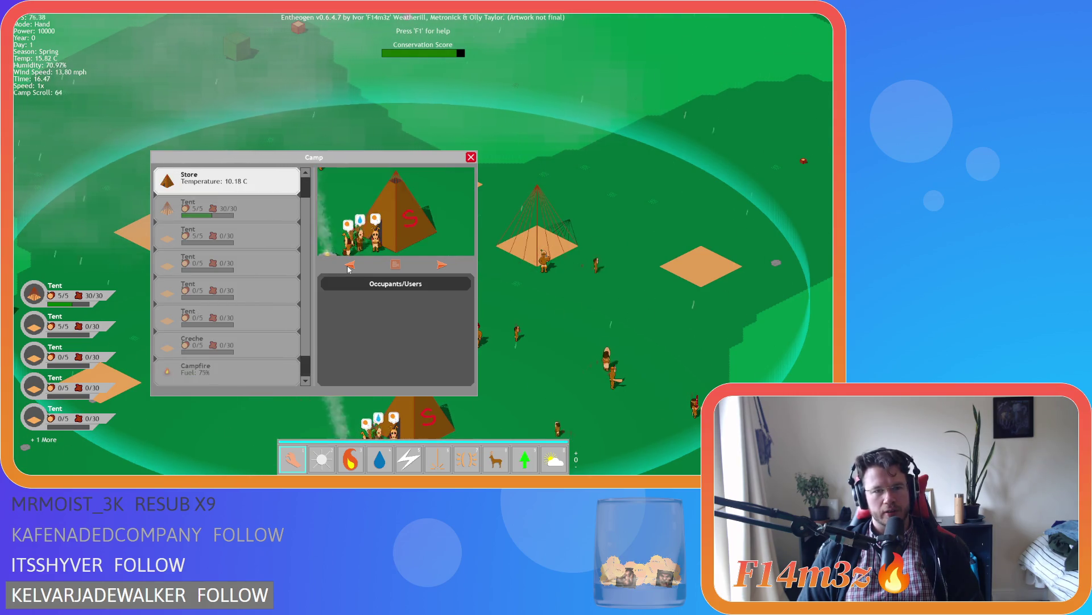
pyautogui.click(349, 265)
pyautogui.click(349, 265)
pyautogui.click(349, 265)
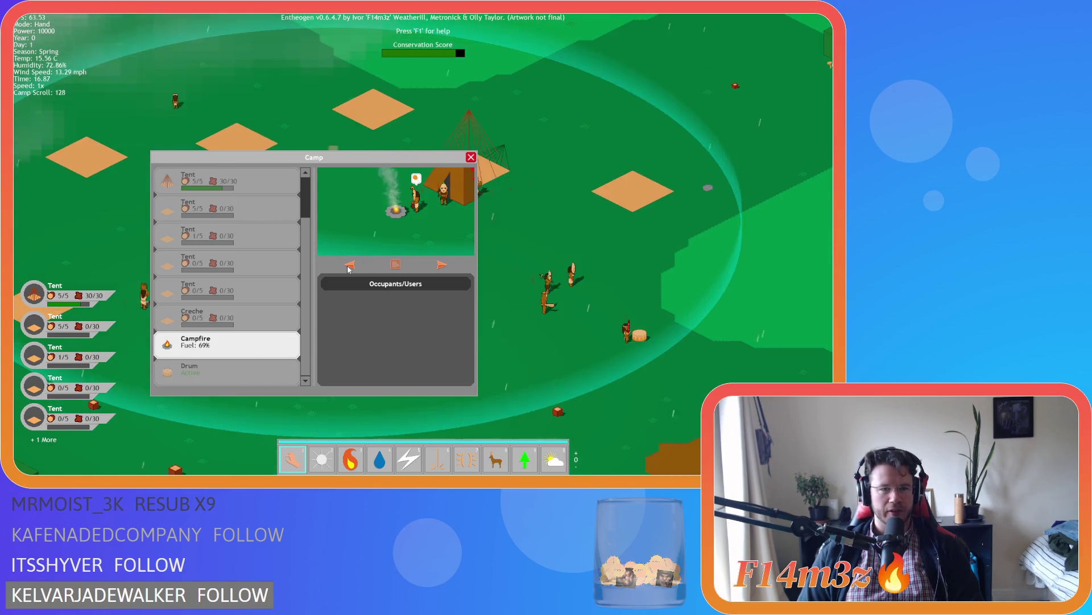
# Keep stepping backward around the list through full and empty tents, ending at the Store
pyautogui.click(350, 265)
pyautogui.click(349, 265)
pyautogui.click(349, 265)
pyautogui.click(350, 265)
pyautogui.click(349, 265)
pyautogui.click(349, 265)
pyautogui.click(350, 265)
pyautogui.click(349, 265)
pyautogui.click(350, 265)
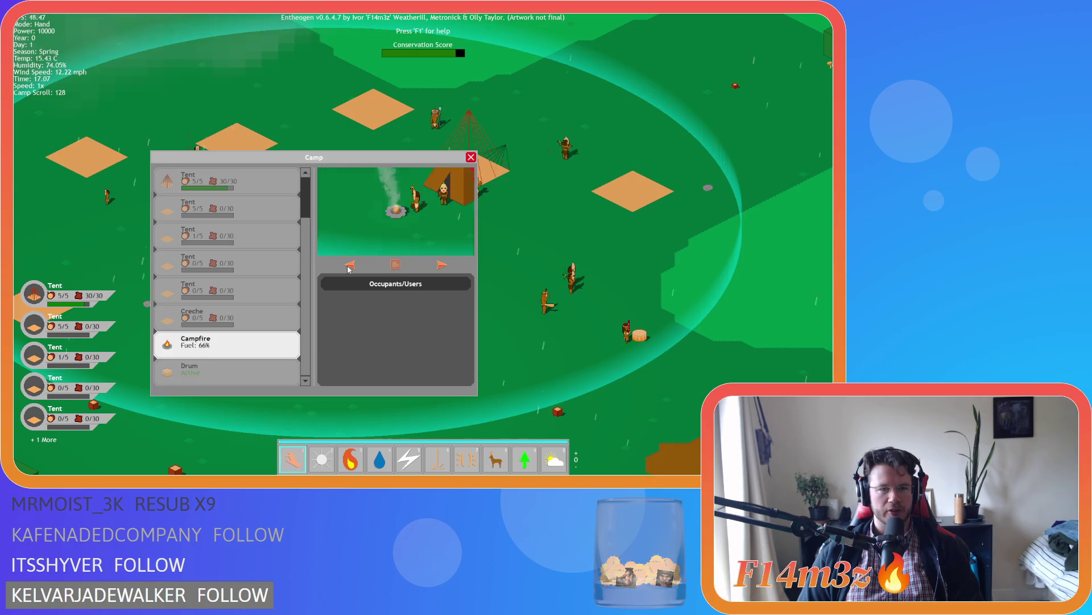
pyautogui.click(349, 265)
pyautogui.click(350, 265)
pyautogui.click(349, 265)
pyautogui.click(349, 265)
pyautogui.click(349, 265)
pyautogui.click(350, 265)
pyautogui.click(350, 265)
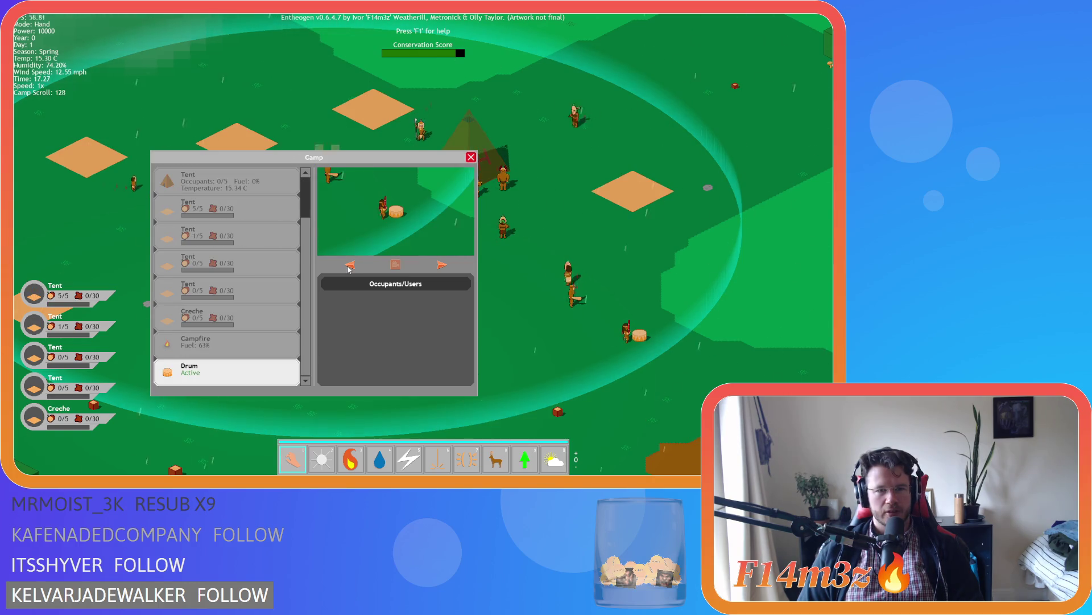
pyautogui.click(350, 265)
pyautogui.click(349, 265)
pyautogui.click(349, 265)
pyautogui.click(349, 265)
pyautogui.click(349, 266)
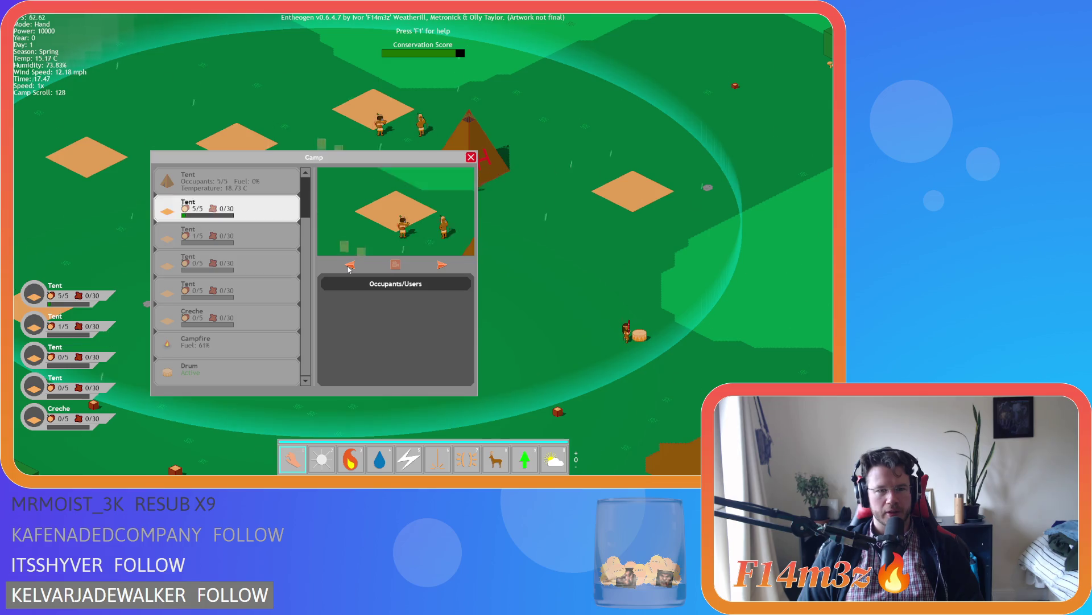
pyautogui.click(350, 265)
pyautogui.click(349, 265)
pyautogui.click(350, 265)
pyautogui.click(350, 265)
pyautogui.click(349, 265)
pyautogui.click(349, 265)
pyautogui.click(350, 265)
pyautogui.click(349, 266)
pyautogui.click(349, 265)
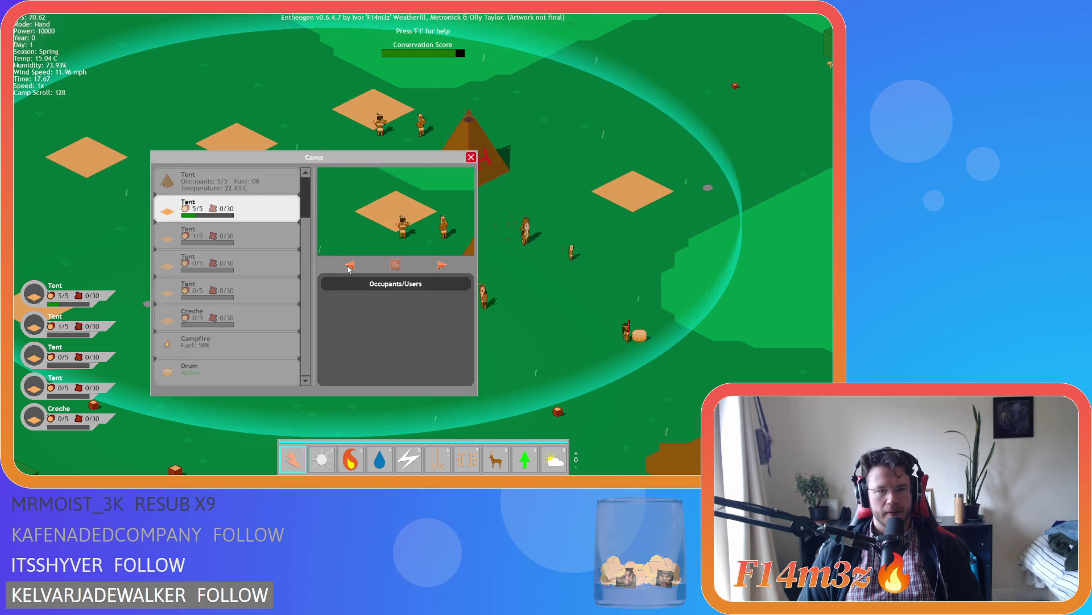
pyautogui.click(350, 265)
pyautogui.click(350, 265)
pyautogui.click(350, 265)
pyautogui.click(349, 265)
pyautogui.click(349, 265)
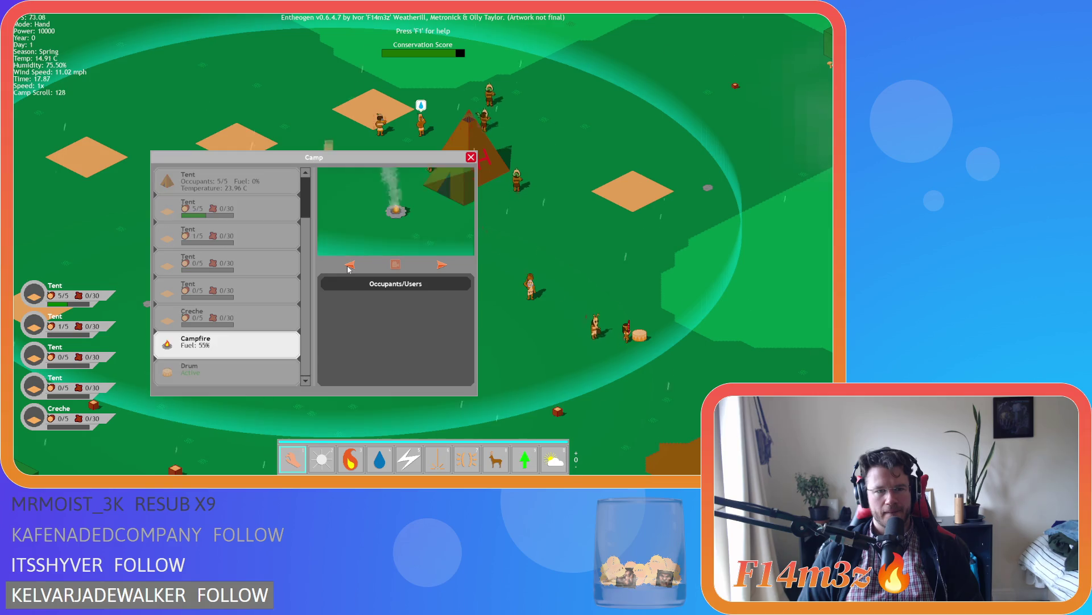
pyautogui.click(349, 266)
pyautogui.click(349, 265)
pyautogui.click(349, 266)
pyautogui.click(349, 265)
pyautogui.click(349, 265)
pyautogui.click(349, 266)
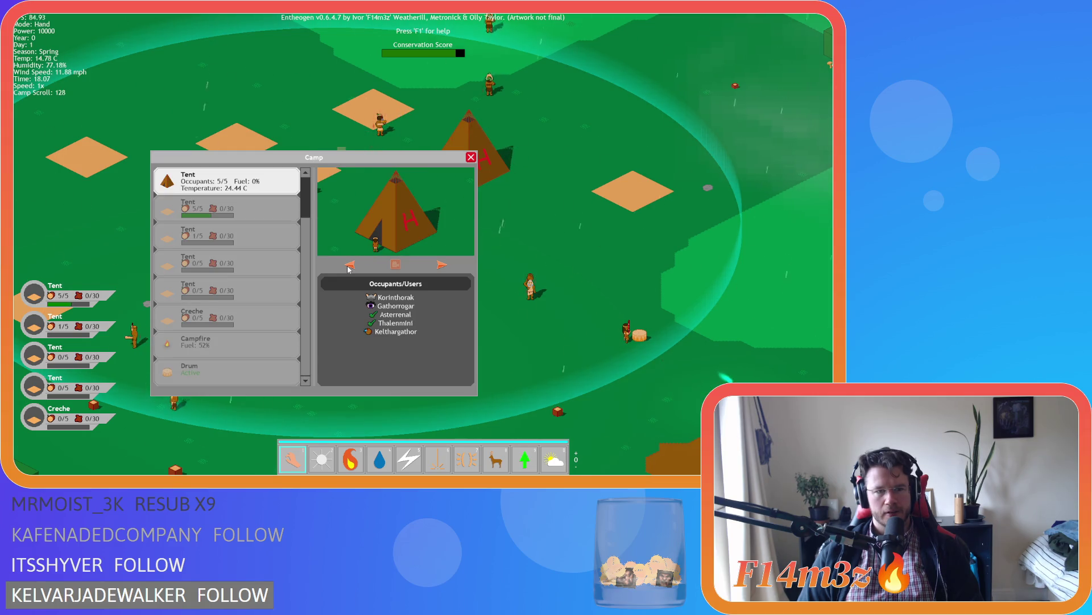
pyautogui.click(349, 266)
pyautogui.click(349, 265)
pyautogui.click(349, 266)
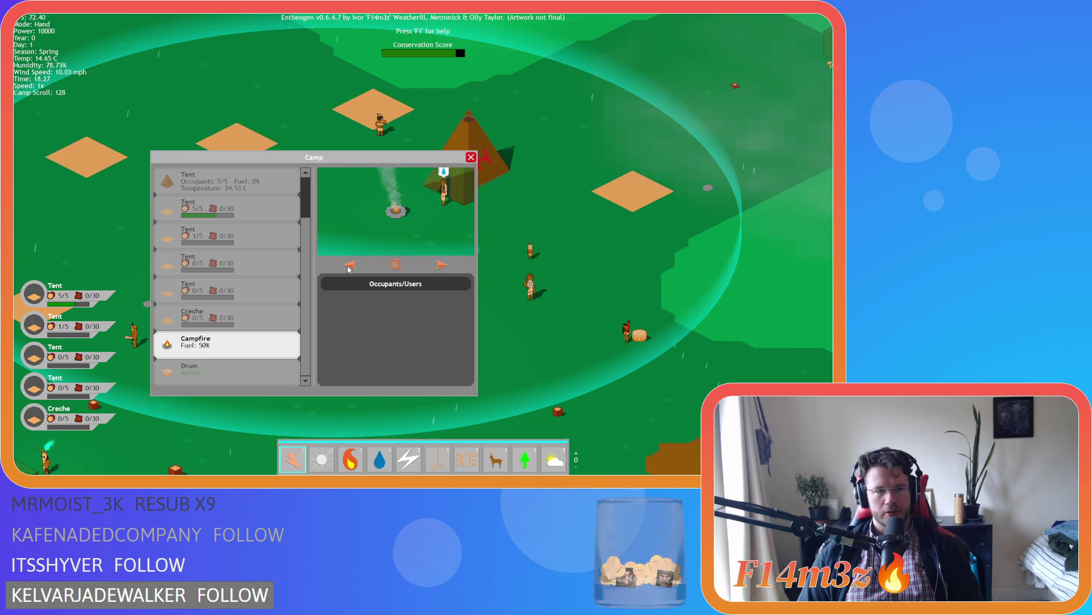
pyautogui.click(348, 266)
pyautogui.click(349, 266)
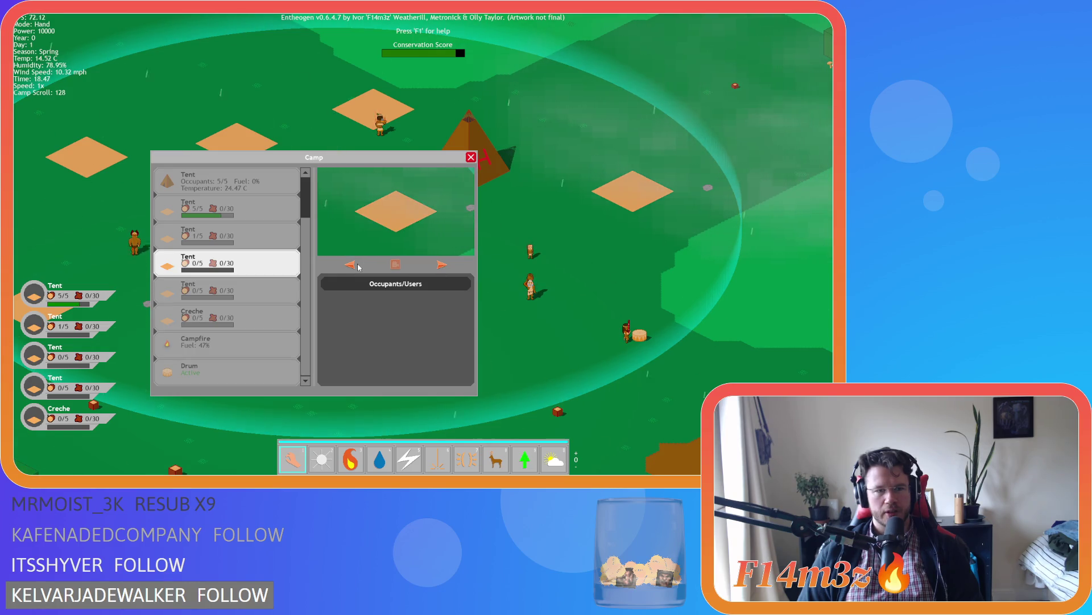
pyautogui.click(352, 266)
pyautogui.click(351, 265)
pyautogui.click(352, 265)
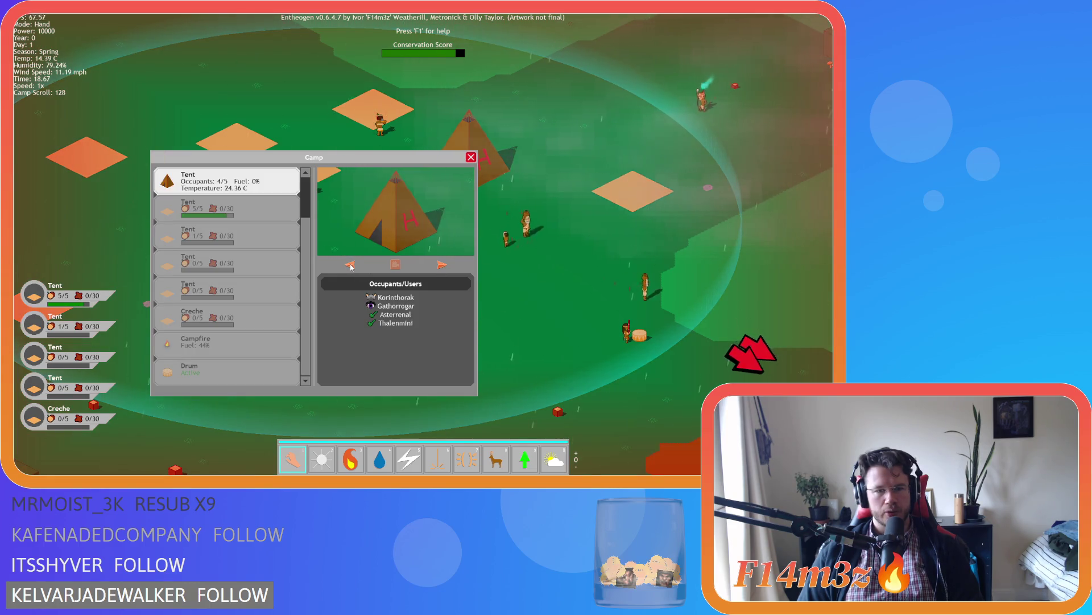
pyautogui.click(351, 266)
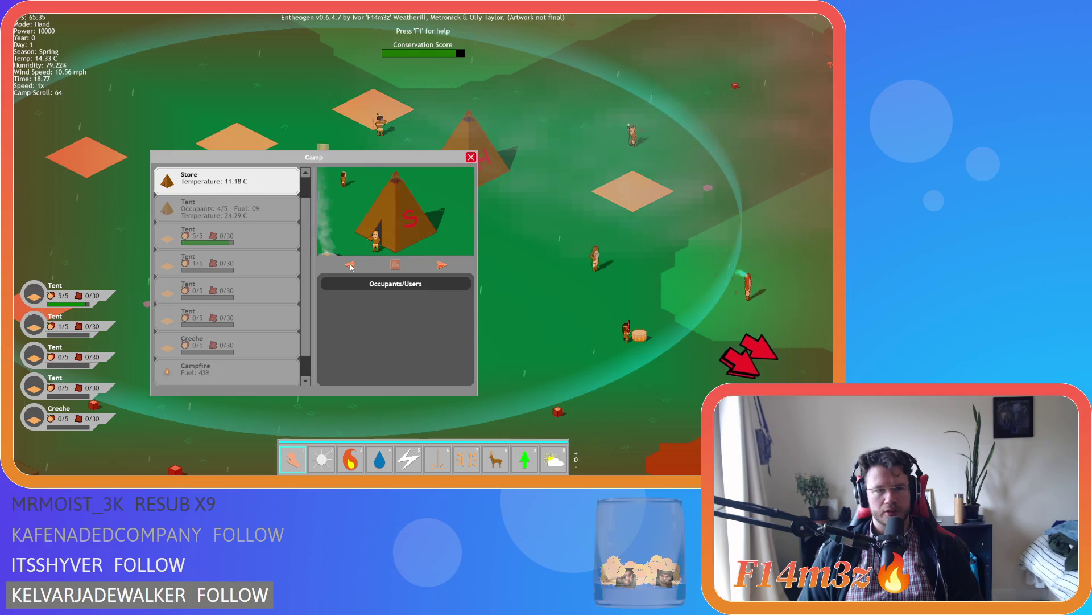
# Step forward through the tent sites, wrap around to the Store, and close the camp overview
pyautogui.click(441, 266)
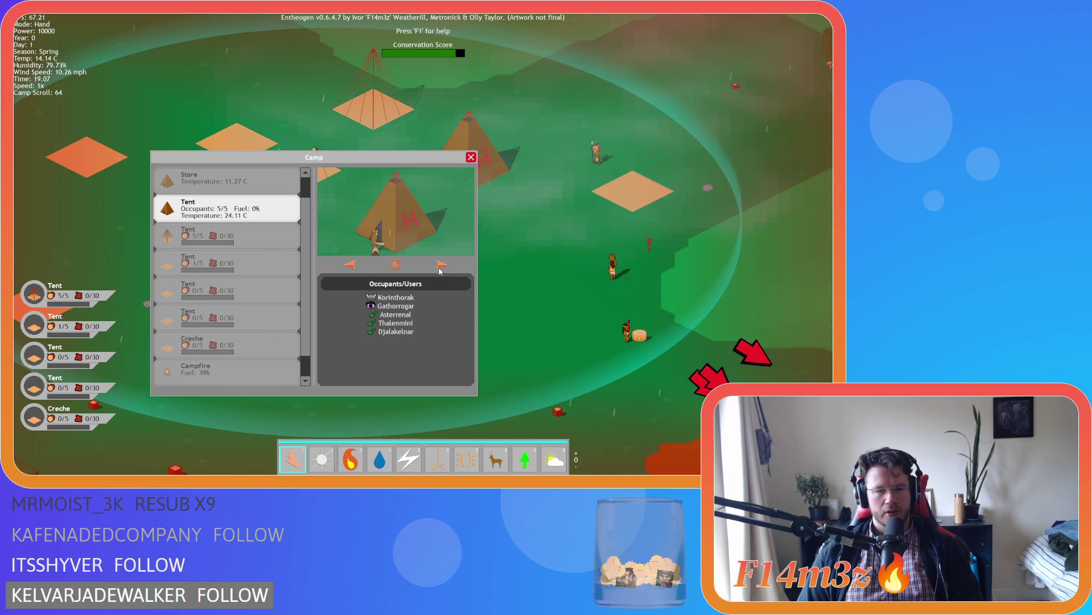
pyautogui.click(441, 265)
pyautogui.click(442, 265)
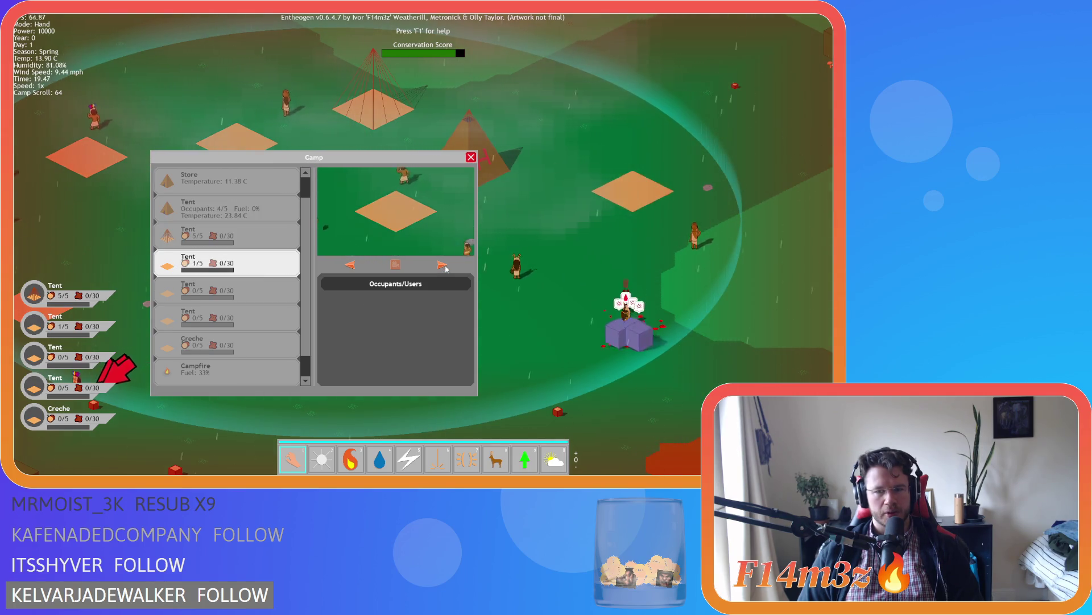
pyautogui.click(443, 265)
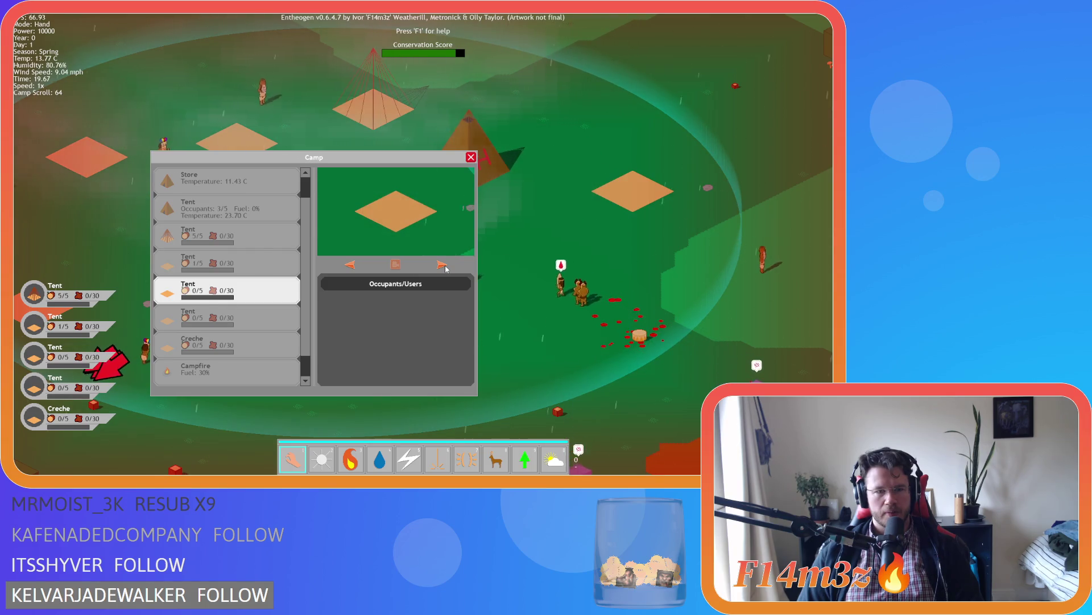
pyautogui.click(444, 265)
pyautogui.click(444, 266)
pyautogui.click(443, 265)
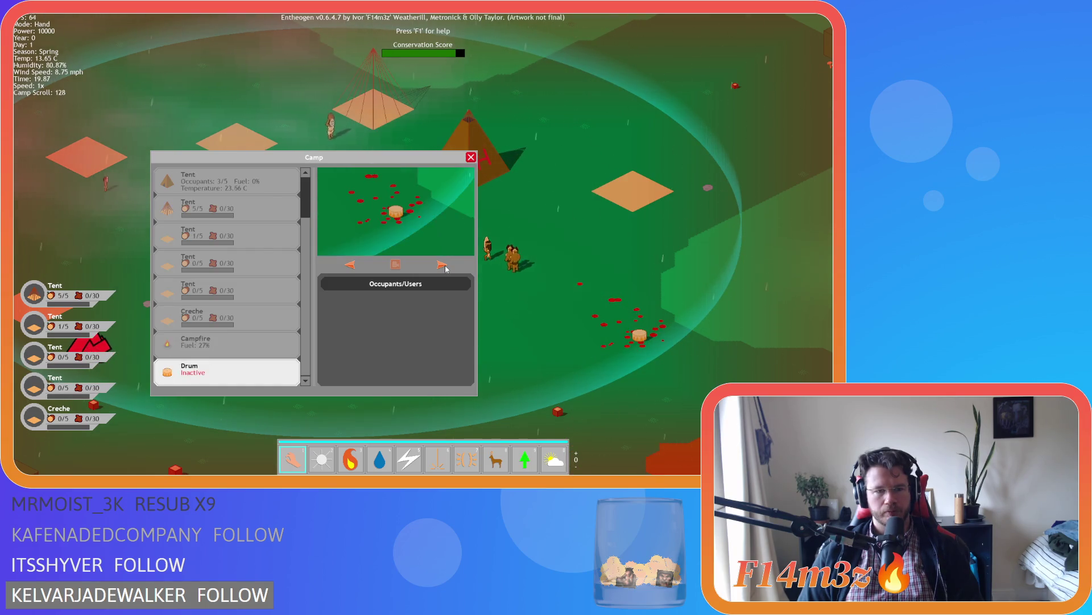
pyautogui.click(443, 265)
pyautogui.click(443, 265)
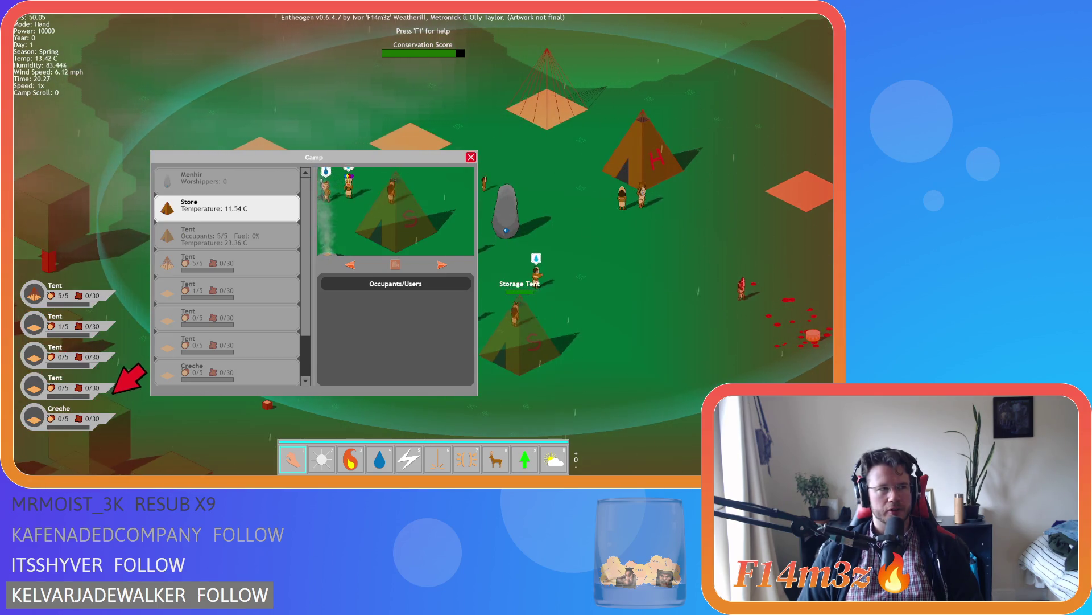
pyautogui.press('Escape')
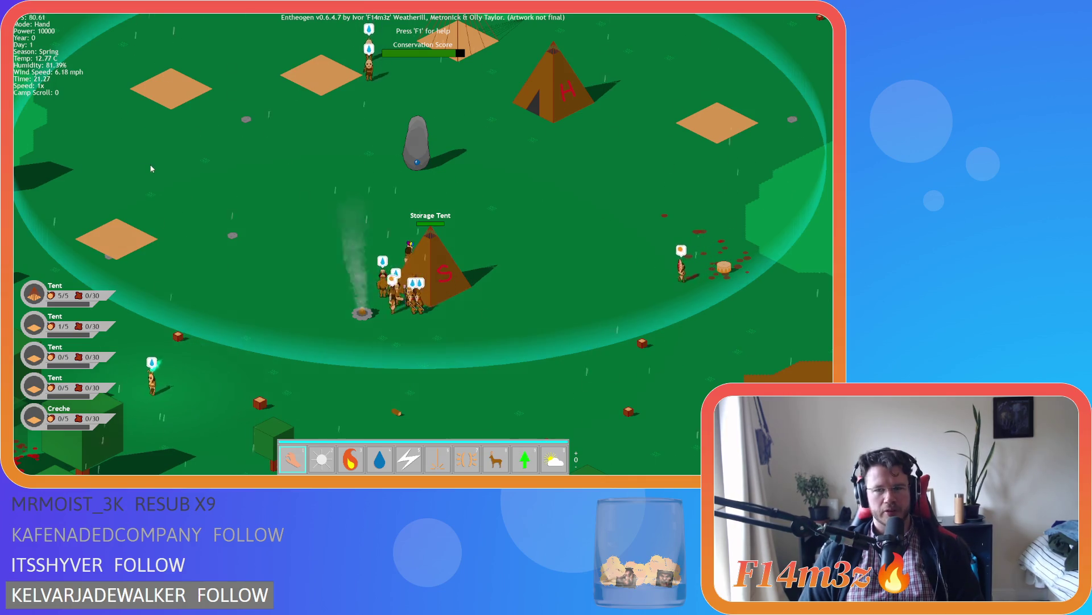
# Pan to the forest beside camp and revive the fallen villager with the resurrection power (9)
pyautogui.press('a')
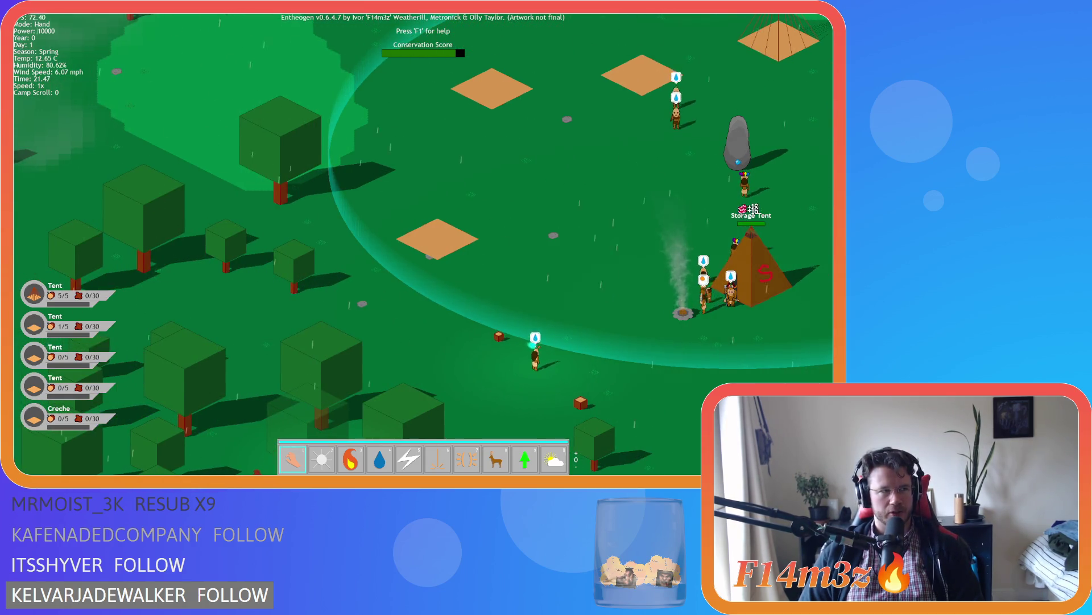
pyautogui.press('d')
pyautogui.press('w')
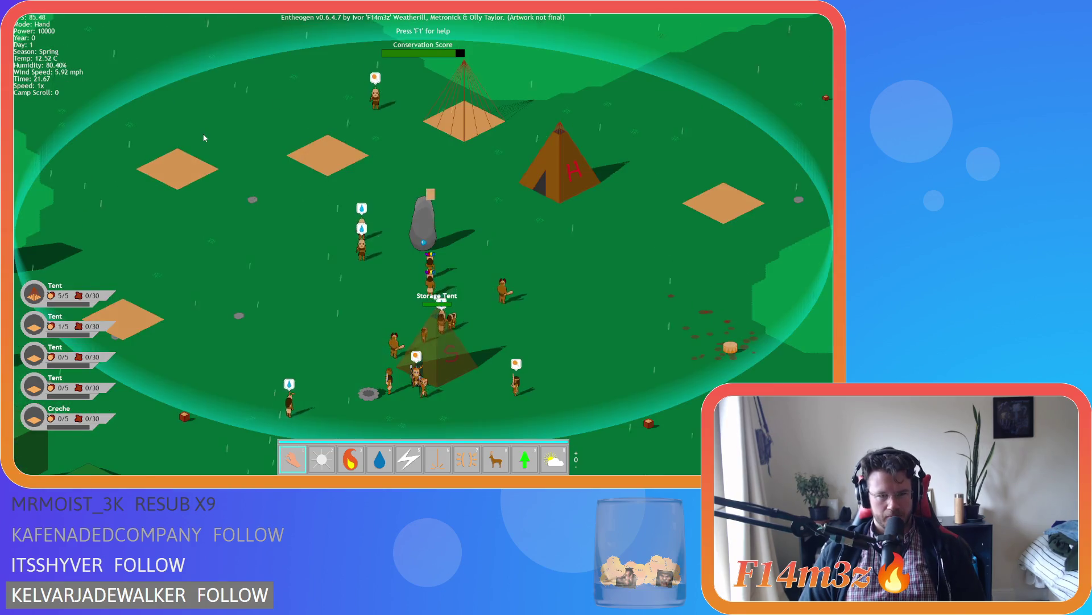
pyautogui.press('a')
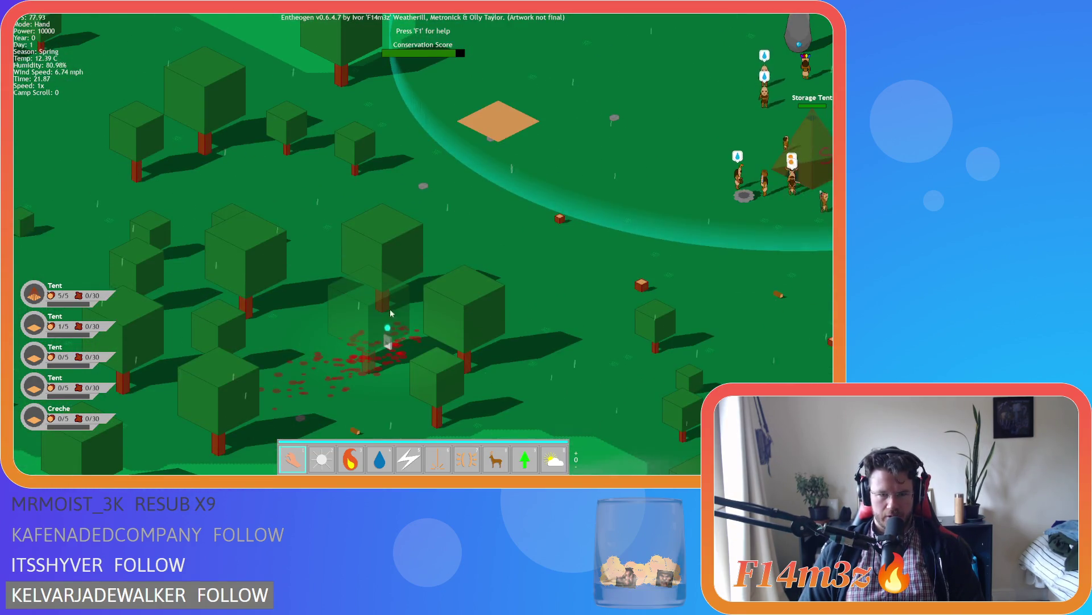
pyautogui.press('w')
pyautogui.press('0')
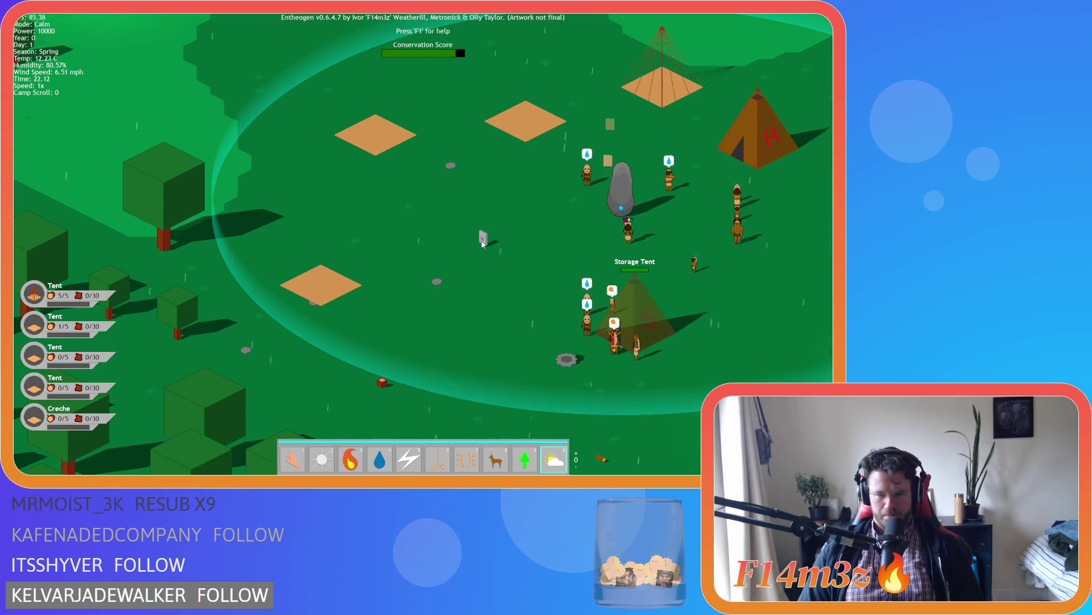
pyautogui.press('9')
pyautogui.click(483, 242)
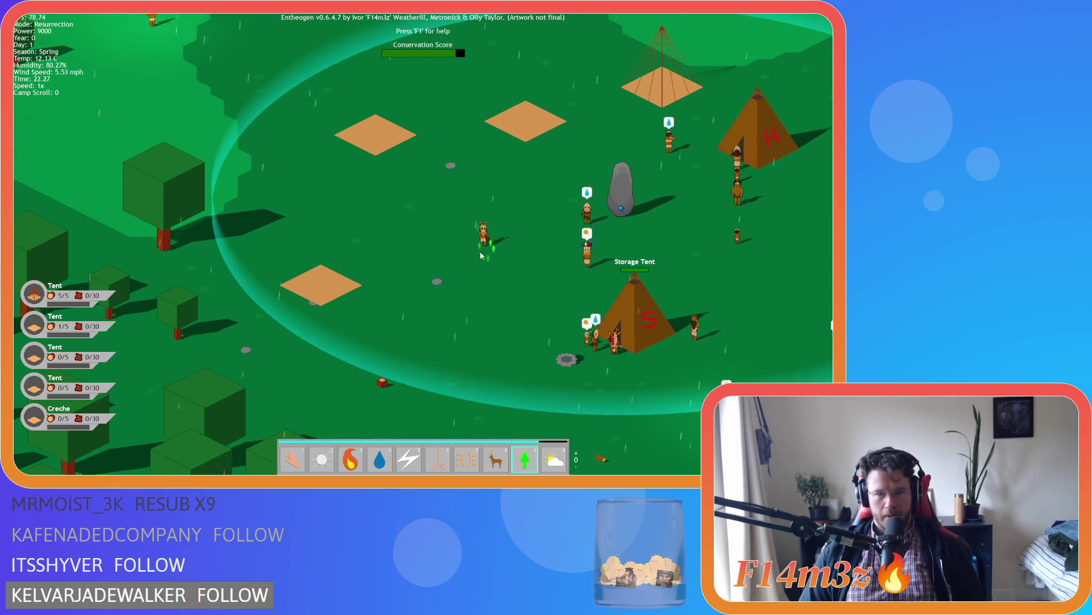
# Return to the hand power and toggle the Camp and Tribe overviews with C and T
pyautogui.press('1')
pyautogui.press('c')
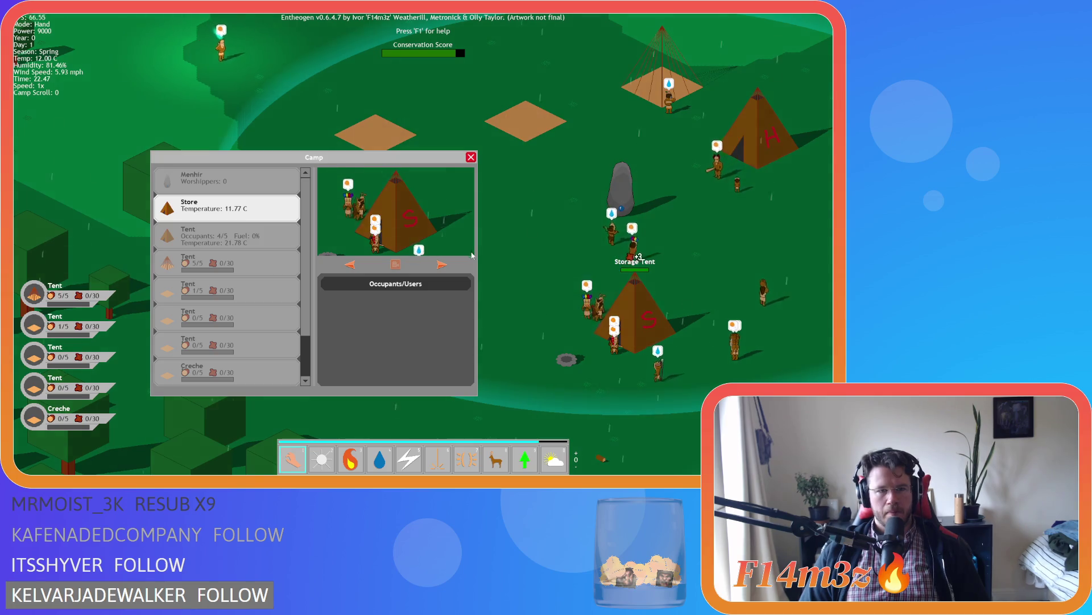
pyautogui.press('c')
pyautogui.press('t')
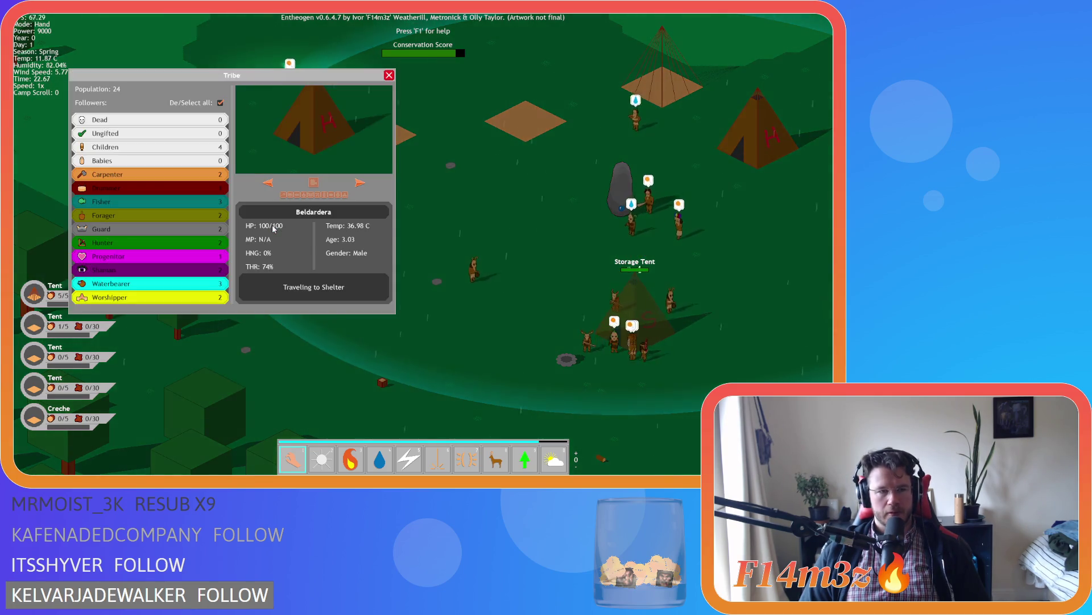
pyautogui.press('t')
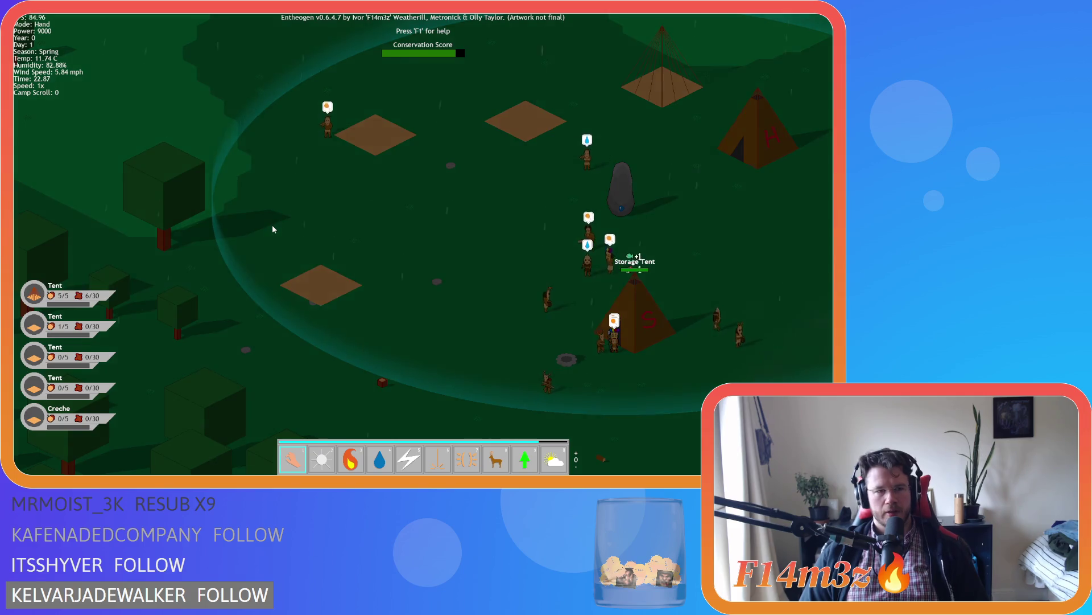
pyautogui.press('t')
pyautogui.press('t')
pyautogui.press('c')
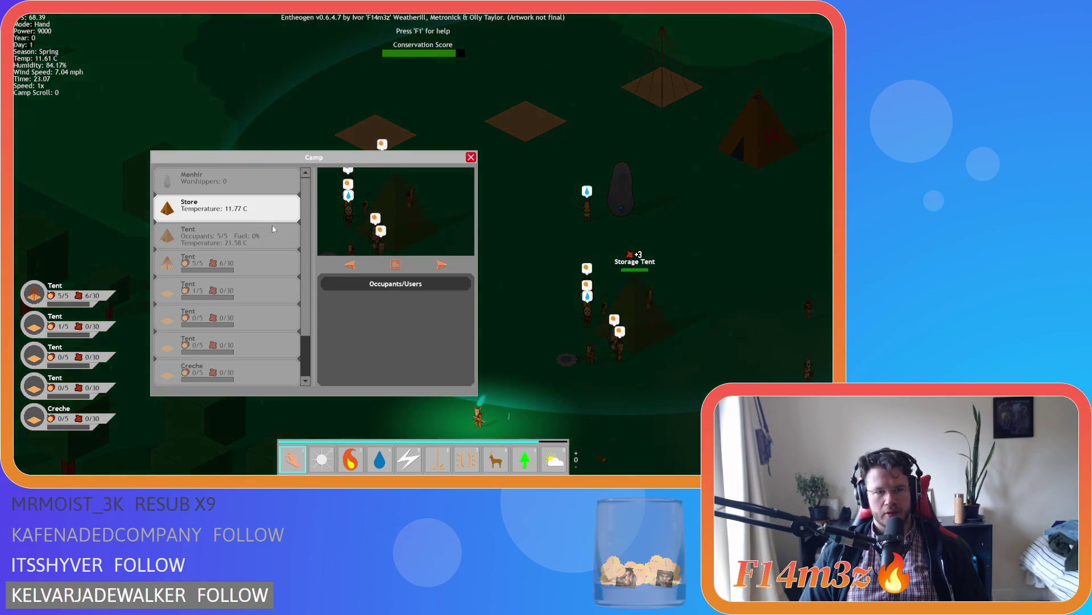
pyautogui.press('t')
pyautogui.press('t')
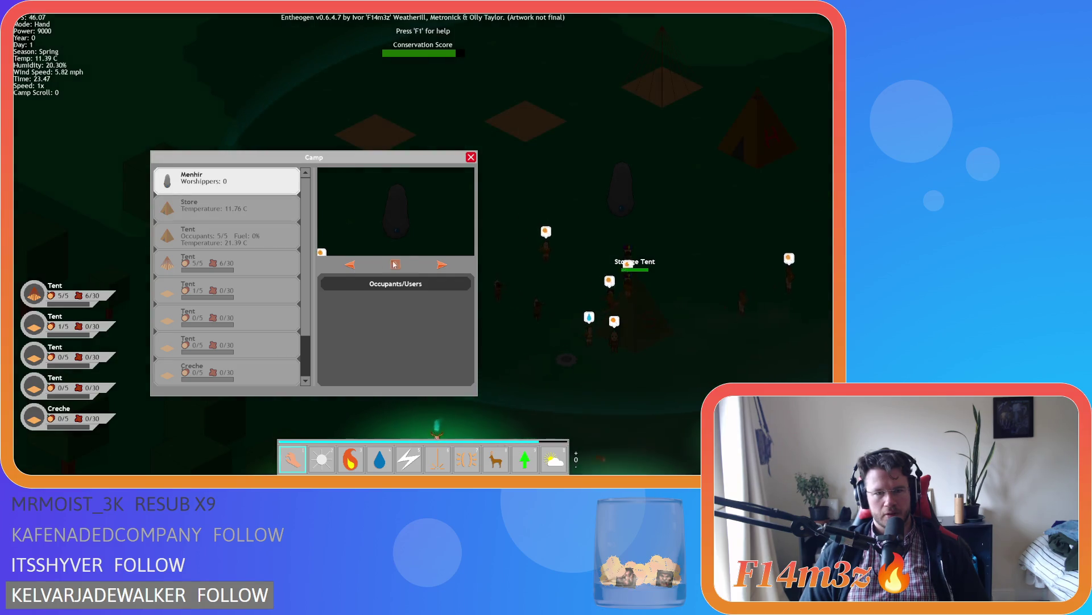
# Browse the buildings between Store, Menhir and tents, then forward to the campfire and Drum
pyautogui.click(442, 265)
pyautogui.click(442, 264)
pyautogui.click(442, 264)
pyautogui.click(442, 265)
pyautogui.click(442, 264)
pyautogui.click(442, 265)
pyautogui.click(442, 265)
pyautogui.click(442, 264)
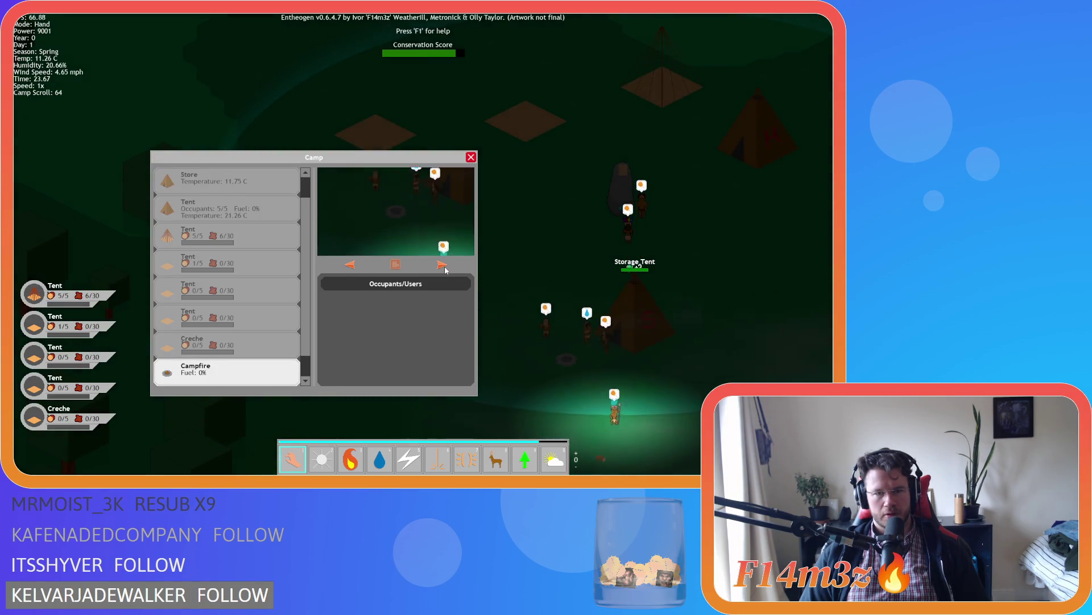
pyautogui.click(443, 265)
pyautogui.click(444, 265)
pyautogui.click(443, 265)
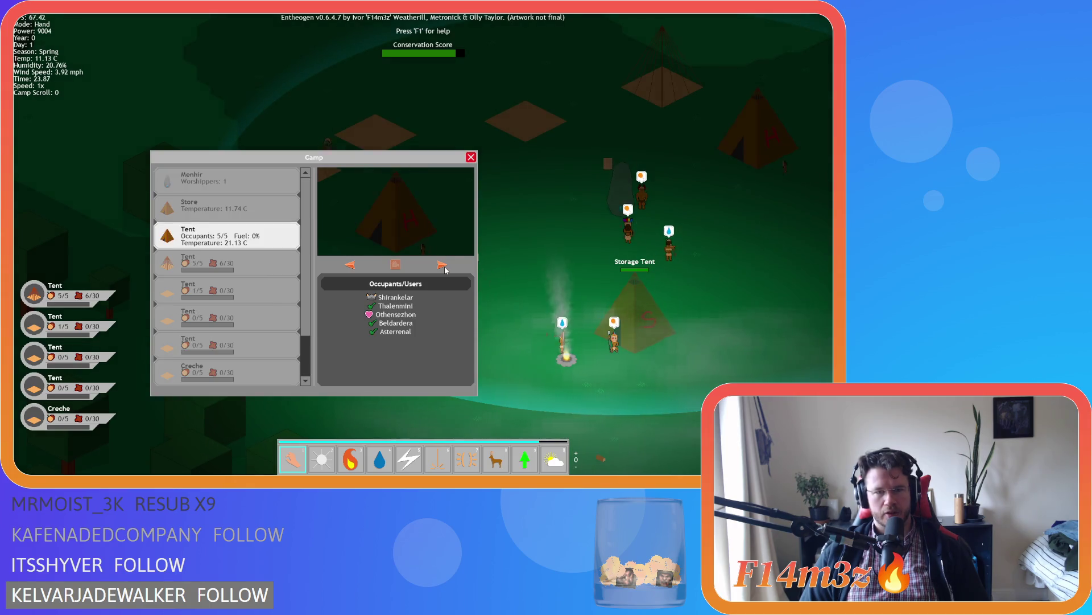
pyautogui.click(350, 264)
pyautogui.click(350, 265)
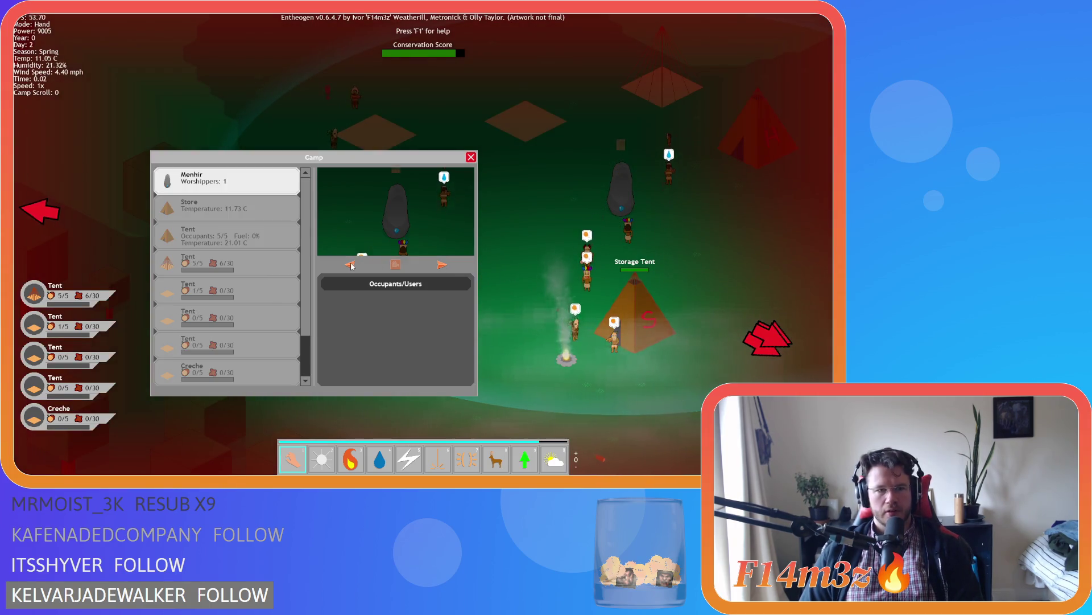
pyautogui.click(442, 266)
pyautogui.click(442, 265)
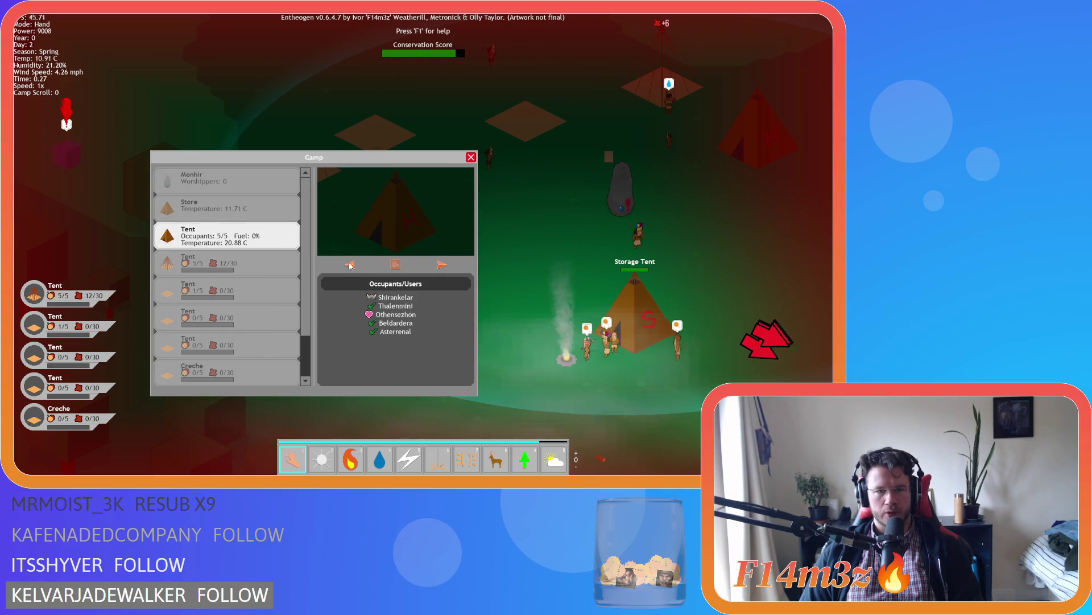
pyautogui.click(350, 265)
pyautogui.click(444, 266)
pyautogui.click(444, 266)
pyautogui.click(443, 266)
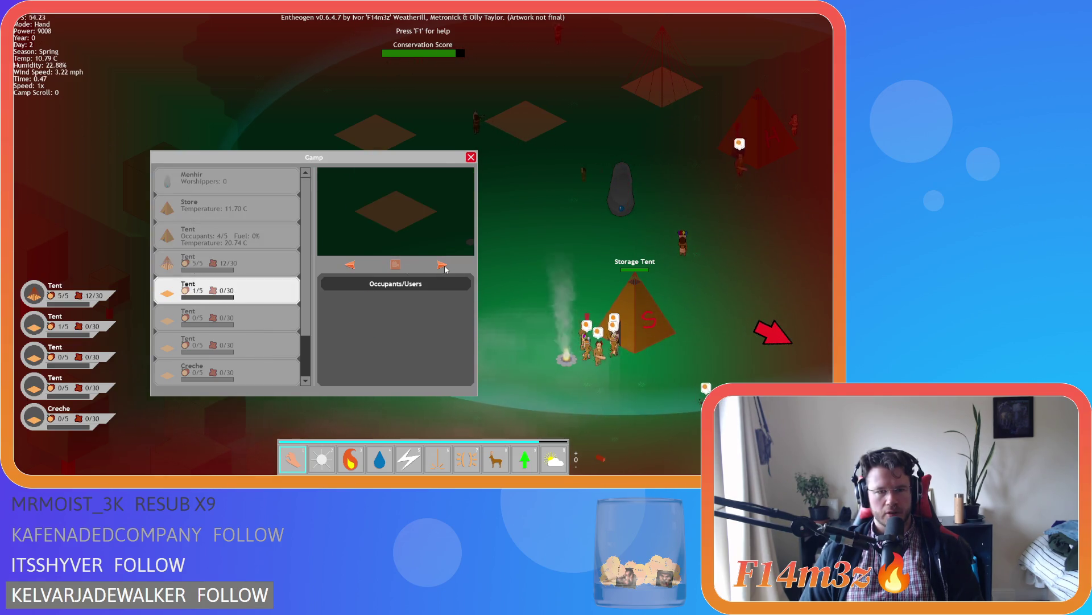
pyautogui.click(442, 265)
pyautogui.click(443, 266)
pyautogui.click(443, 265)
pyautogui.click(442, 265)
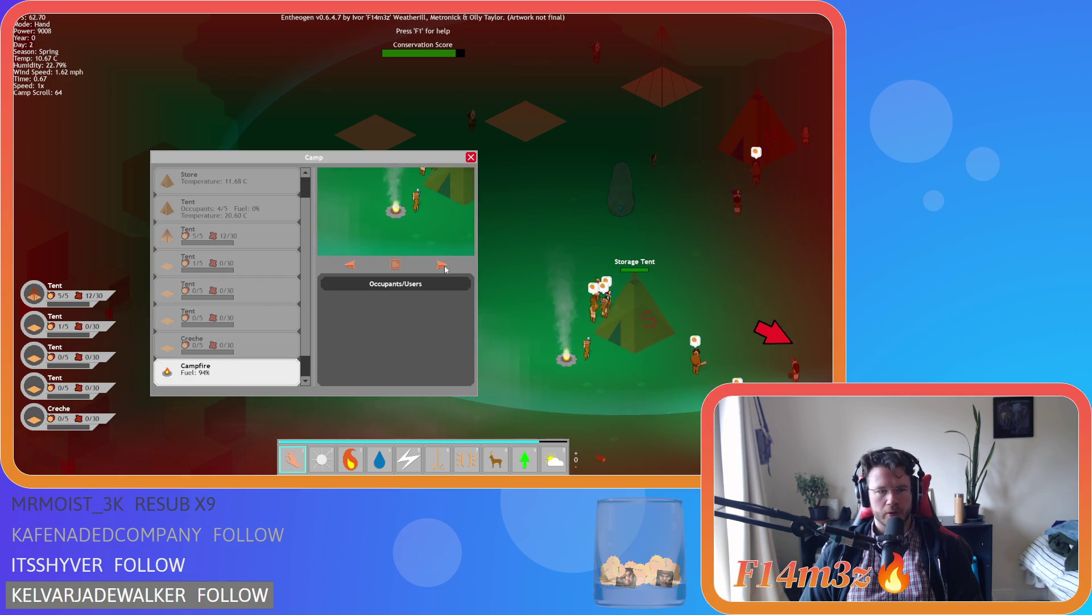
pyautogui.click(442, 265)
pyautogui.click(441, 266)
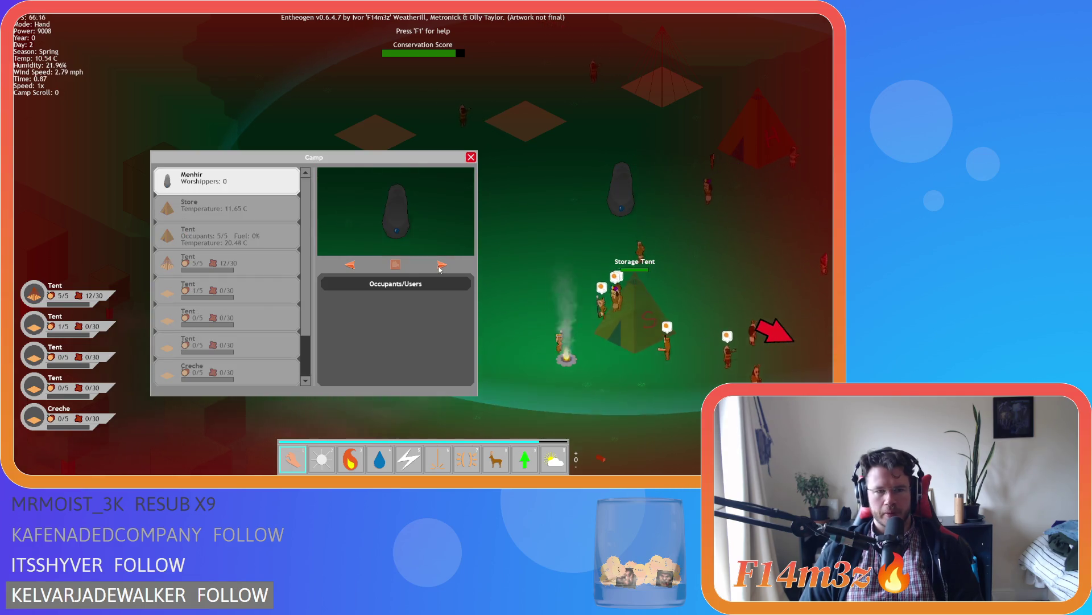
# Step forward through the Store, tents and creche, wrapping around to the sixth entry
pyautogui.click(441, 265)
pyautogui.click(441, 265)
pyautogui.click(441, 265)
pyautogui.click(441, 265)
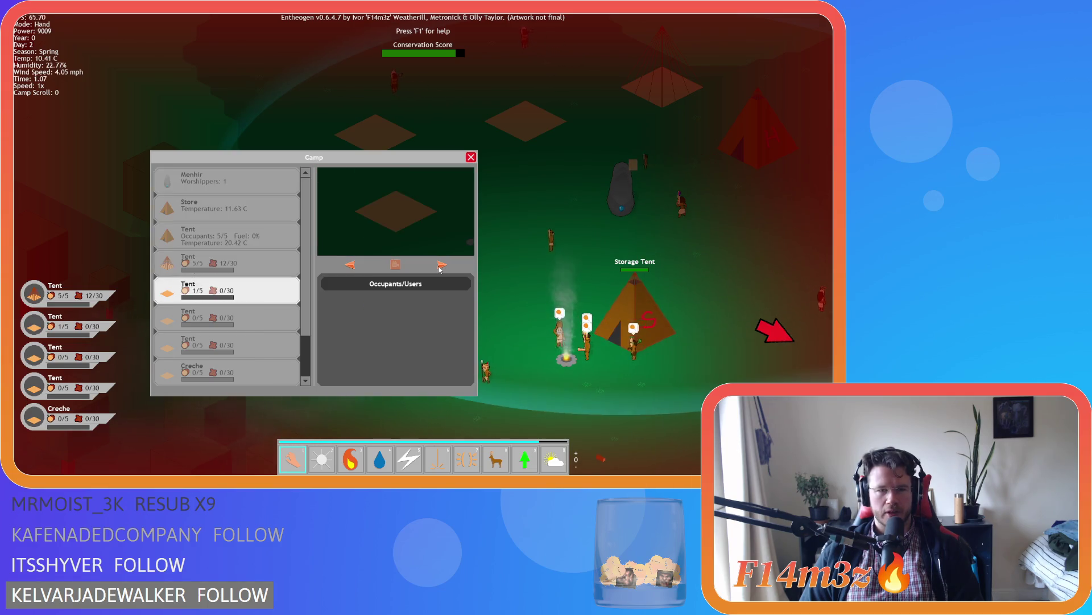
pyautogui.click(441, 265)
pyautogui.click(441, 265)
pyautogui.click(441, 266)
pyautogui.click(441, 265)
pyautogui.click(441, 266)
pyautogui.click(441, 265)
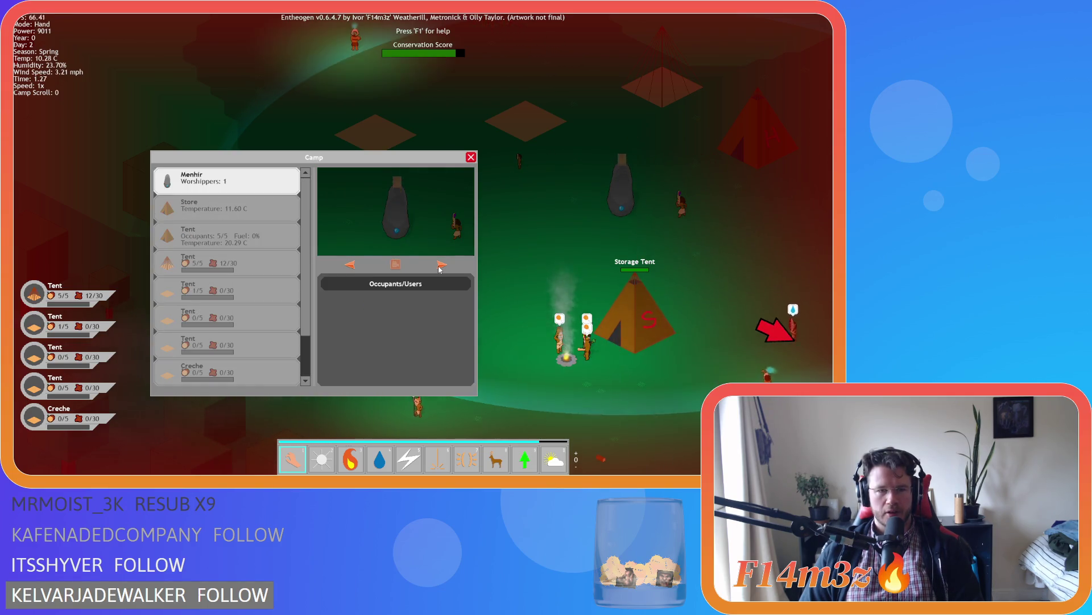
pyautogui.click(441, 265)
pyautogui.click(441, 266)
pyautogui.click(441, 265)
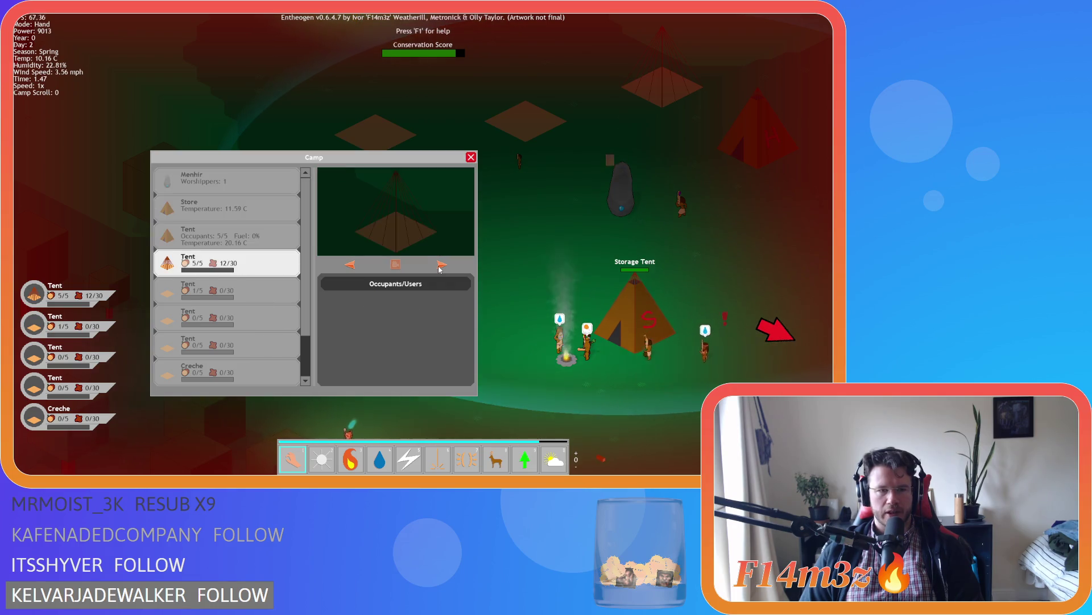
pyautogui.click(441, 265)
pyautogui.click(441, 265)
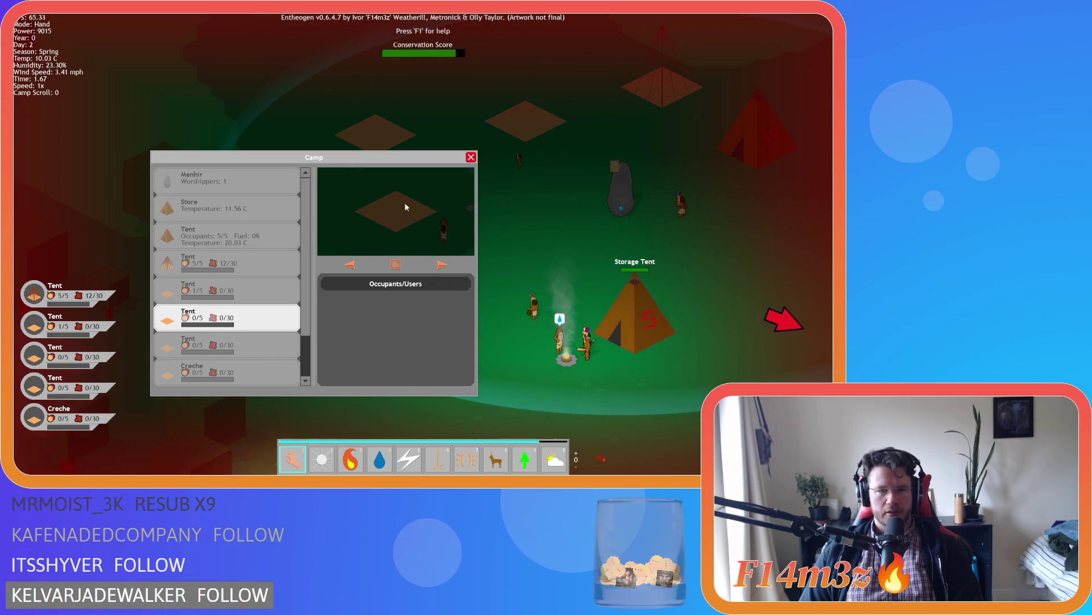
# Step backward through the list back to the Menhir, then close the camp overview
pyautogui.click(350, 265)
pyautogui.click(349, 266)
pyautogui.click(350, 265)
pyautogui.click(350, 265)
pyautogui.click(350, 265)
pyautogui.click(350, 265)
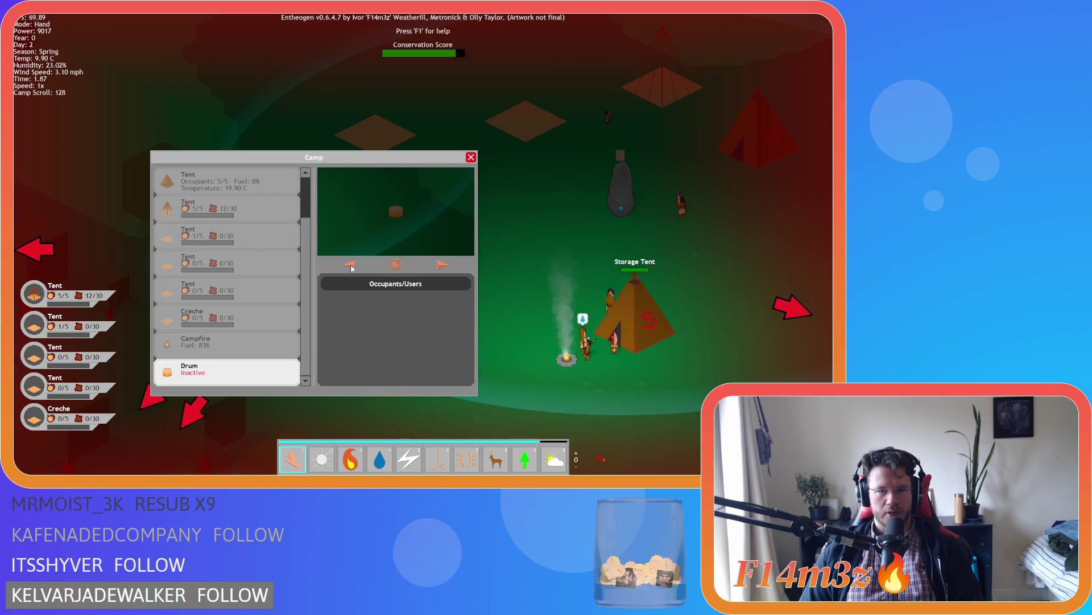
pyautogui.click(350, 265)
pyautogui.click(350, 265)
pyautogui.click(350, 265)
pyautogui.click(350, 265)
pyautogui.click(350, 266)
pyautogui.click(350, 265)
pyautogui.click(350, 265)
pyautogui.click(350, 265)
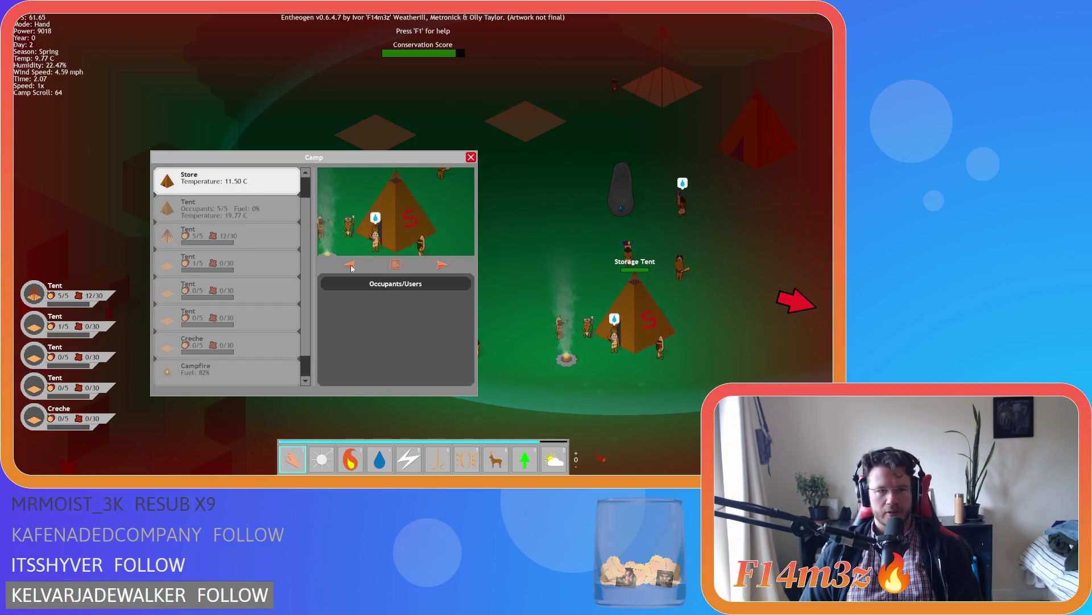
pyautogui.click(350, 265)
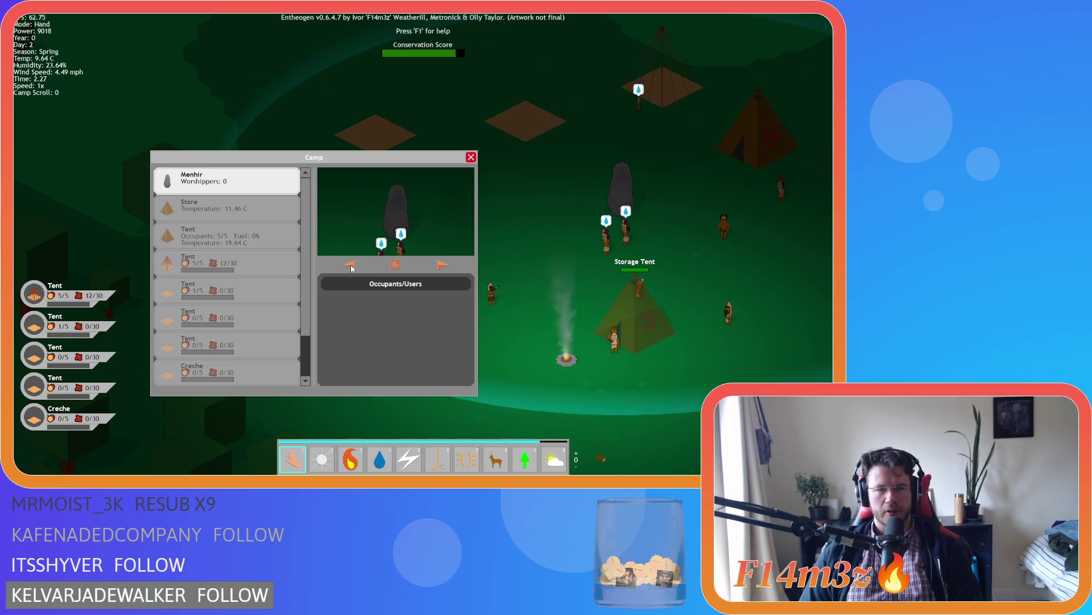
pyautogui.press('a')
pyautogui.press('a')
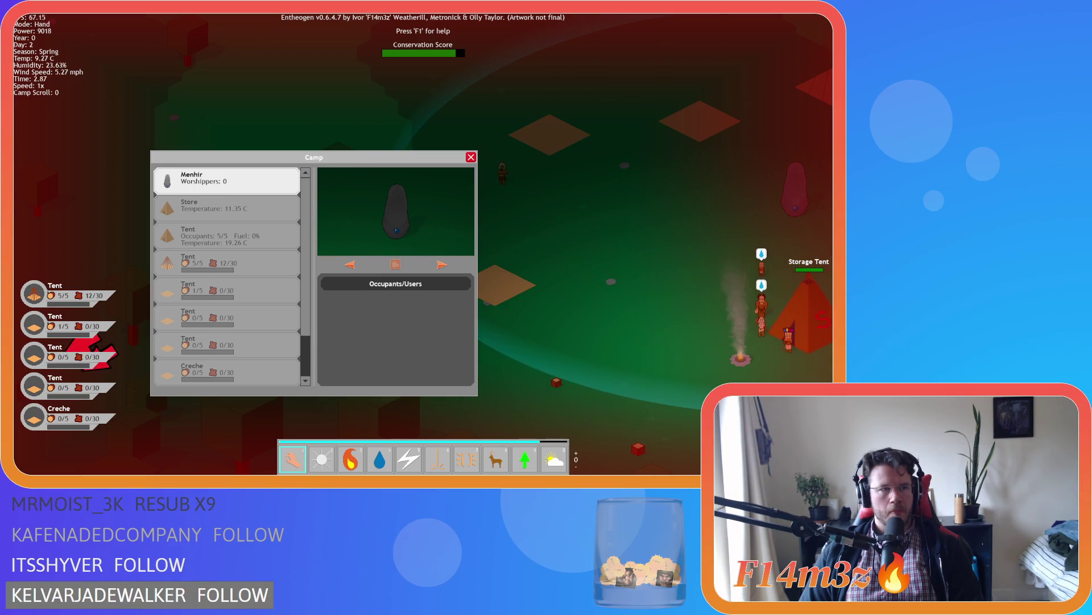
pyautogui.click(469, 158)
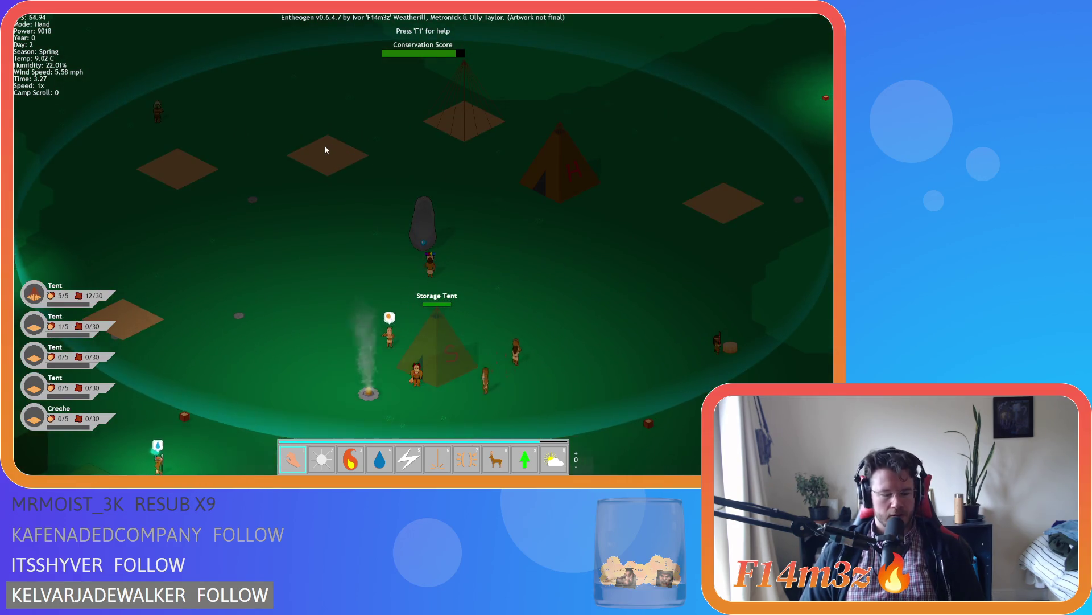
# Reopen the camp overview and step between the Drum, campfire and creche
pyautogui.press('c')
pyautogui.click(350, 265)
pyautogui.click(350, 265)
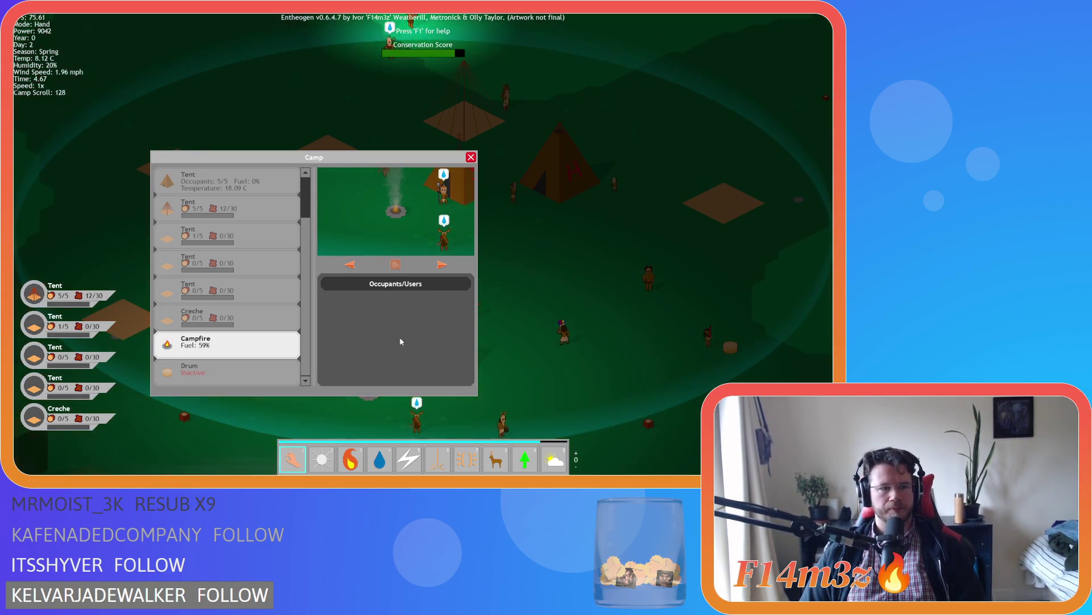
pyautogui.click(352, 265)
pyautogui.click(442, 265)
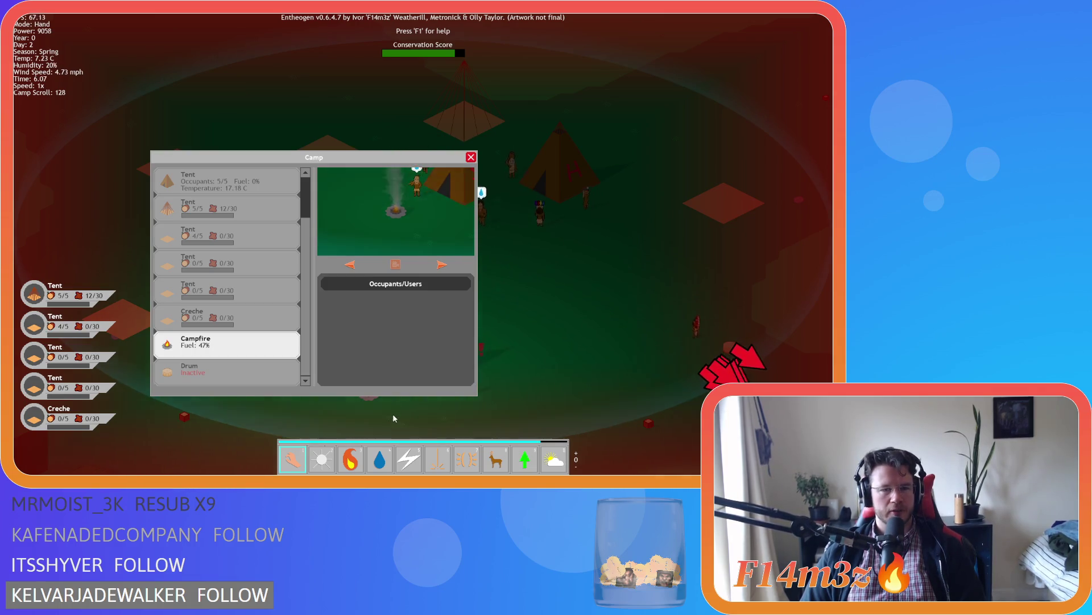
# Check the Drum's status in the list, then scroll up and select the Menhir
pyautogui.click(263, 370)
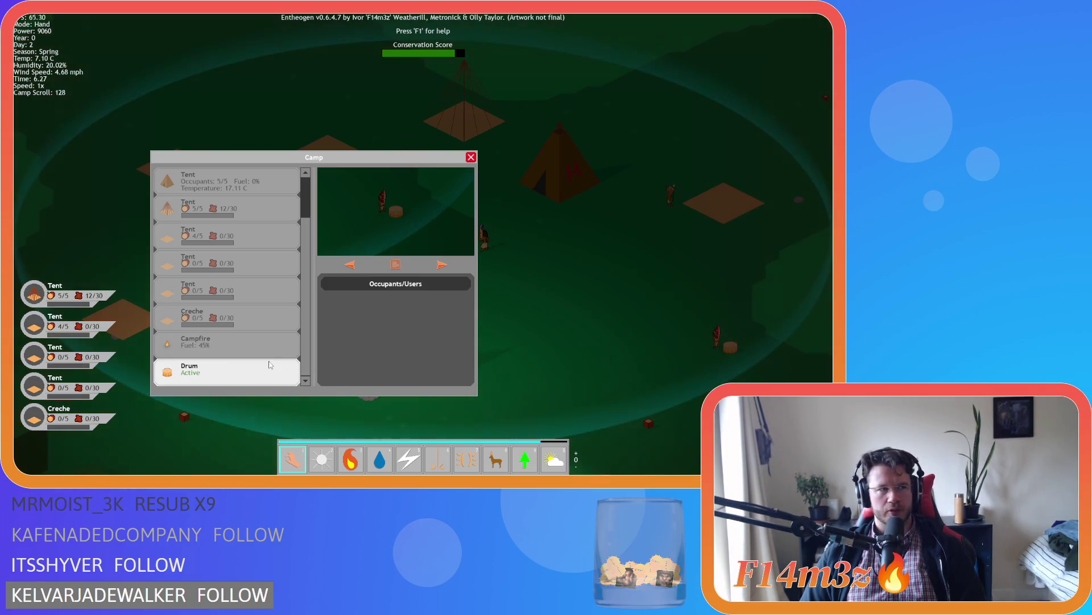
pyautogui.scroll(3, 258, 316)
pyautogui.click(242, 181)
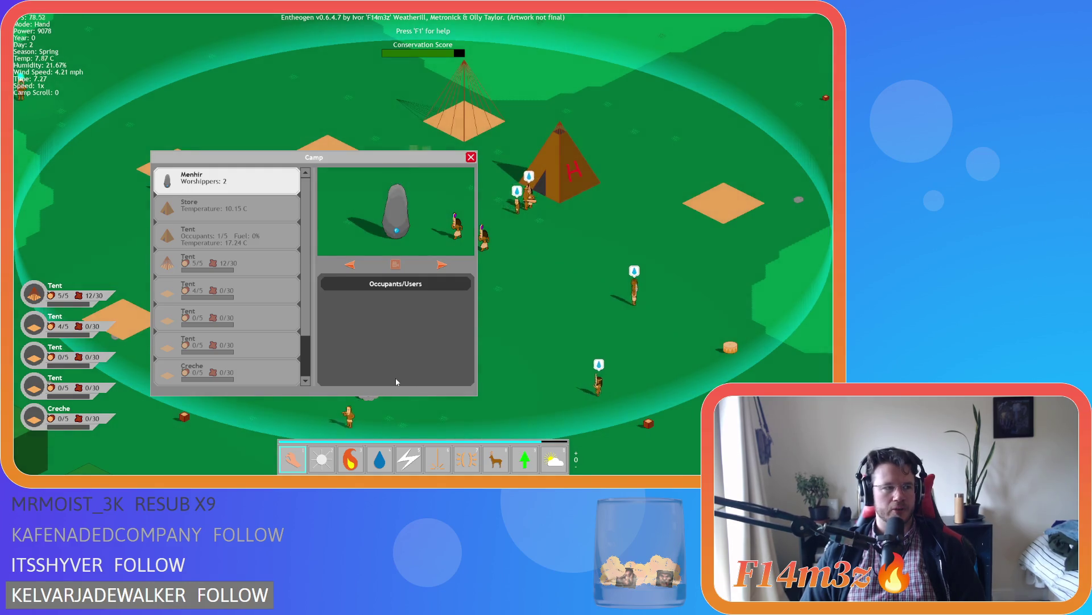
# Select the full 5/5 and empty 0/5 tents, pan over the camp, then preview the Store and H tent
pyautogui.click(259, 268)
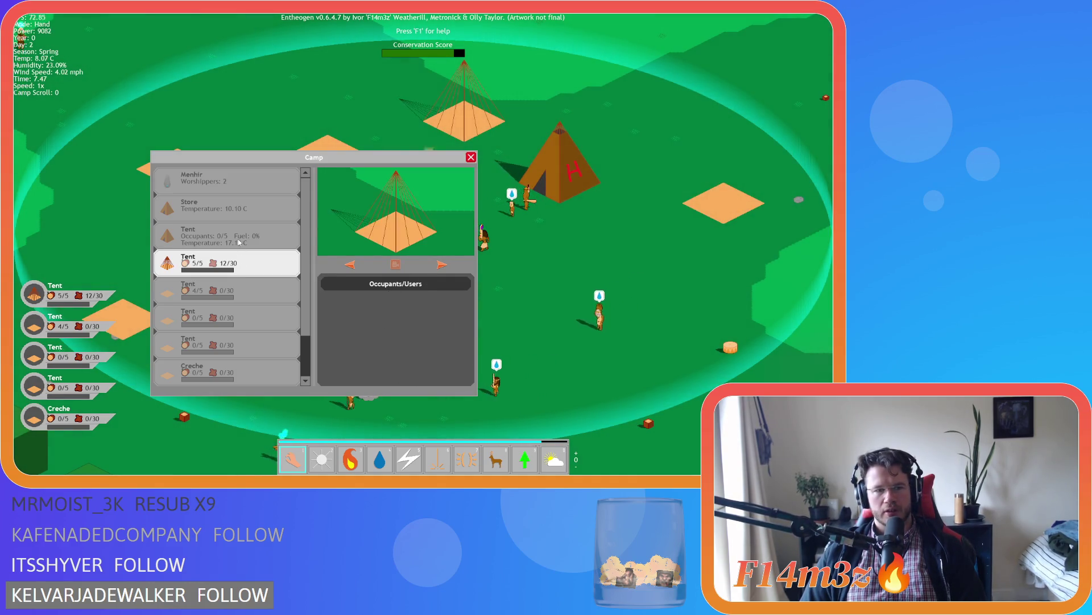
pyautogui.click(251, 236)
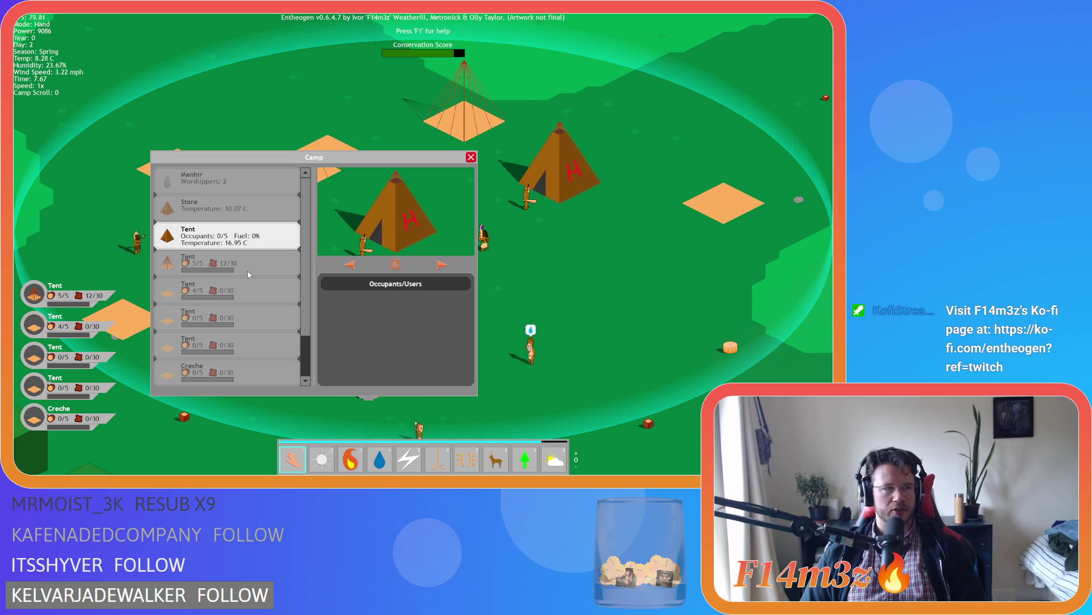
pyautogui.press('w')
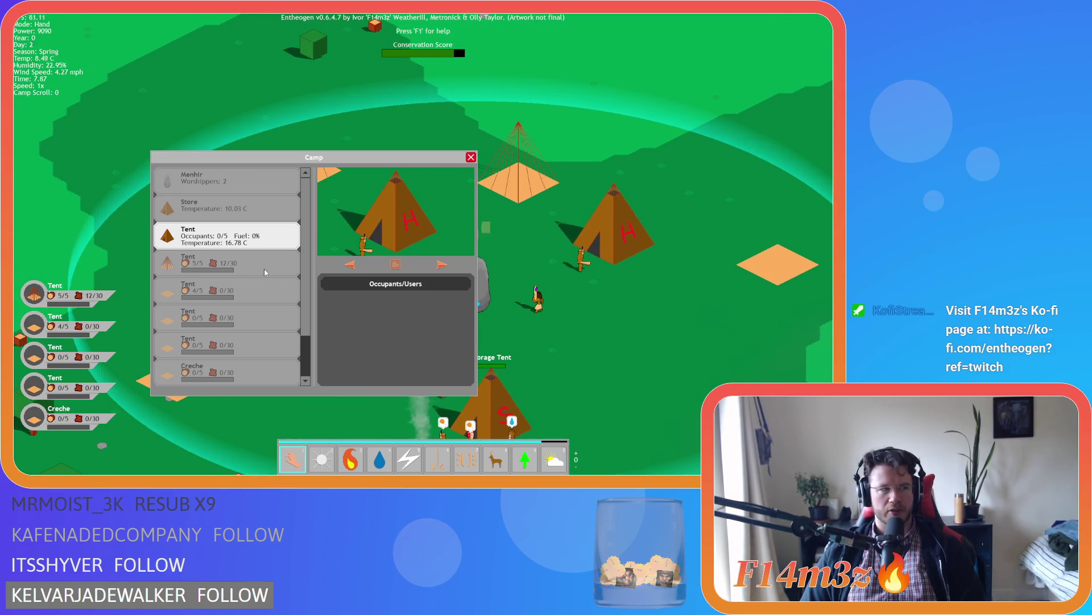
pyautogui.press('a')
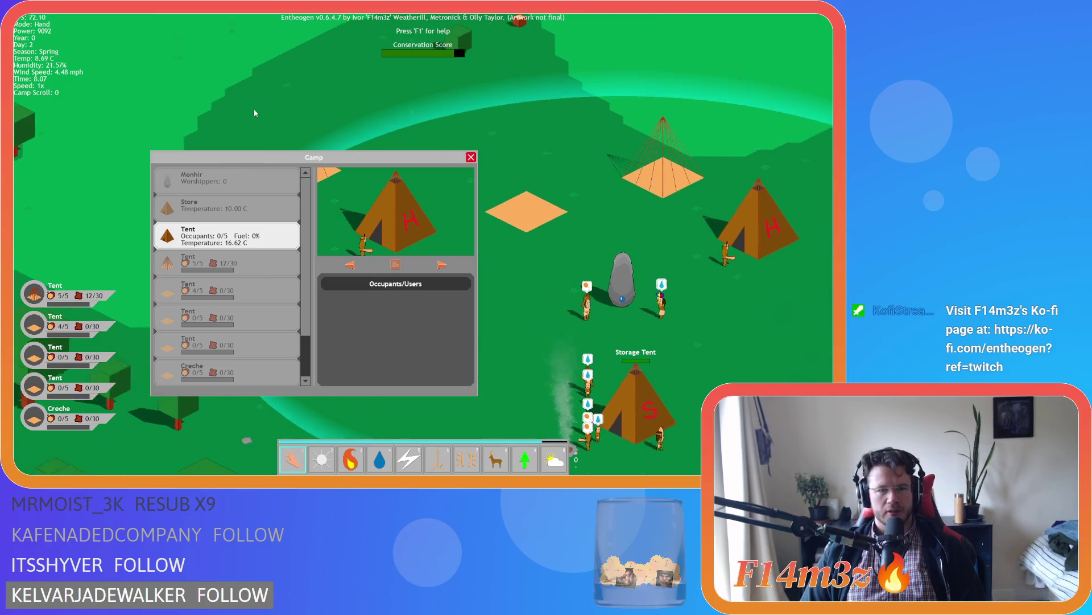
pyautogui.press('d')
pyautogui.click(253, 203)
pyautogui.click(254, 228)
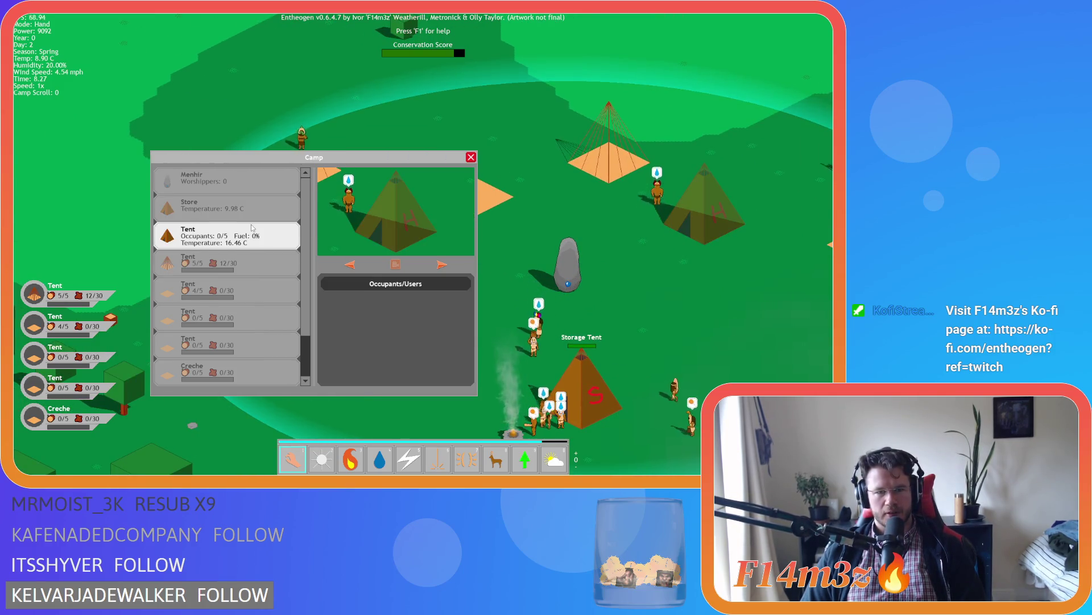
# Move the Camp window higher on screen and pan the camera around the camp
pyautogui.press('d')
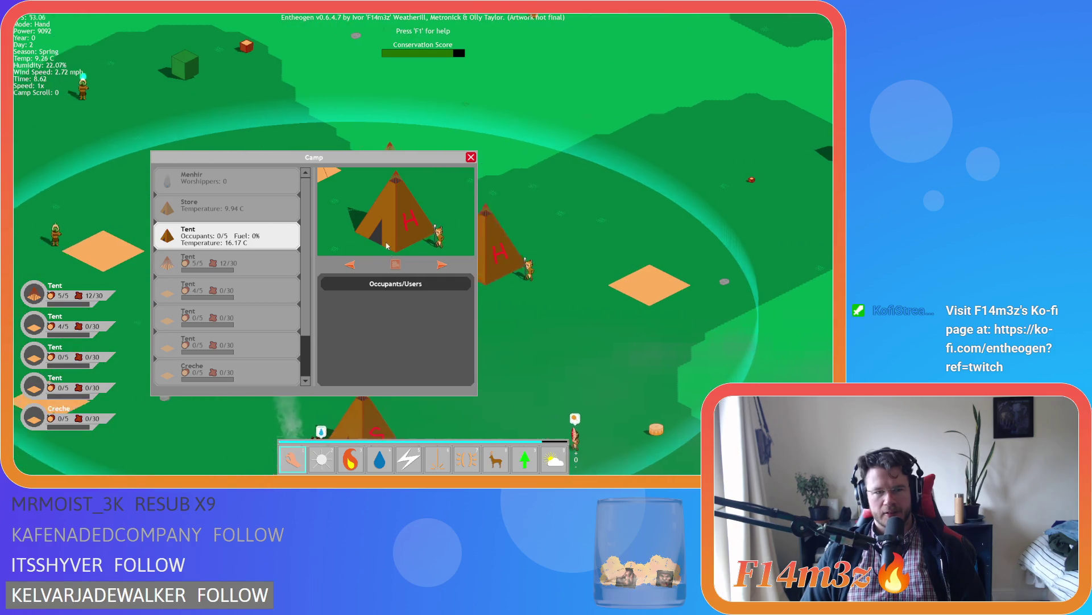
pyautogui.press('a')
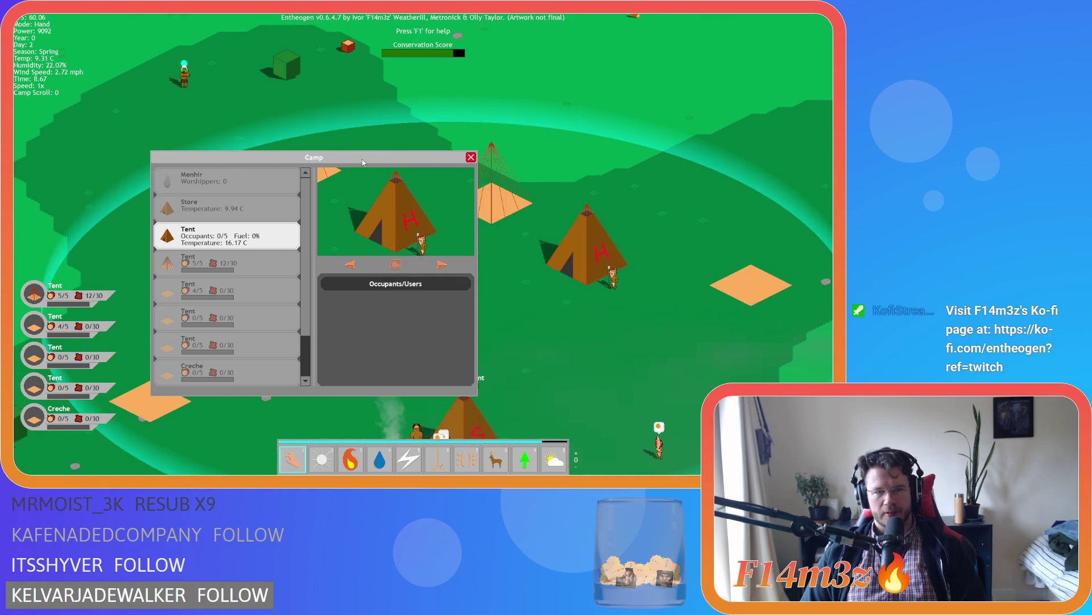
pyautogui.press('s')
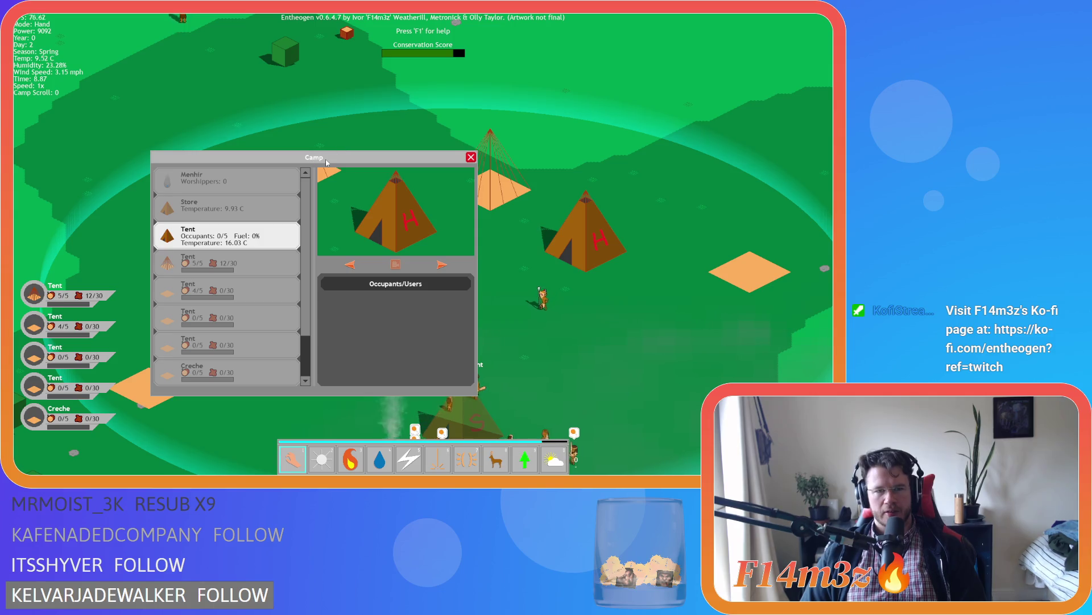
pyautogui.moveTo(326, 163)
pyautogui.mouseDown()
pyautogui.moveTo(305, 130)
pyautogui.moveTo(314, 114)
pyautogui.mouseUp()
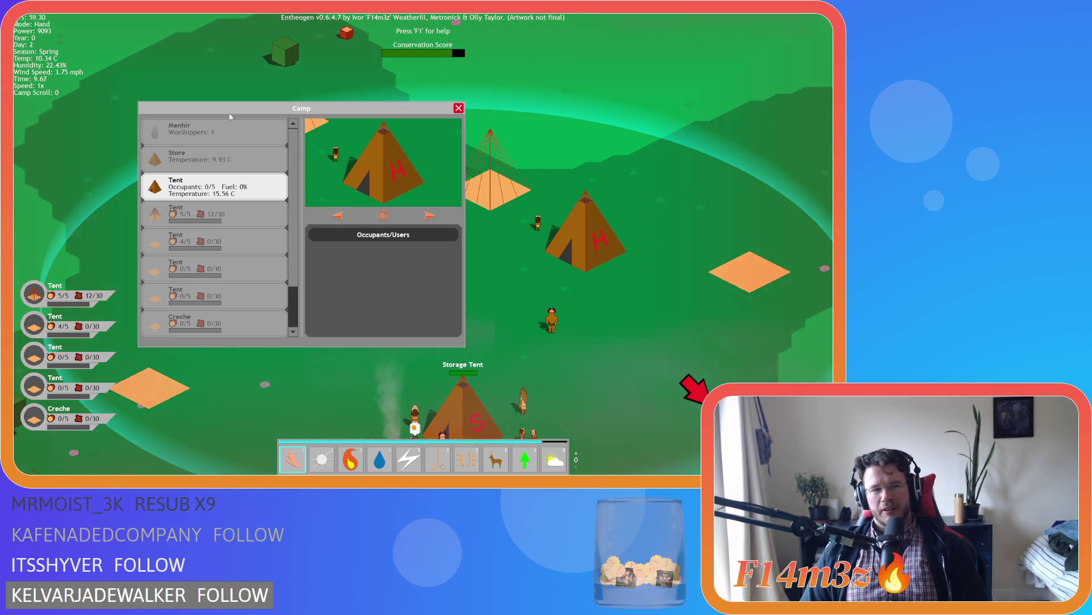
pyautogui.press('s')
pyautogui.press('d')
pyautogui.scroll(-3, 296, 206)
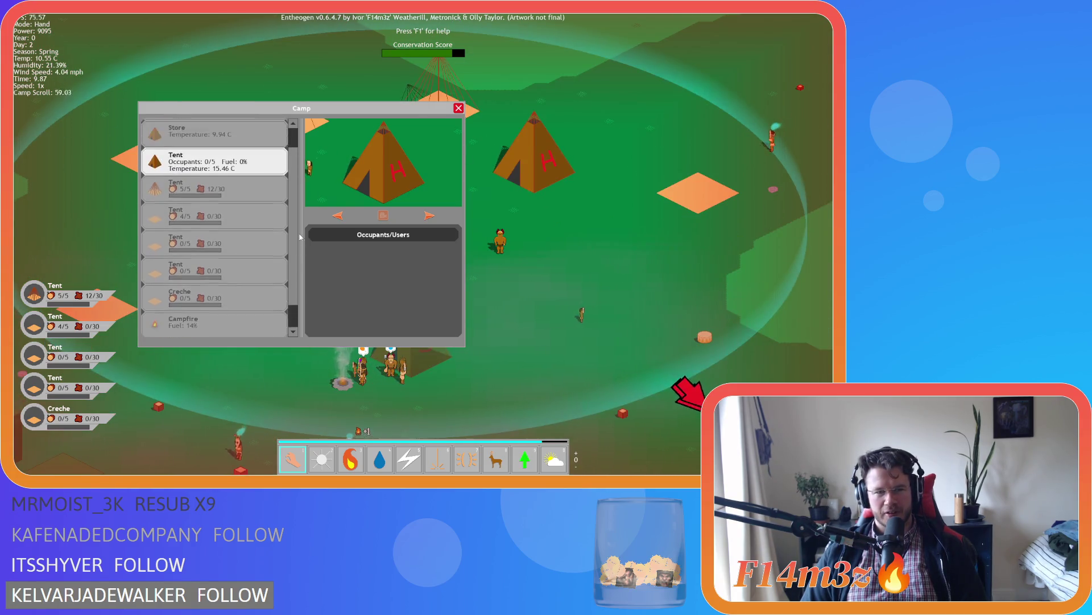
pyautogui.scroll(3, 285, 263)
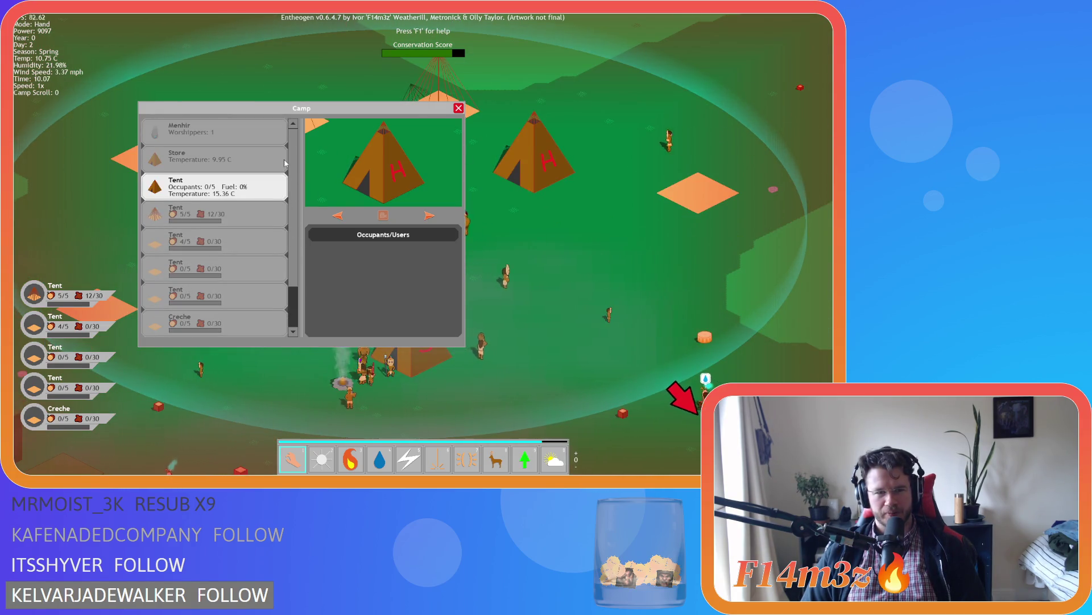
# Click through the 4/5, empty 0/5 and full 5/5 tents, the Store and the Campfire
pyautogui.click(219, 219)
pyautogui.click(219, 247)
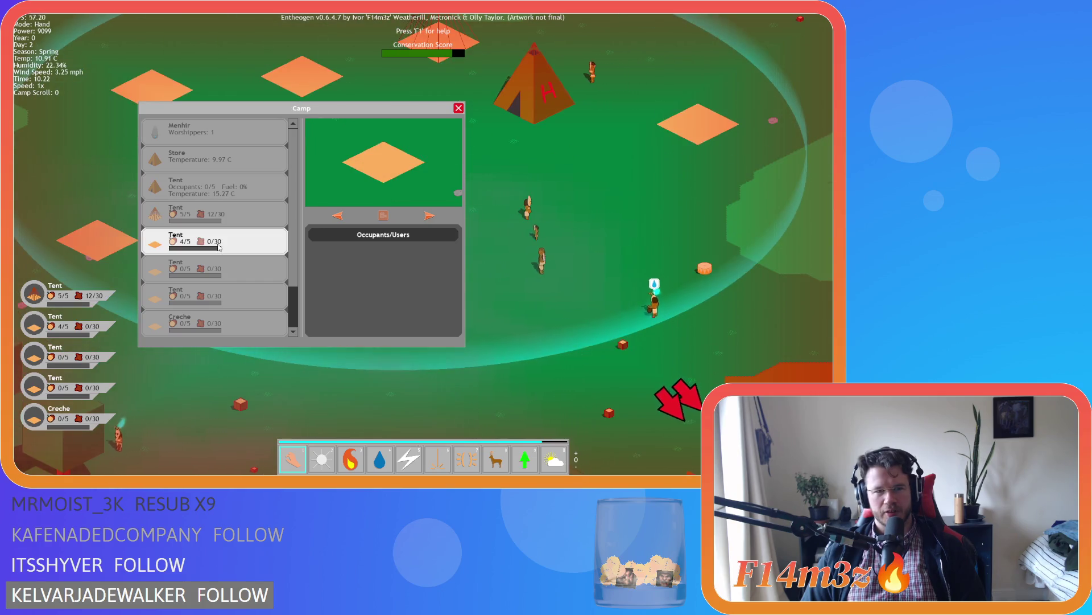
pyautogui.click(219, 187)
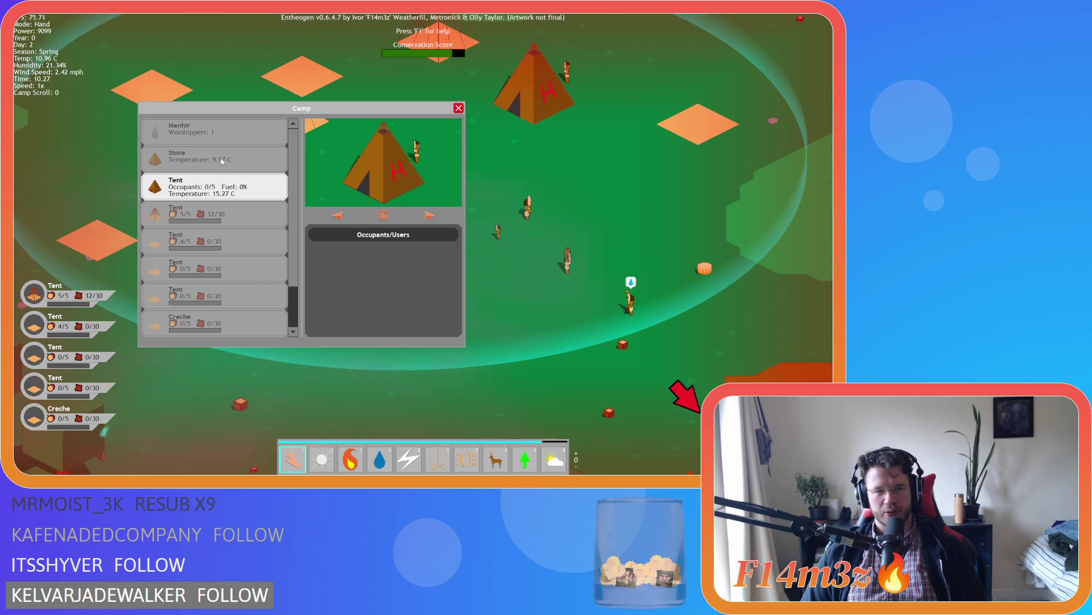
pyautogui.click(219, 159)
pyautogui.click(227, 215)
pyautogui.scroll(-2, 227, 222)
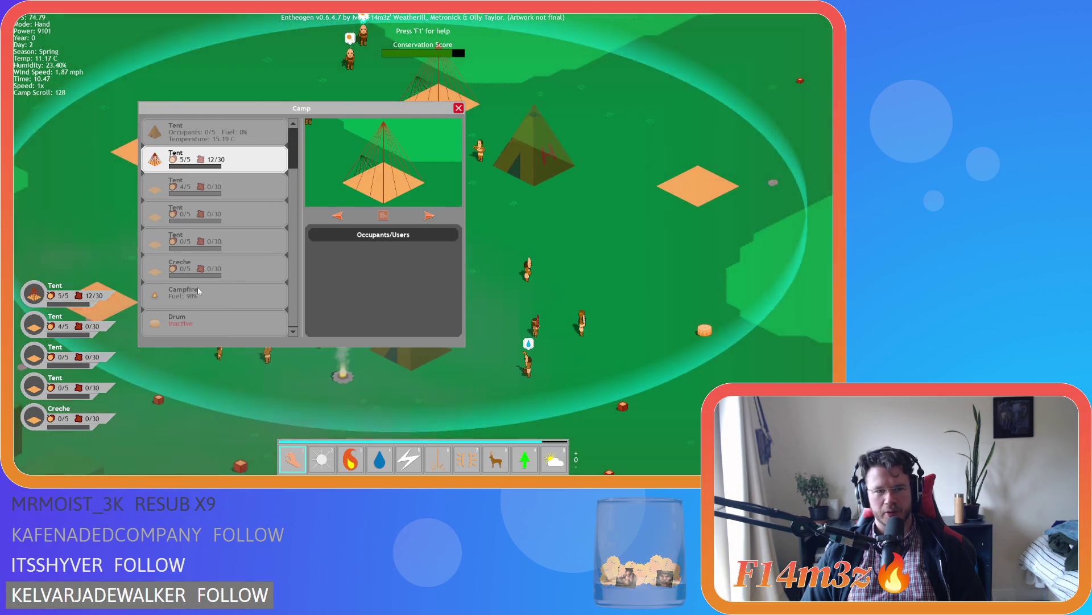
pyautogui.click(194, 307)
pyautogui.scroll(2, 230, 266)
# Revisit the Menhir, Store, empty 0/5 tent and the 5/5 tents holding 12/30 and 0/30
pyautogui.click(217, 188)
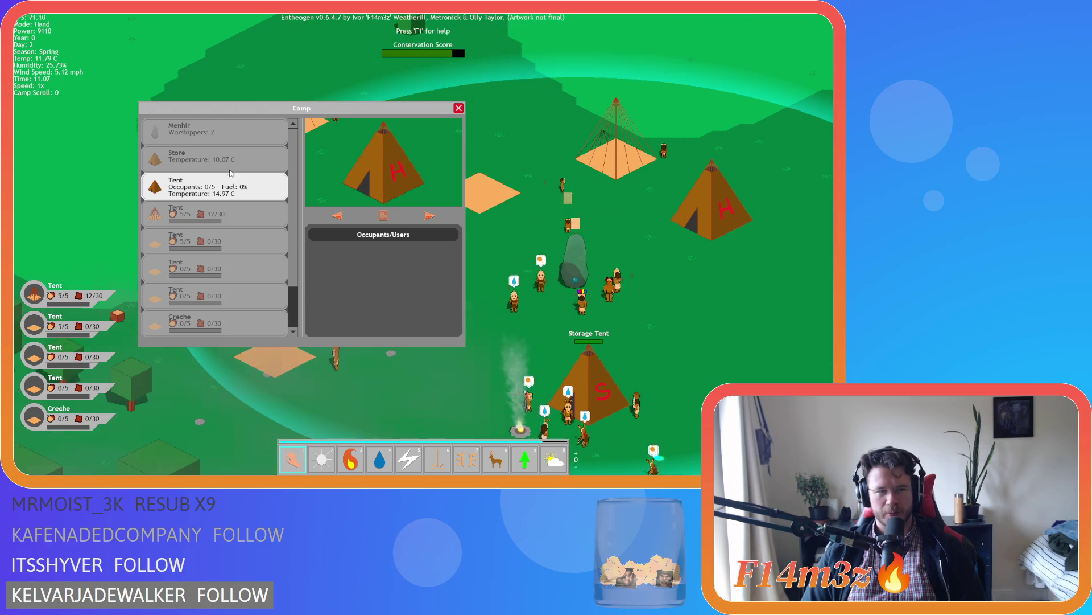
pyautogui.click(219, 130)
pyautogui.click(221, 153)
pyautogui.click(217, 188)
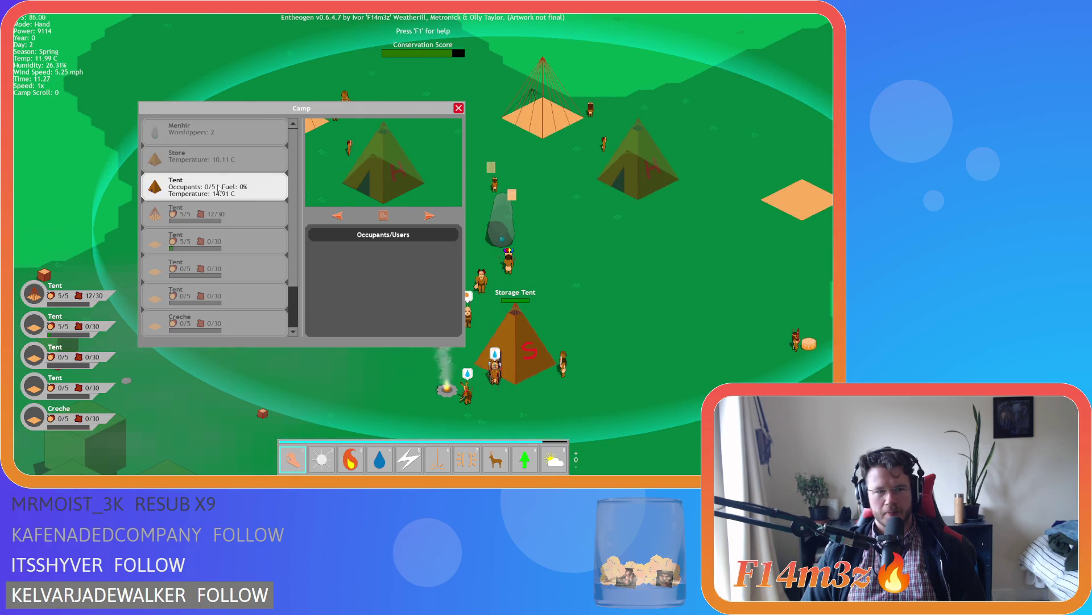
pyautogui.click(211, 223)
pyautogui.click(220, 185)
pyautogui.click(219, 157)
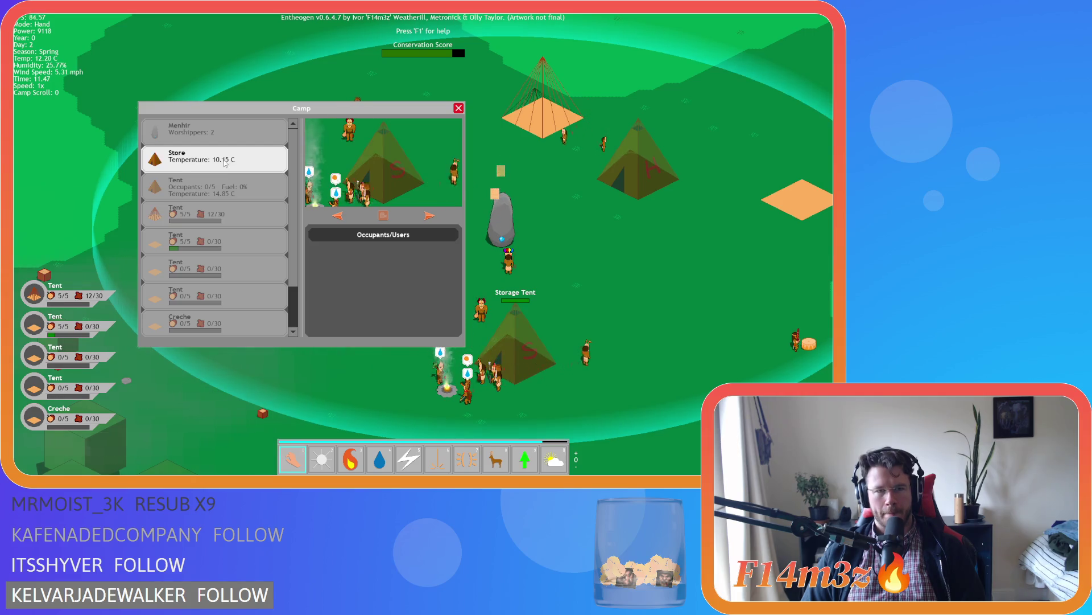
pyautogui.click(219, 186)
# Move down the lower tents, including the unbuilt 0/5 plot, to the Campfire
pyautogui.click(211, 239)
pyautogui.click(210, 267)
pyautogui.click(209, 293)
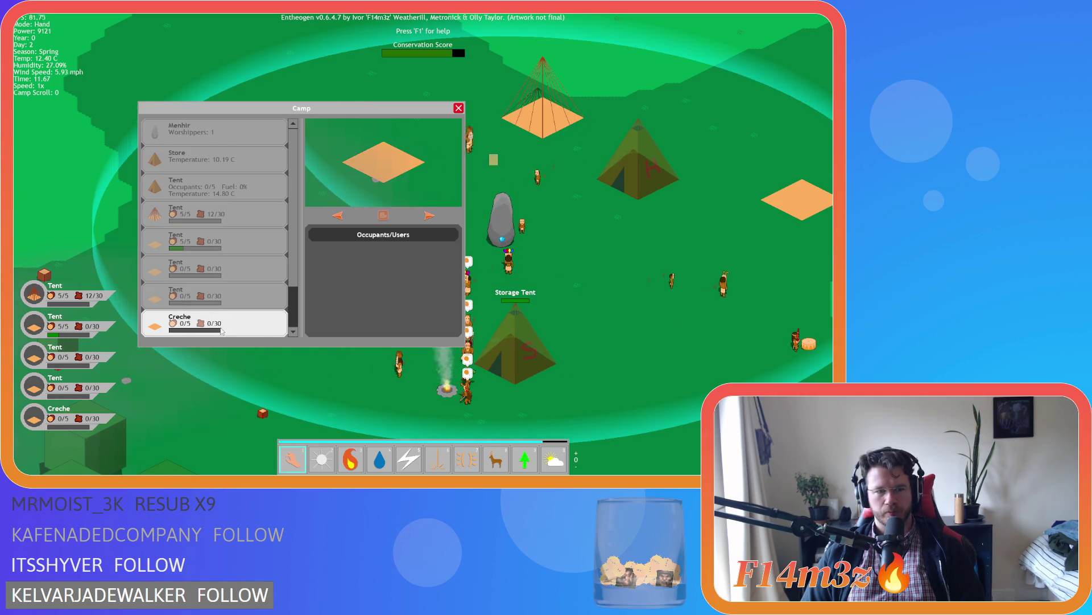
pyautogui.click(211, 322)
pyautogui.scroll(-2, 217, 296)
pyautogui.click(222, 296)
# Return to the Menhir and Store, then arrow down the list to the Campfire and Drum
pyautogui.scroll(2, 227, 269)
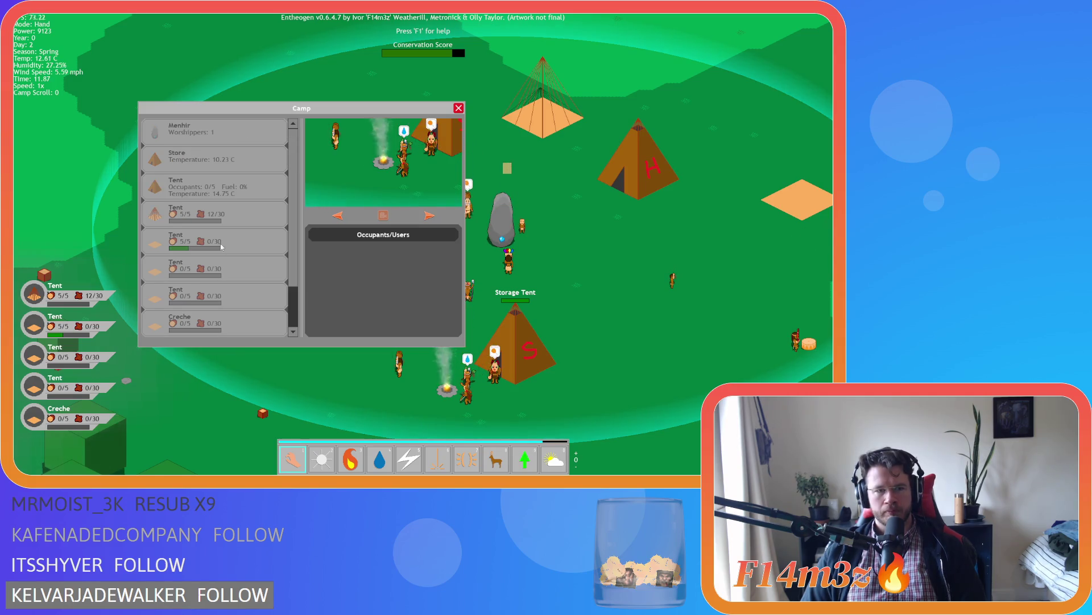
pyautogui.click(211, 132)
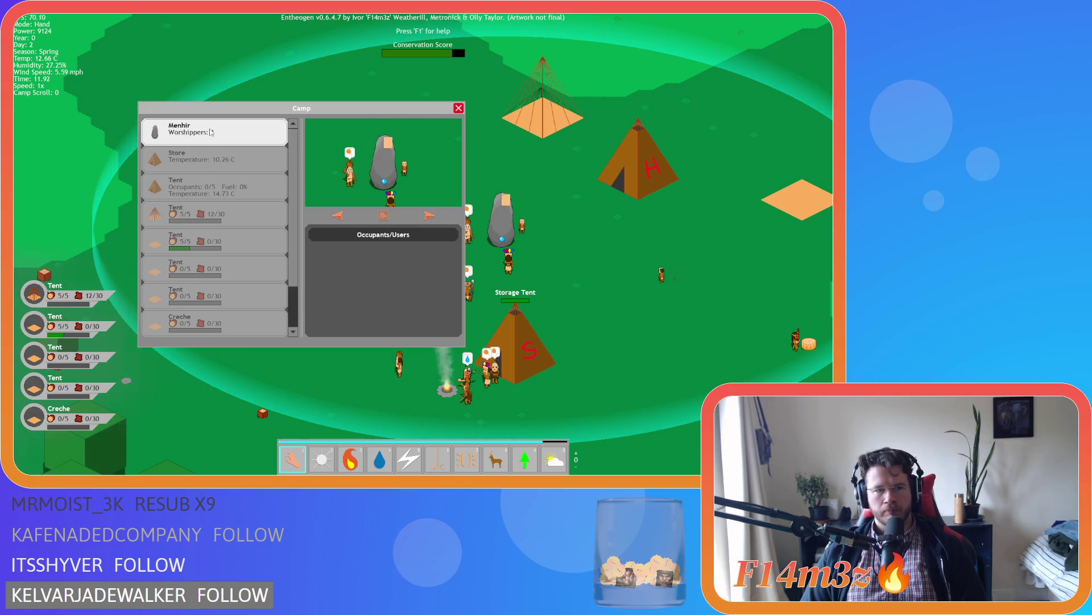
pyautogui.click(193, 165)
pyautogui.press('Down')
pyautogui.press('Down')
pyautogui.press('Down')
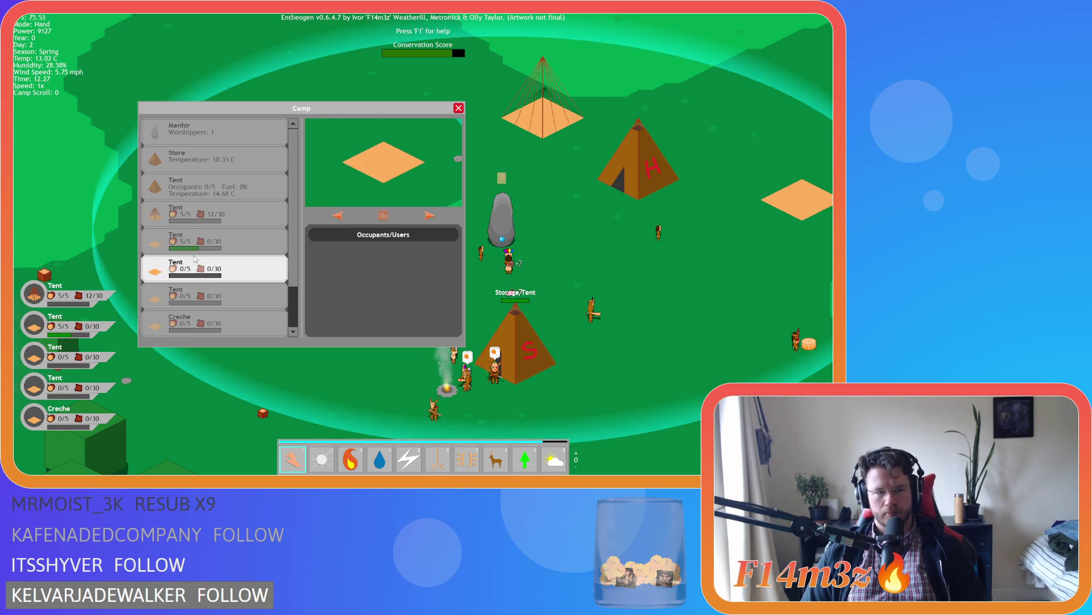
pyautogui.scroll(-2, 211, 269)
pyautogui.press('Down')
pyautogui.press('Down')
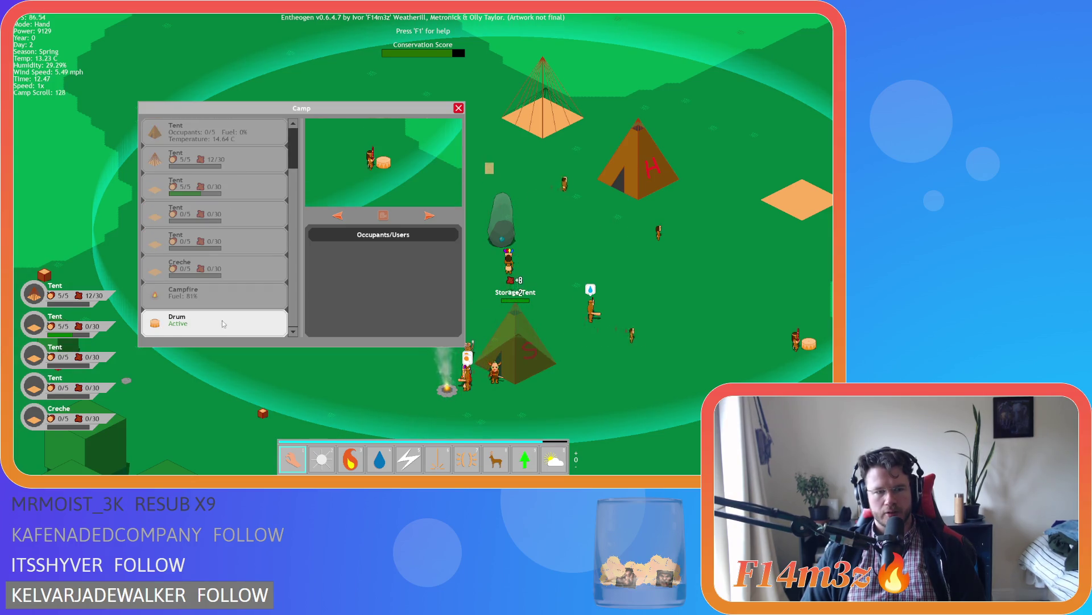
# Pan around the camp, then step from the Menhir to the 5/5 tent with empty storage
pyautogui.press('Left')
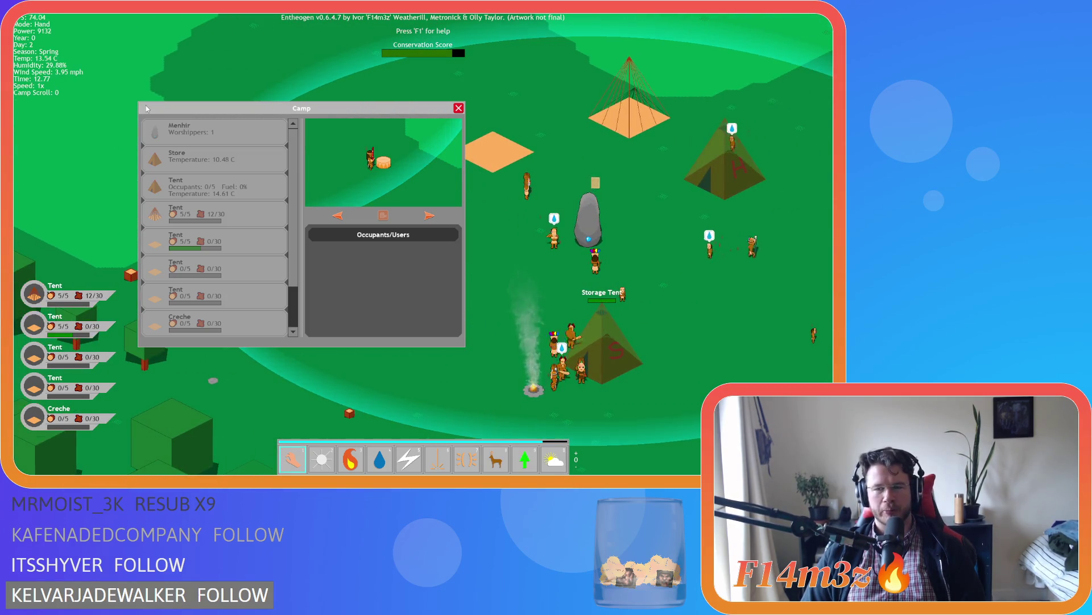
pyautogui.press('Right')
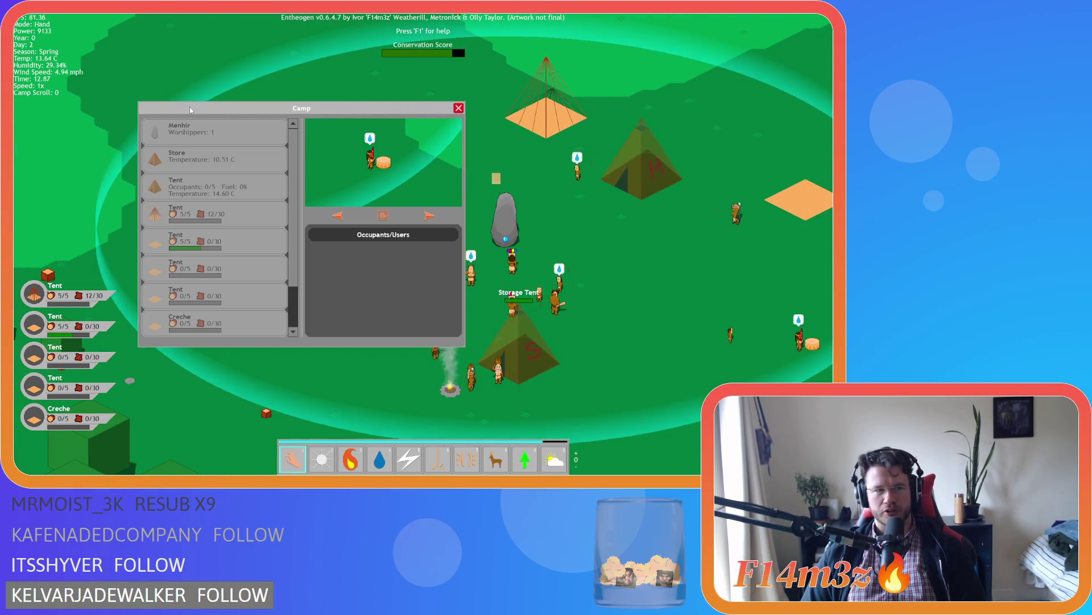
pyautogui.press('Down')
pyautogui.press('Up')
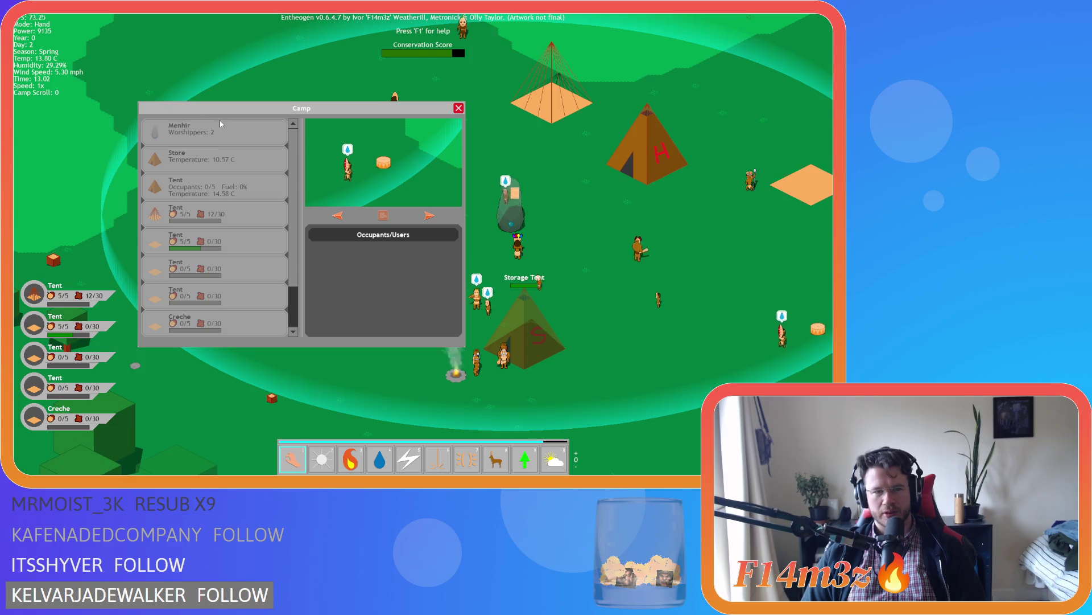
pyautogui.click(221, 124)
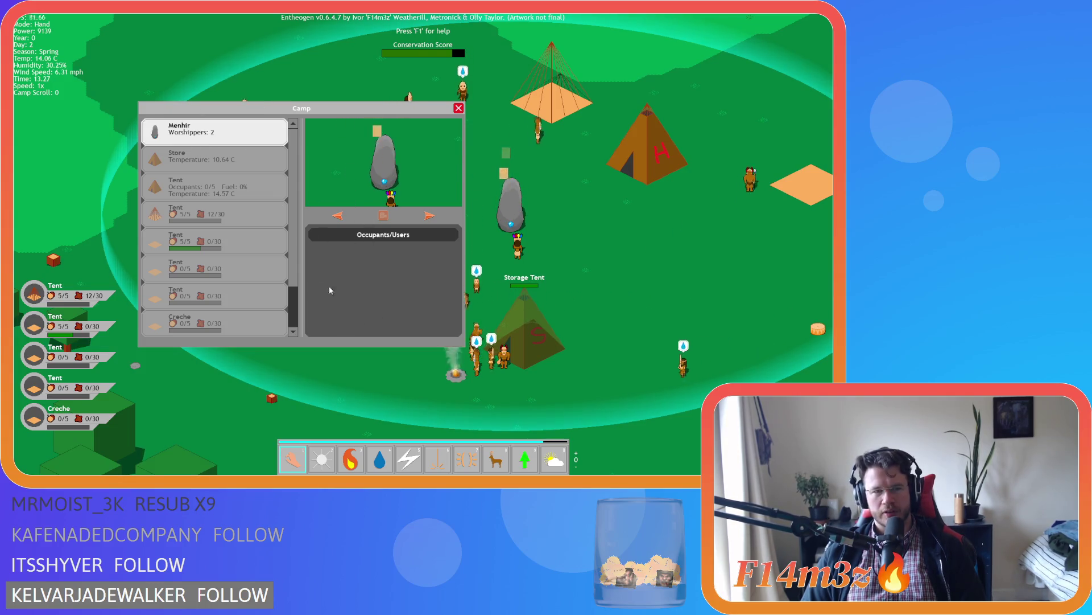
pyautogui.click(207, 163)
pyautogui.click(225, 214)
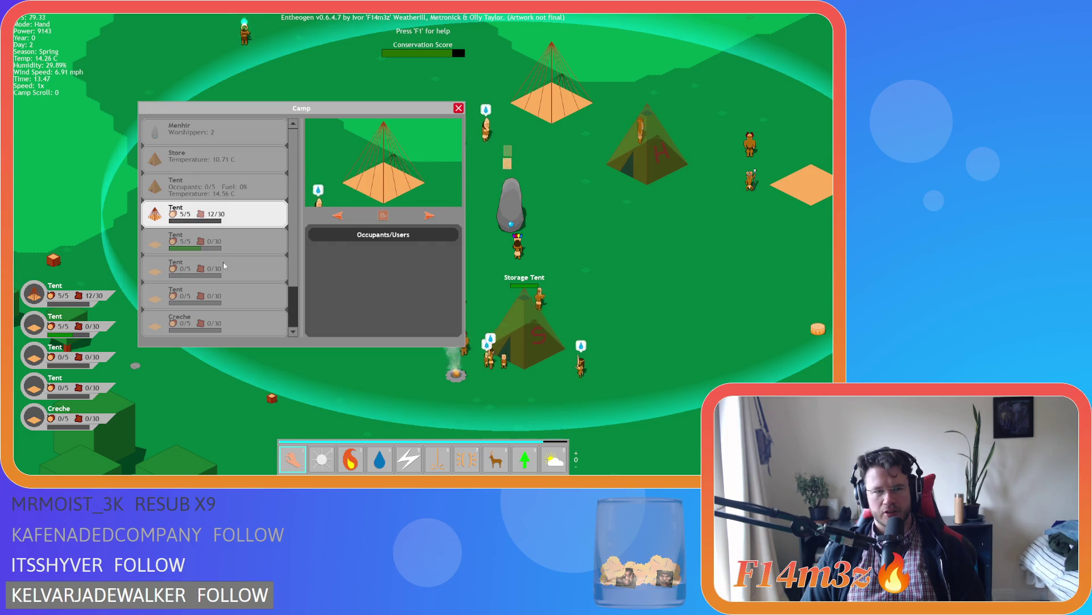
pyautogui.click(255, 246)
pyautogui.click(238, 235)
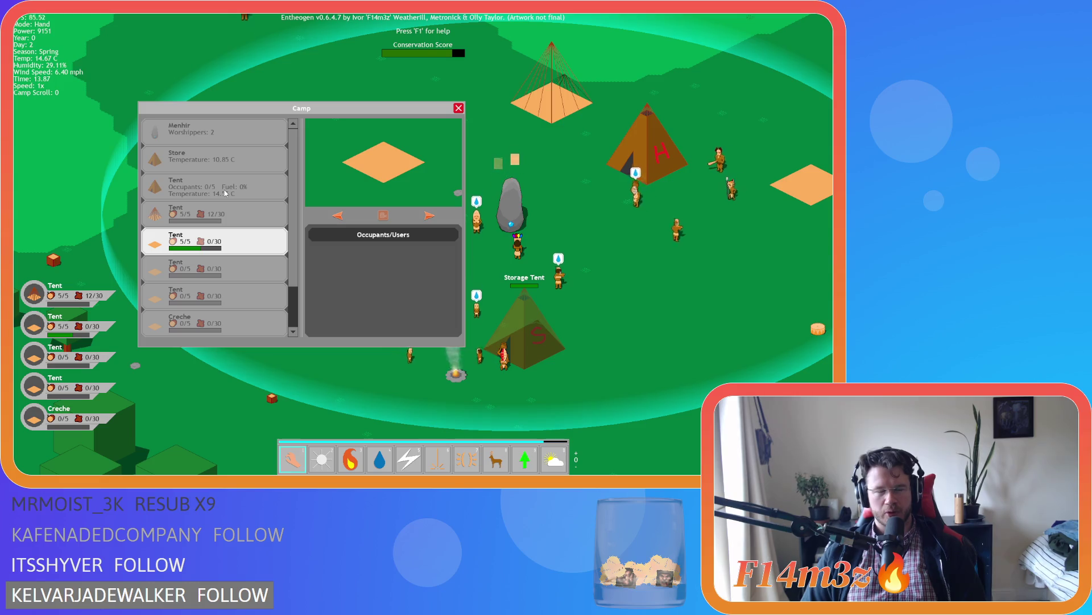
# Bring up the Campfire entry showing its fuel at 40%
pyautogui.scroll(-1, 260, 257)
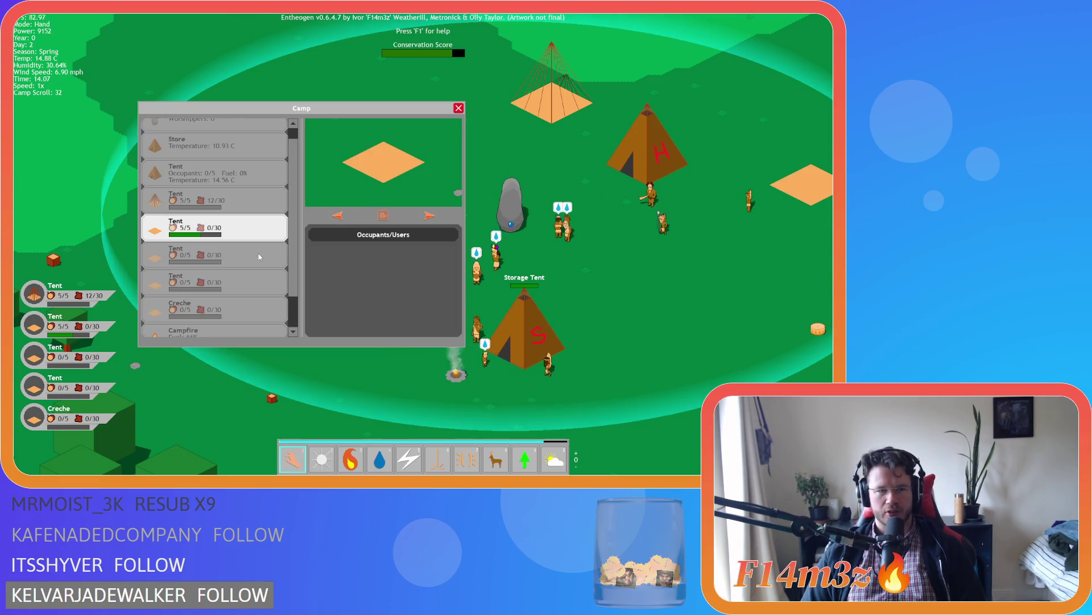
pyautogui.scroll(-3, 259, 256)
pyautogui.click(258, 244)
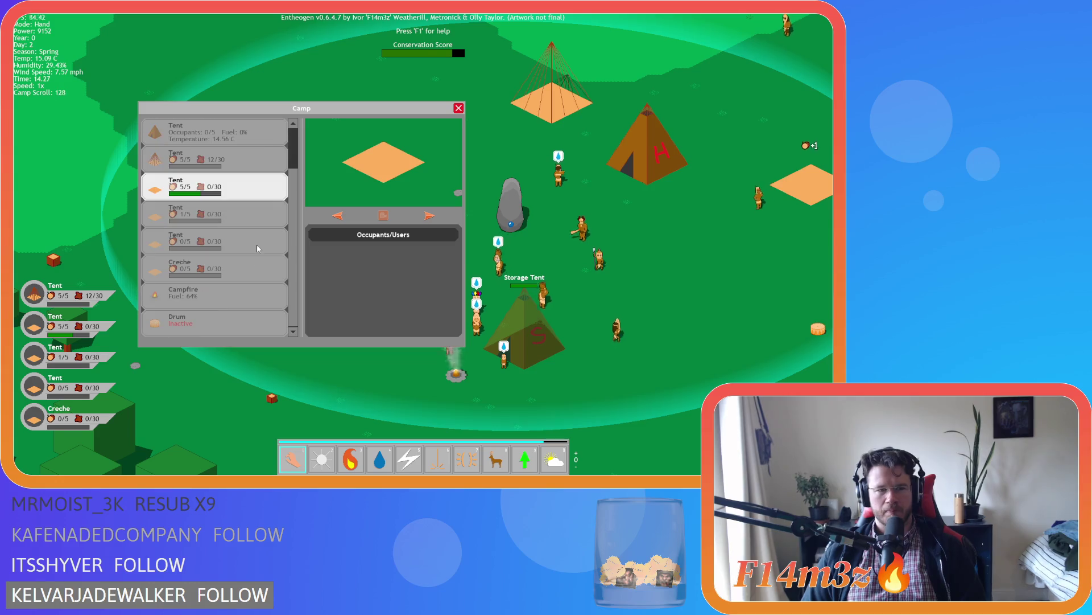
pyautogui.click(207, 298)
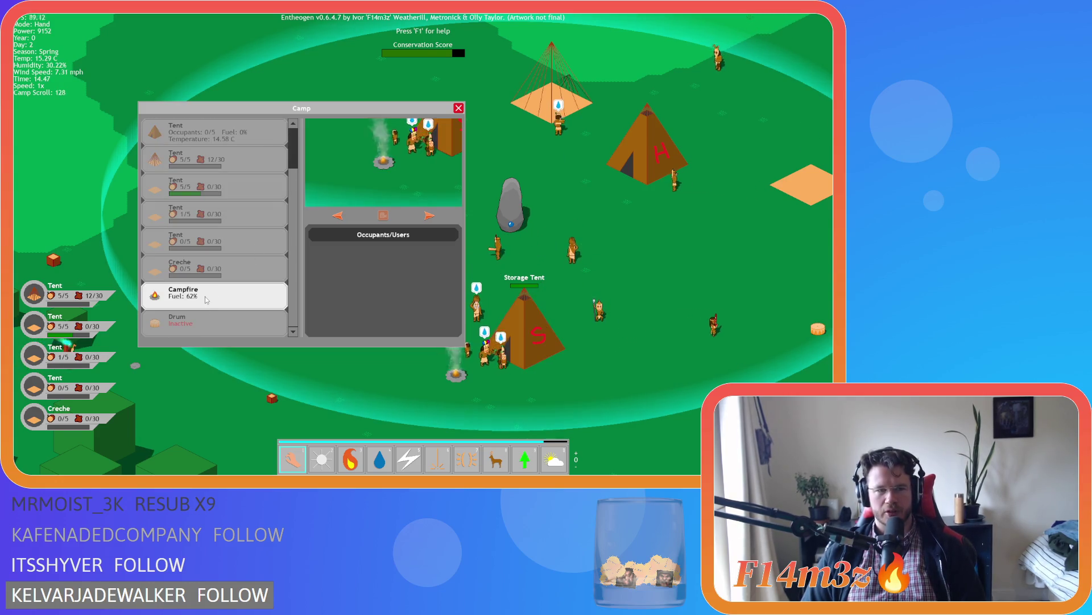
pyautogui.scroll(4, 250, 188)
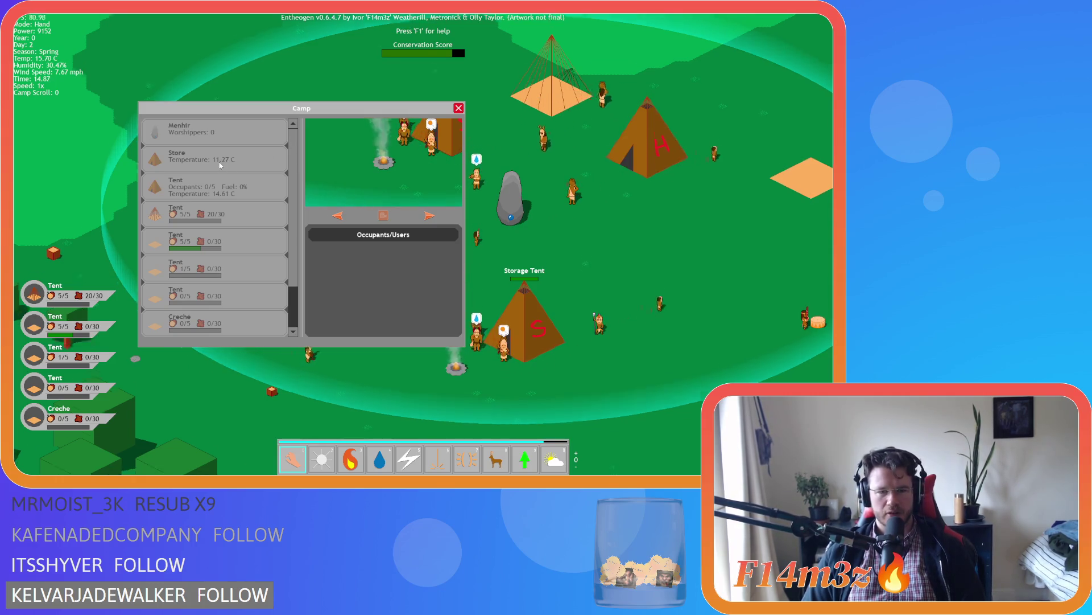
# Pan the map toward the lower right and scroll the Camp list up and down
pyautogui.press('s')
pyautogui.press('d')
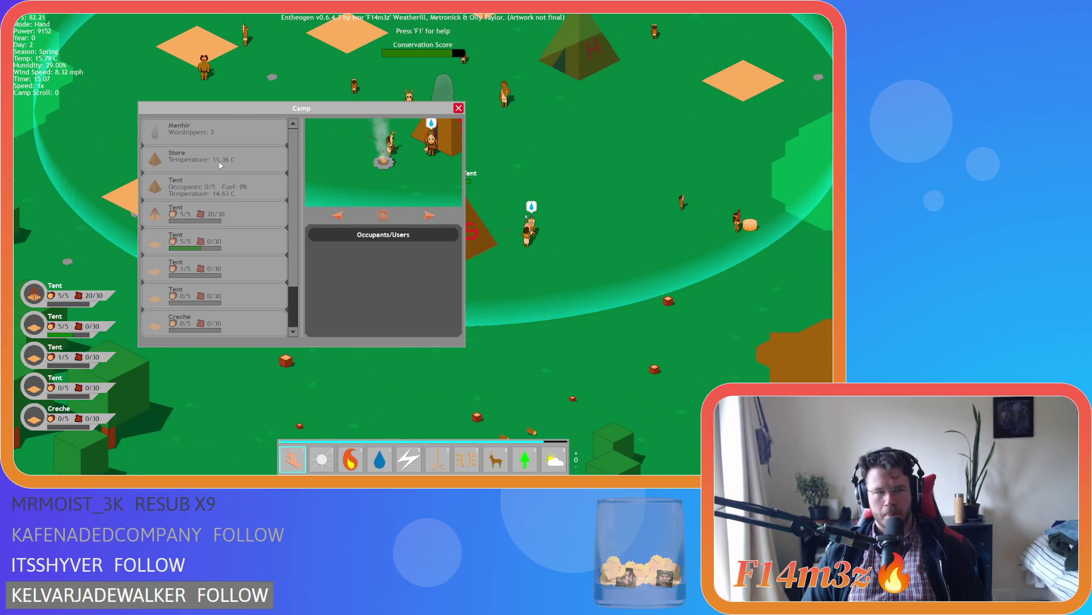
pyautogui.scroll(-4, 282, 233)
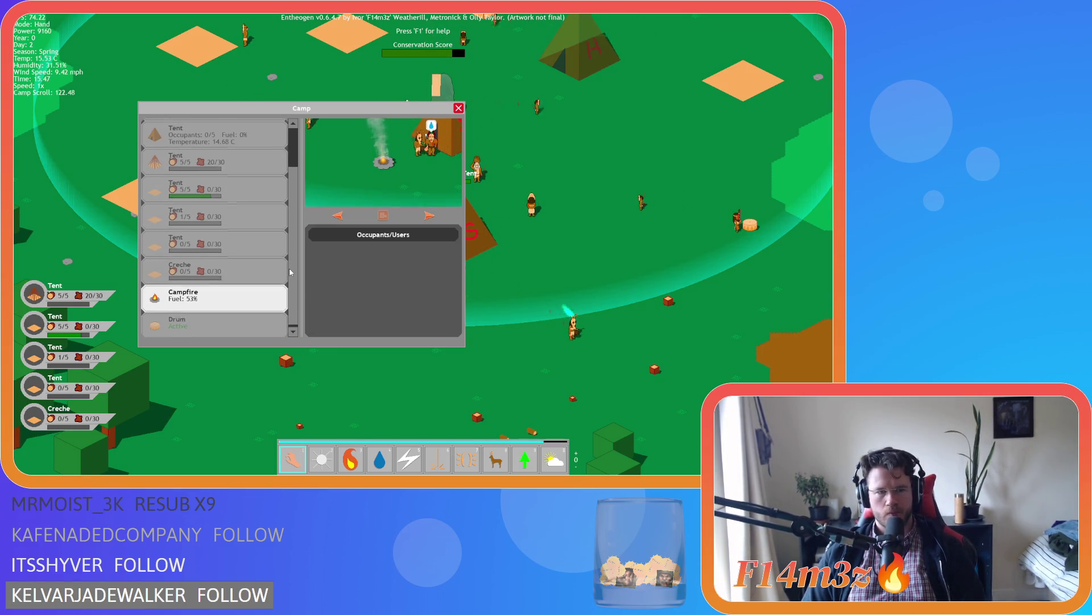
pyautogui.scroll(4, 288, 239)
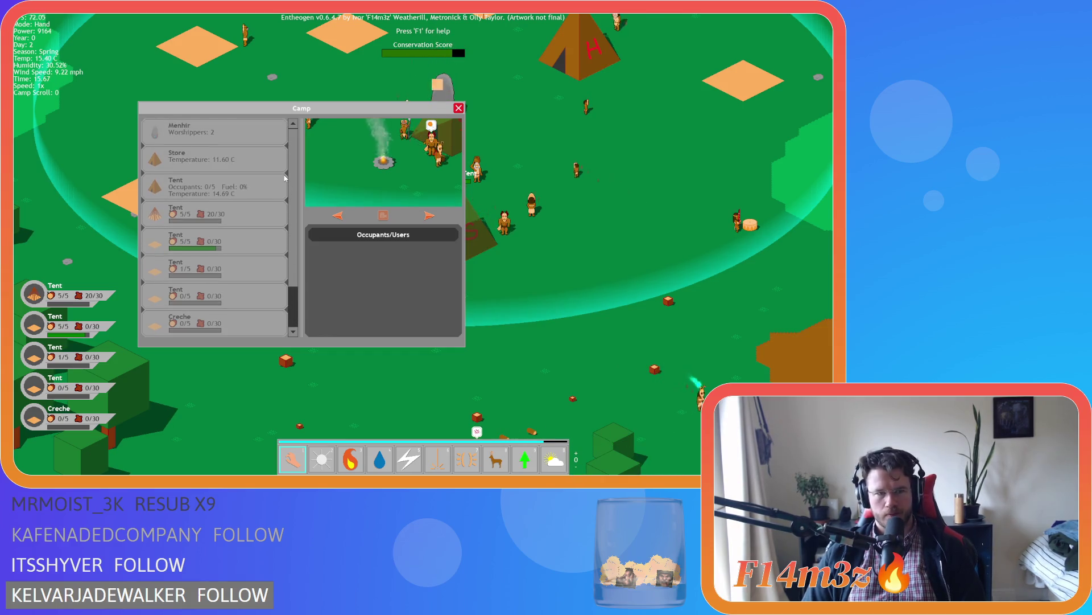
pyautogui.scroll(-4, 285, 272)
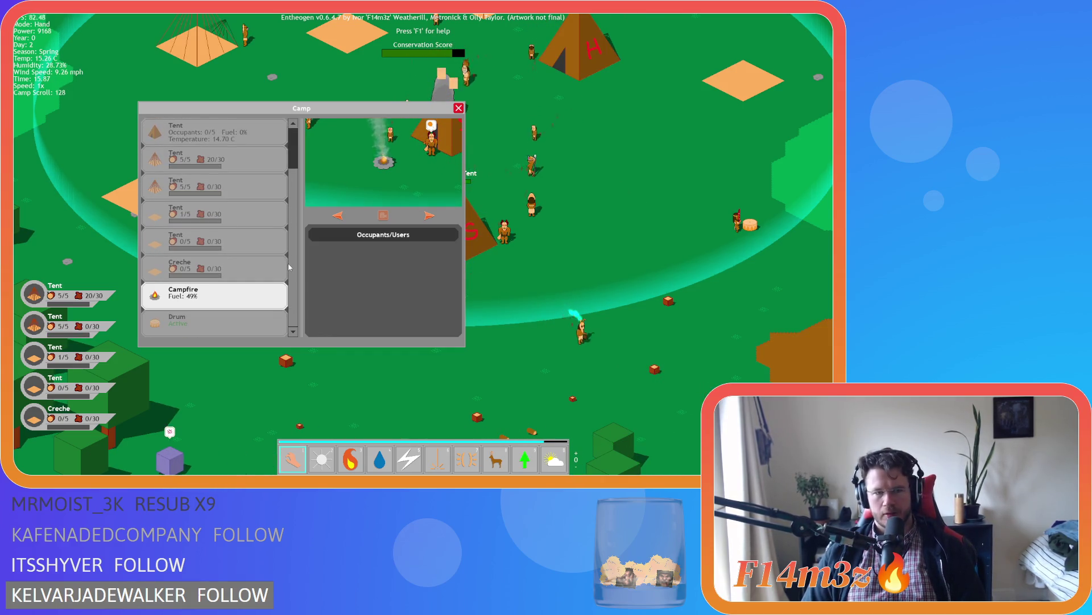
pyautogui.scroll(4, 286, 256)
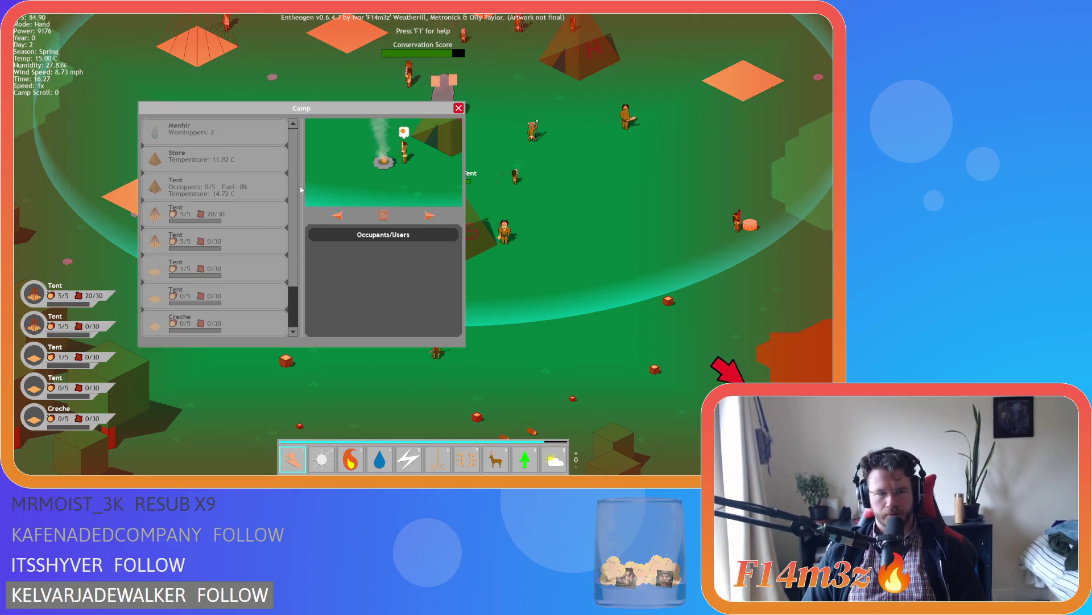
pyautogui.scroll(-4, 290, 310)
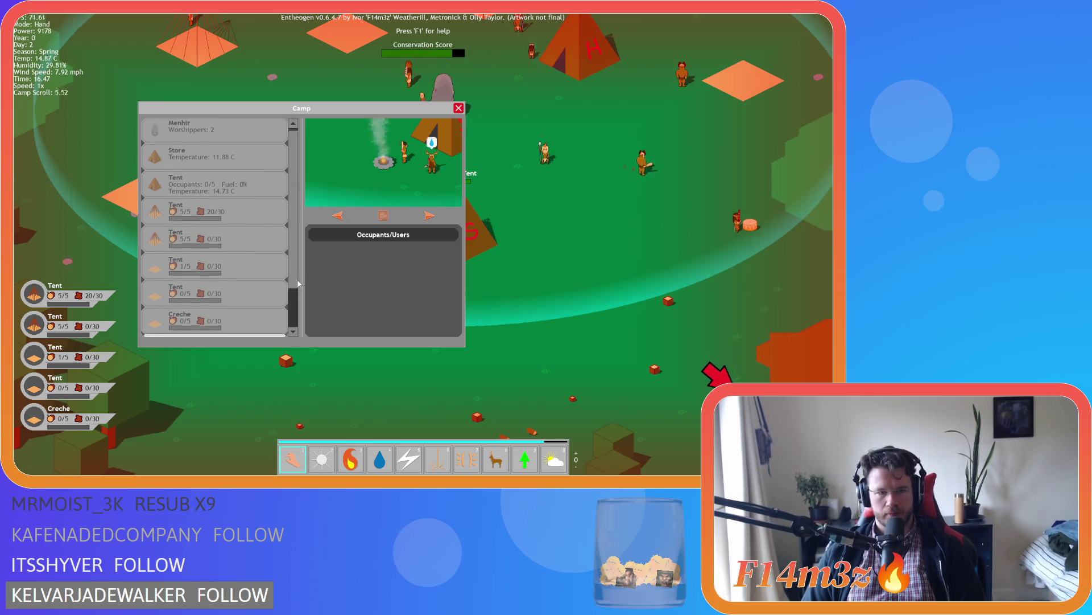
pyautogui.scroll(2, 293, 323)
pyautogui.scroll(-2, 296, 313)
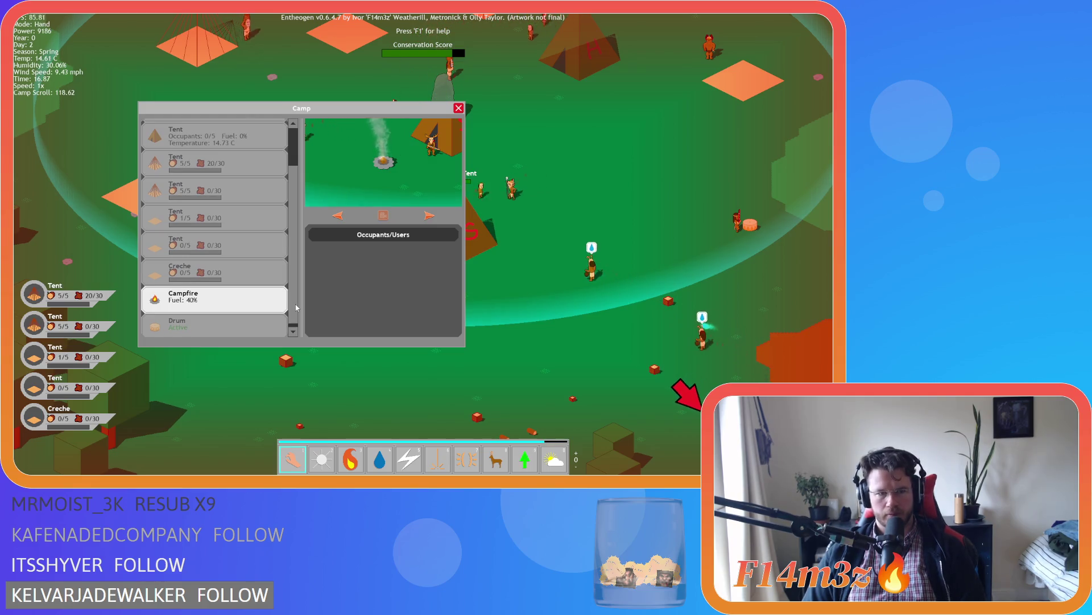
pyautogui.scroll(1, 295, 305)
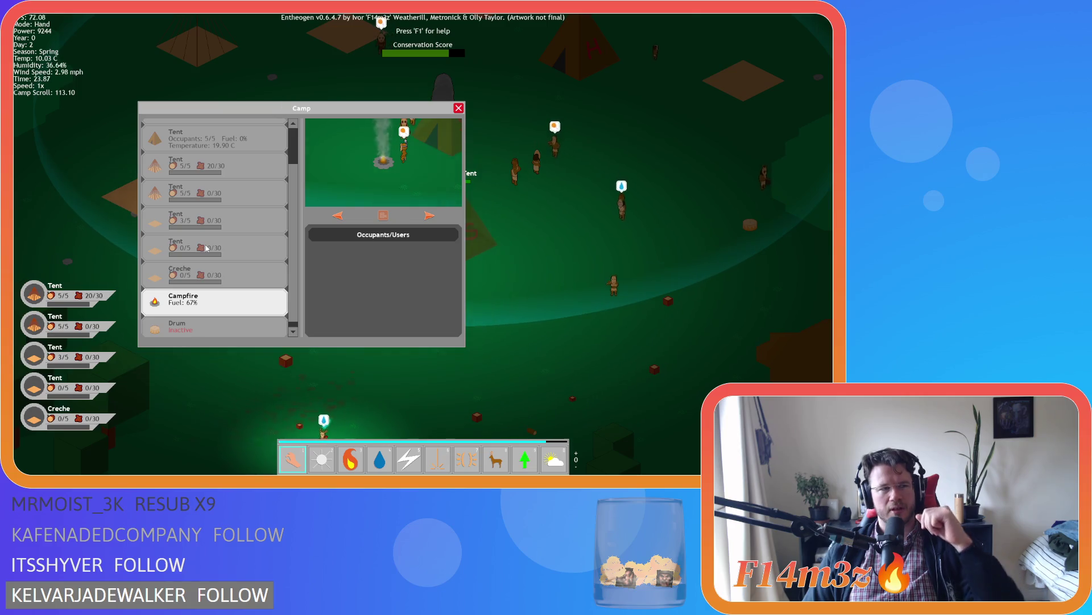
pyautogui.press('Left')
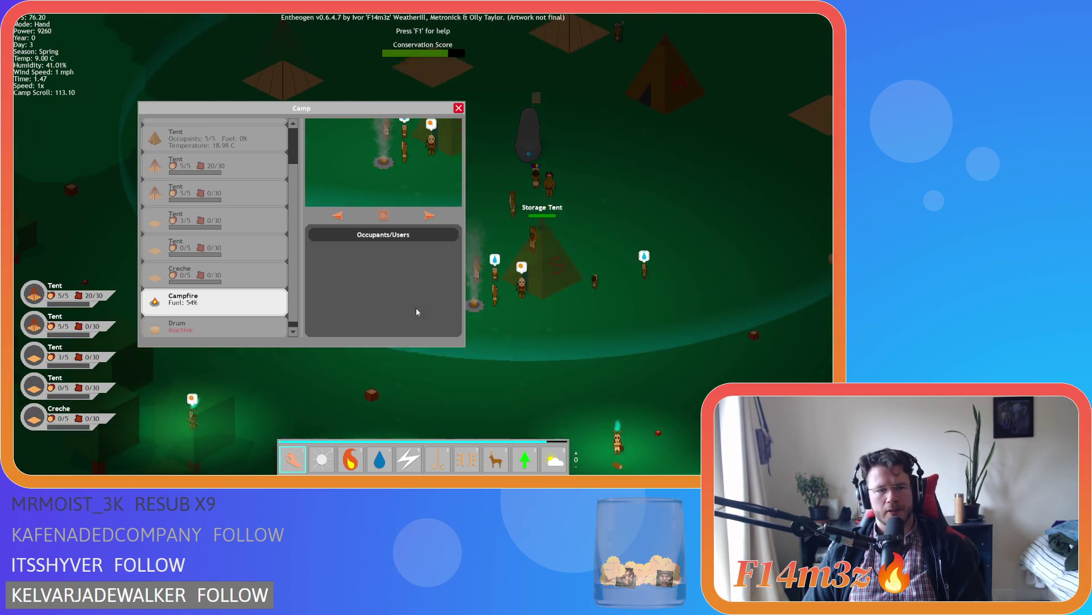
pyautogui.scroll(-1, 291, 300)
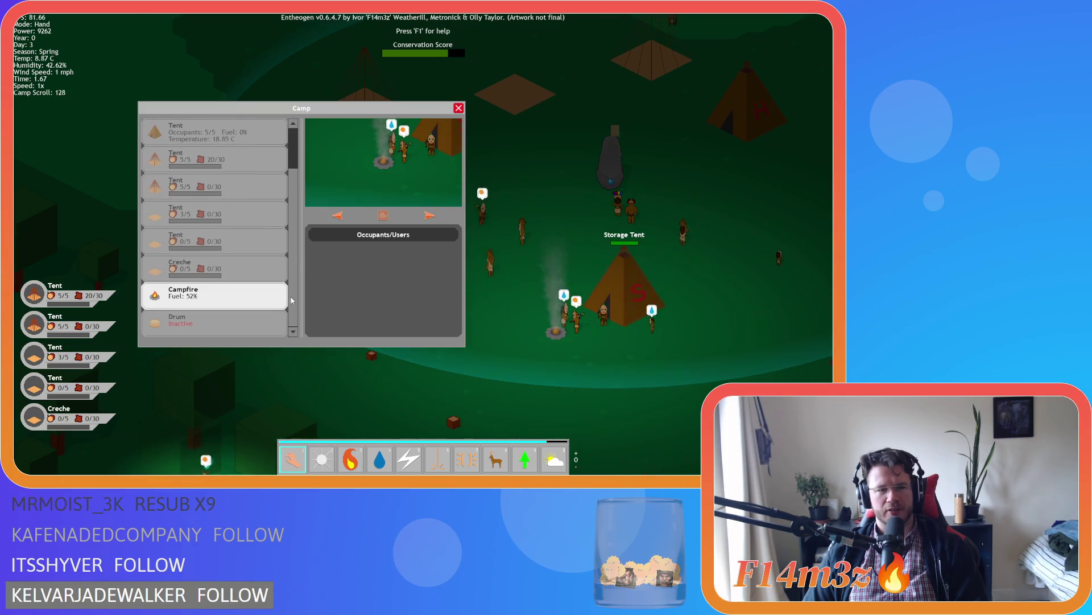
pyautogui.scroll(3, 294, 162)
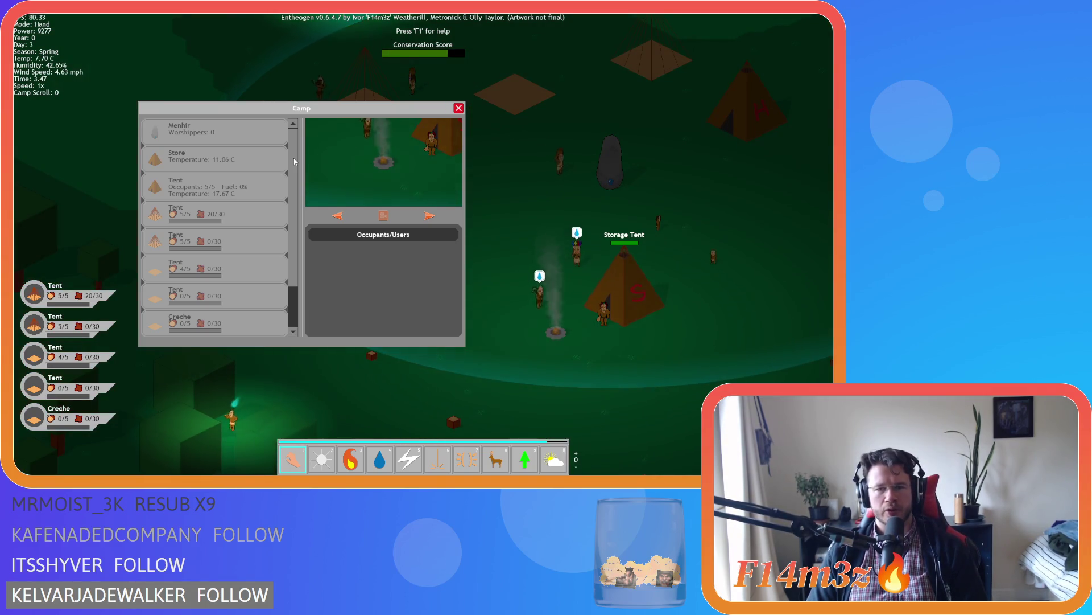
# Show the 4/5 tent's details, pan around the camp, and close the camp building list
pyautogui.click(183, 258)
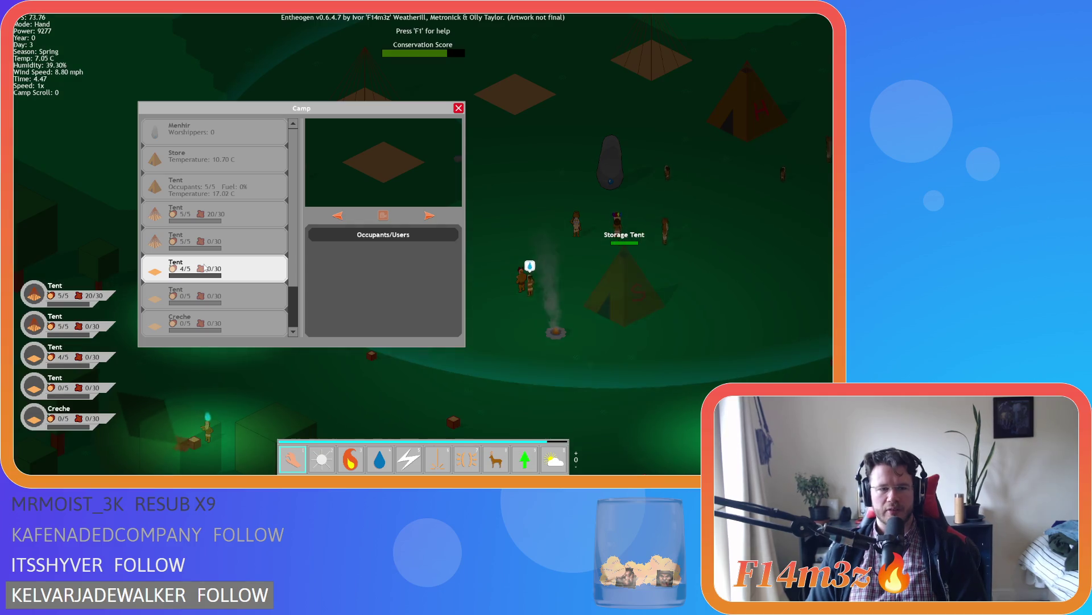
pyautogui.press('d')
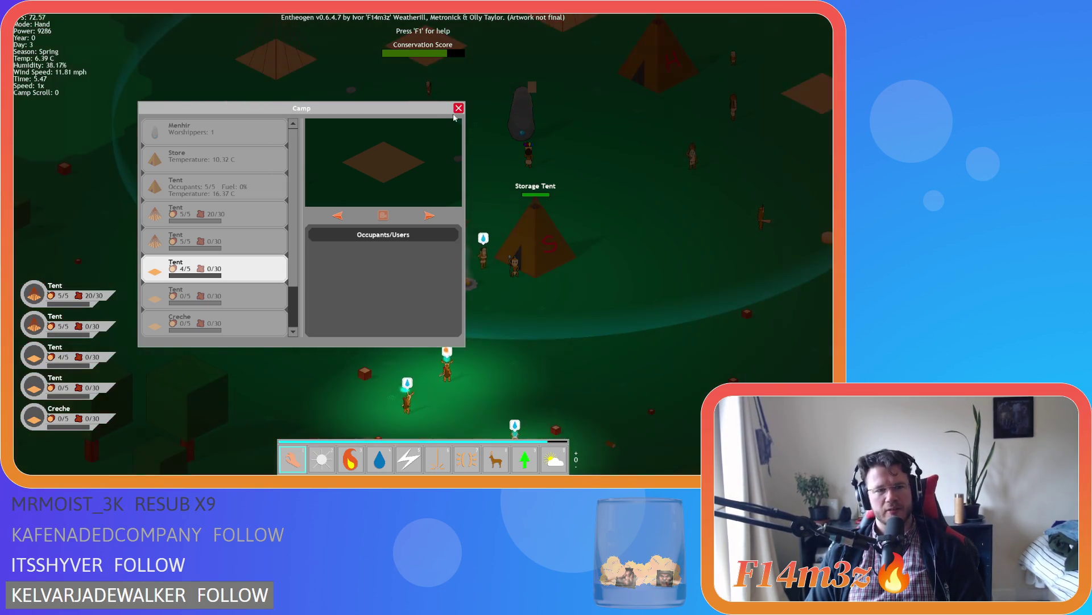
pyautogui.press('Left')
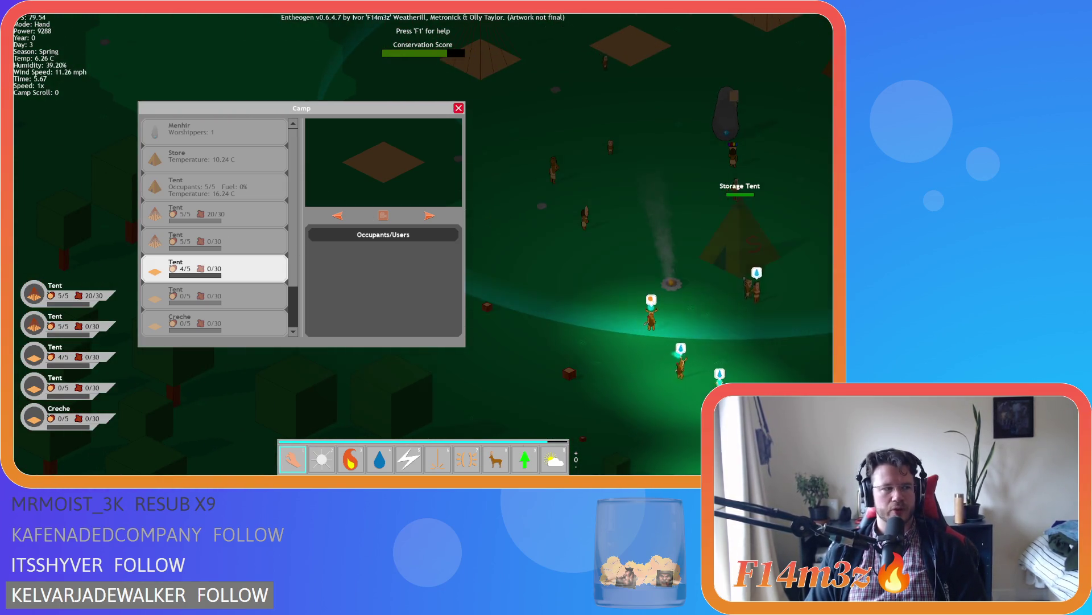
pyautogui.click(459, 108)
pyautogui.press('Right')
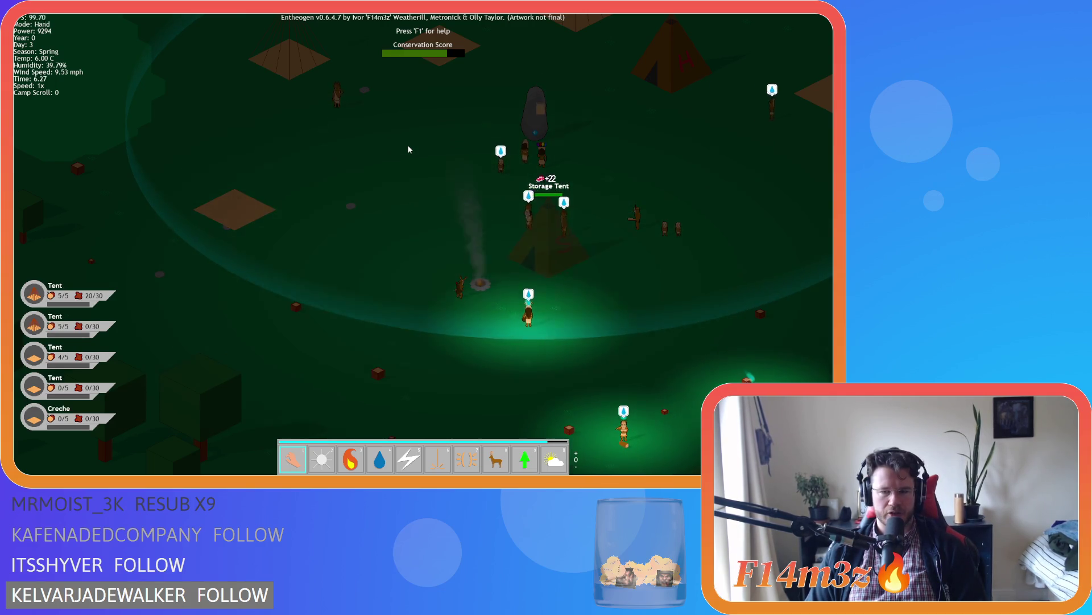
pyautogui.press('d')
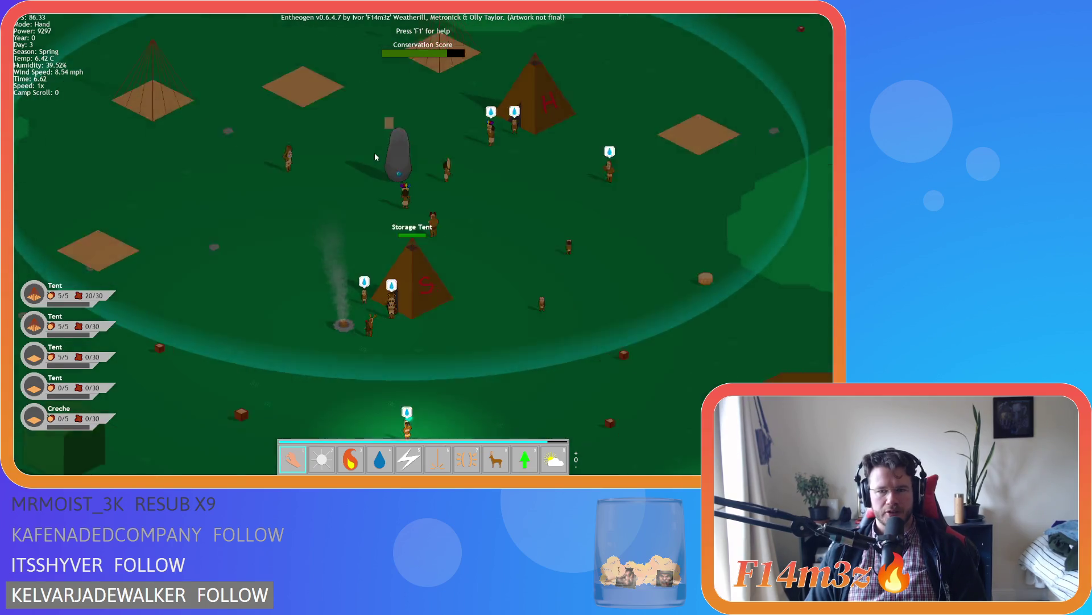
pyautogui.press('s')
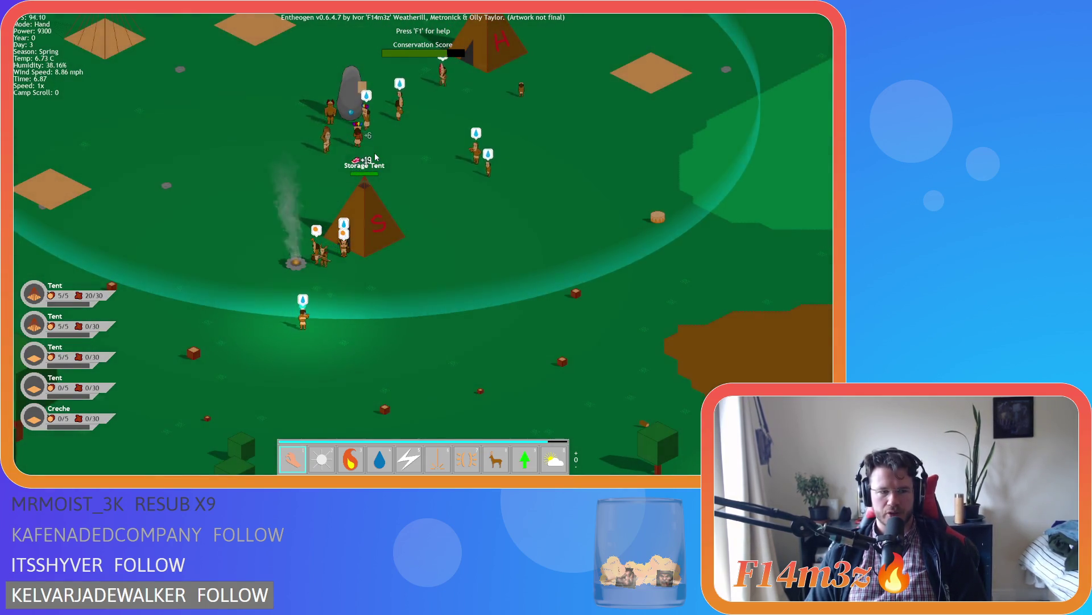
pyautogui.press('w')
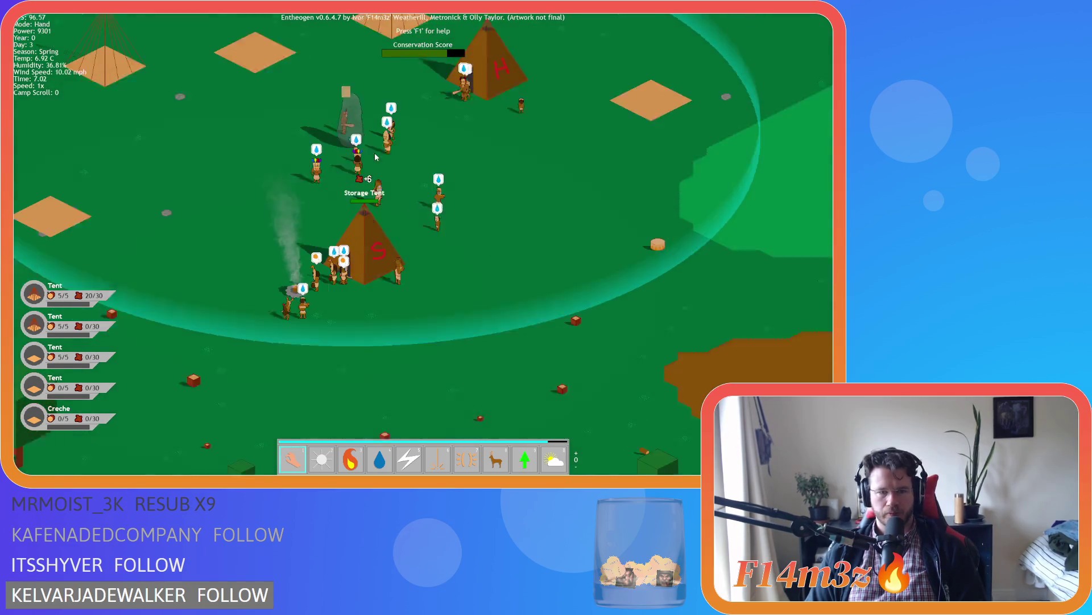
pyautogui.press('s')
pyautogui.press('s')
pyautogui.press('s')
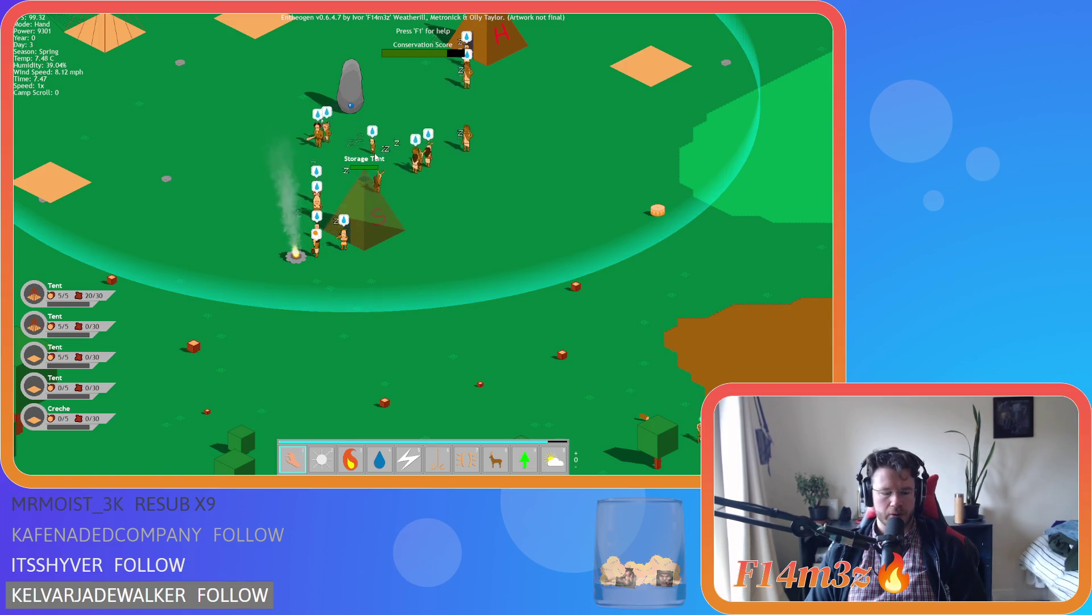
pyautogui.click(376, 158)
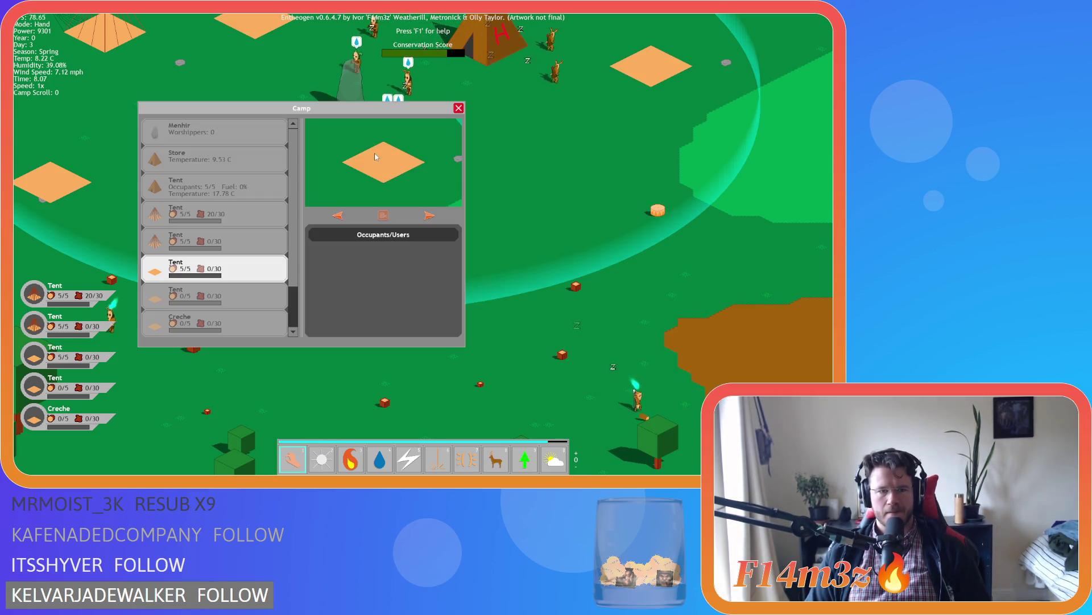
# Step through the Camp list between the 20/30 storage tent and the 5/5 occupied tent
pyautogui.click(216, 241)
pyautogui.click(217, 212)
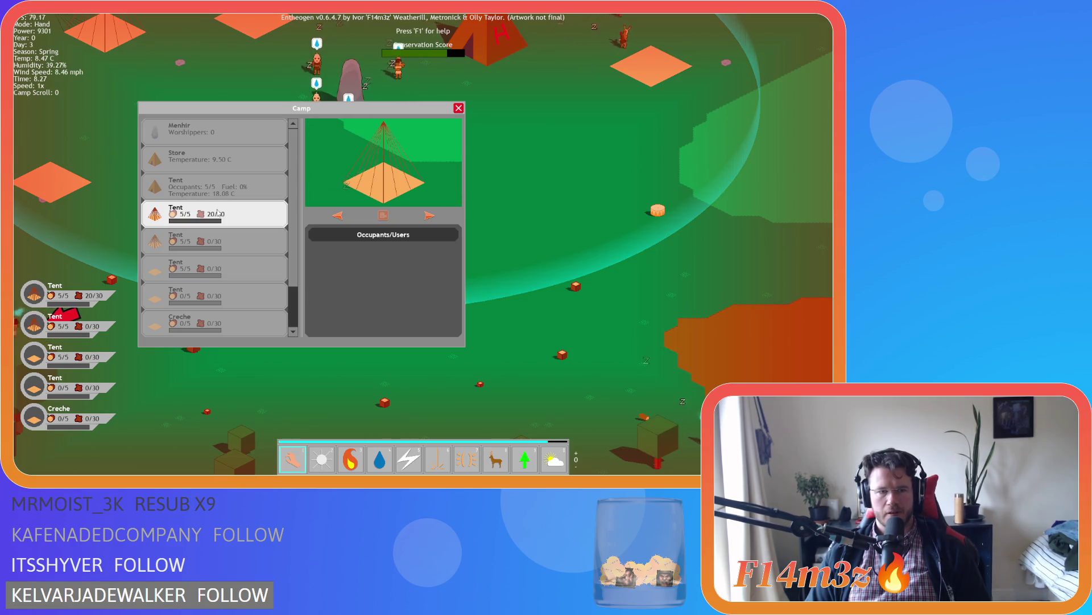
pyautogui.press('Down')
pyautogui.press('Down')
pyautogui.press('Down')
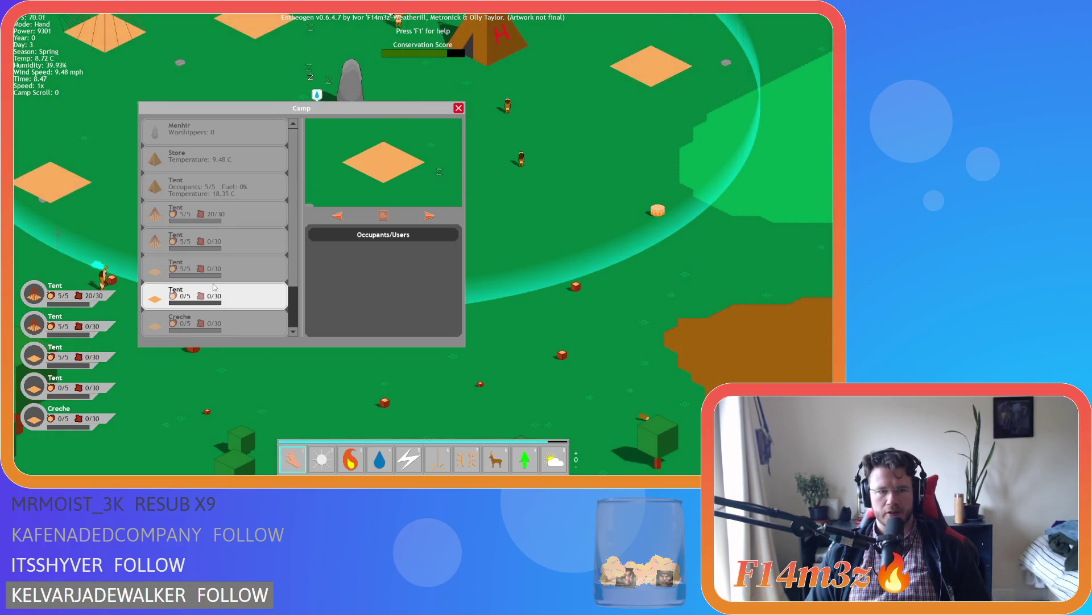
pyautogui.press('Up')
pyautogui.click(213, 197)
pyautogui.press('Up')
pyautogui.press('Up')
pyautogui.press('Down')
pyautogui.press('Down')
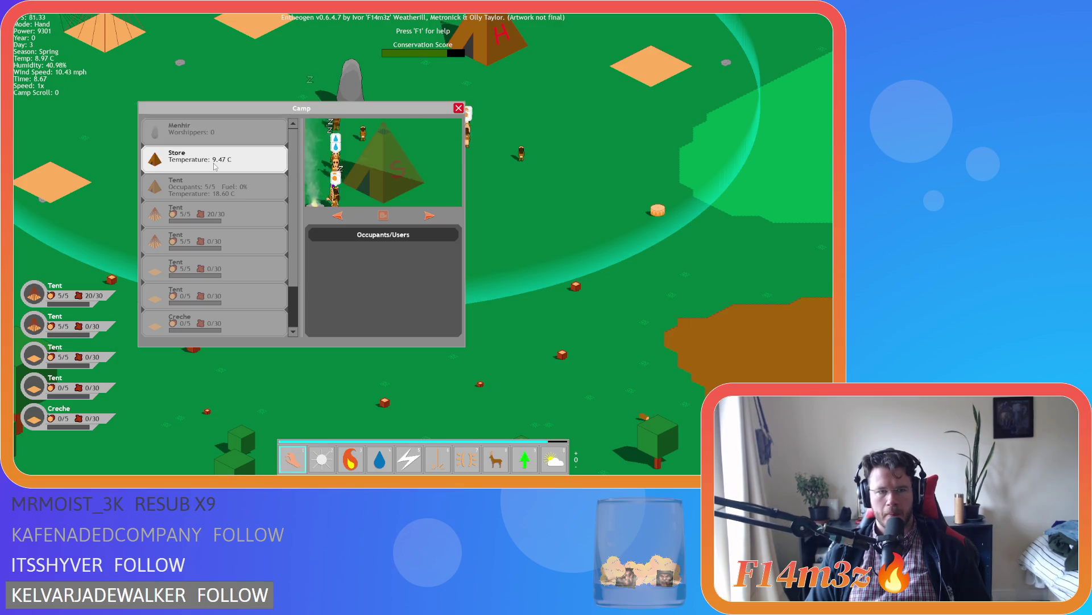
pyautogui.press('Down')
pyautogui.press('Up')
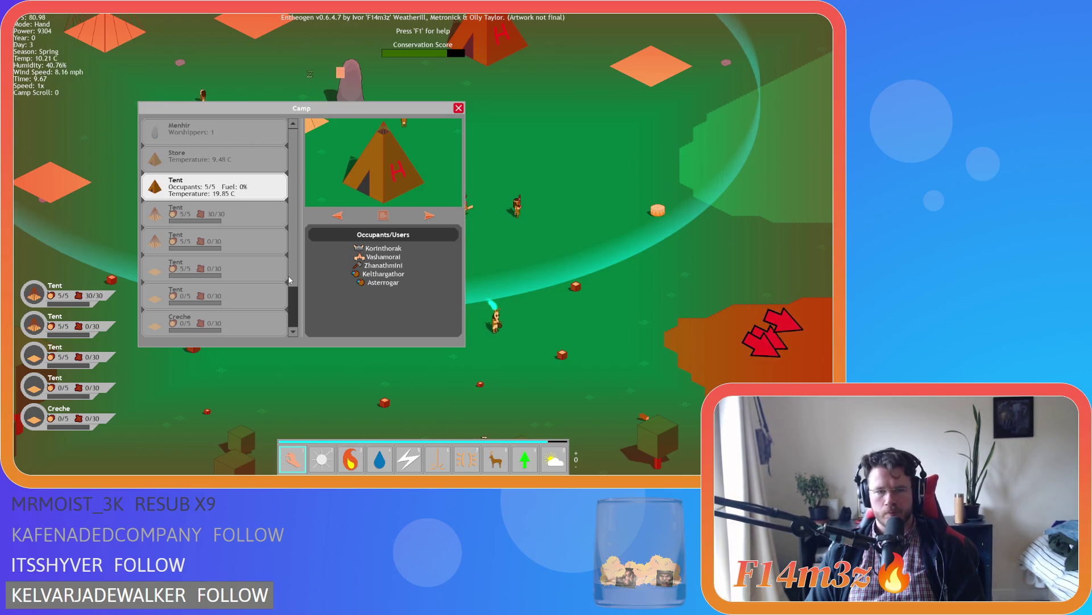
# Pan the map over the brown clearing and back to the tents, then close the overview
pyautogui.press('d')
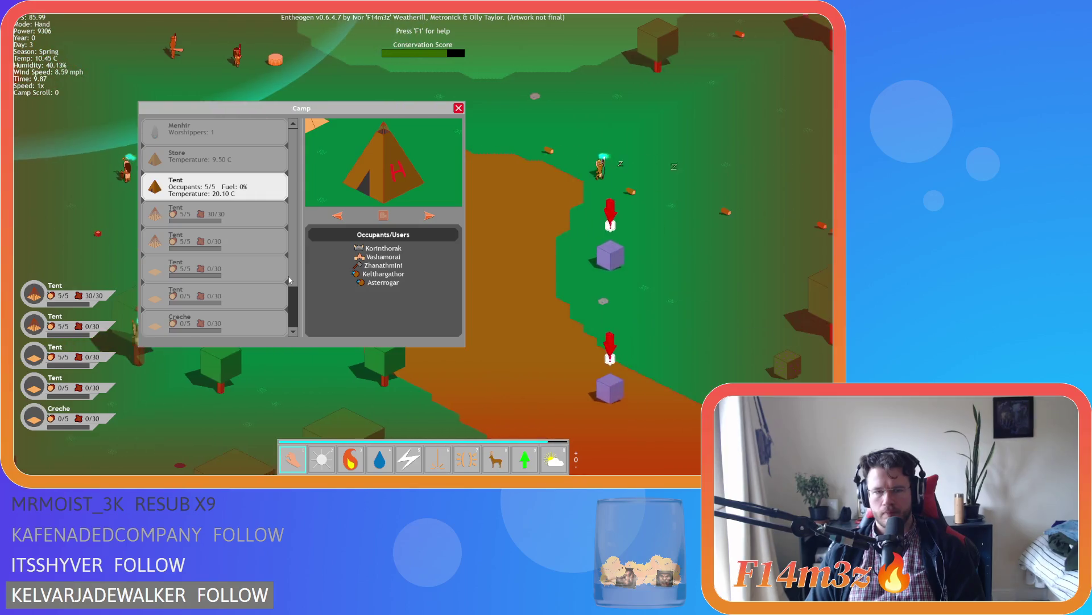
pyautogui.press('w')
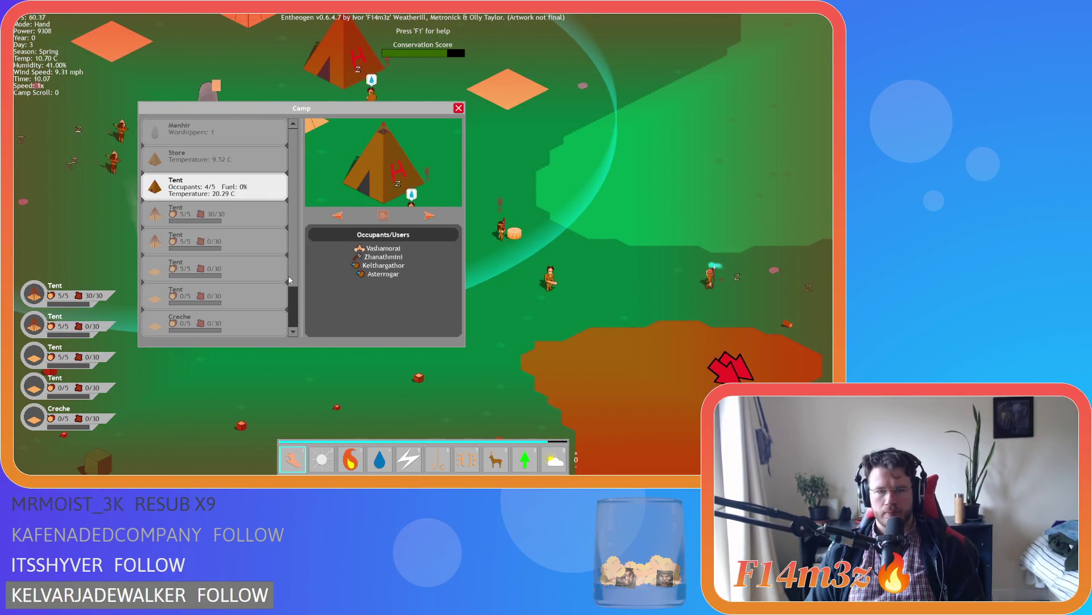
pyautogui.click(381, 182)
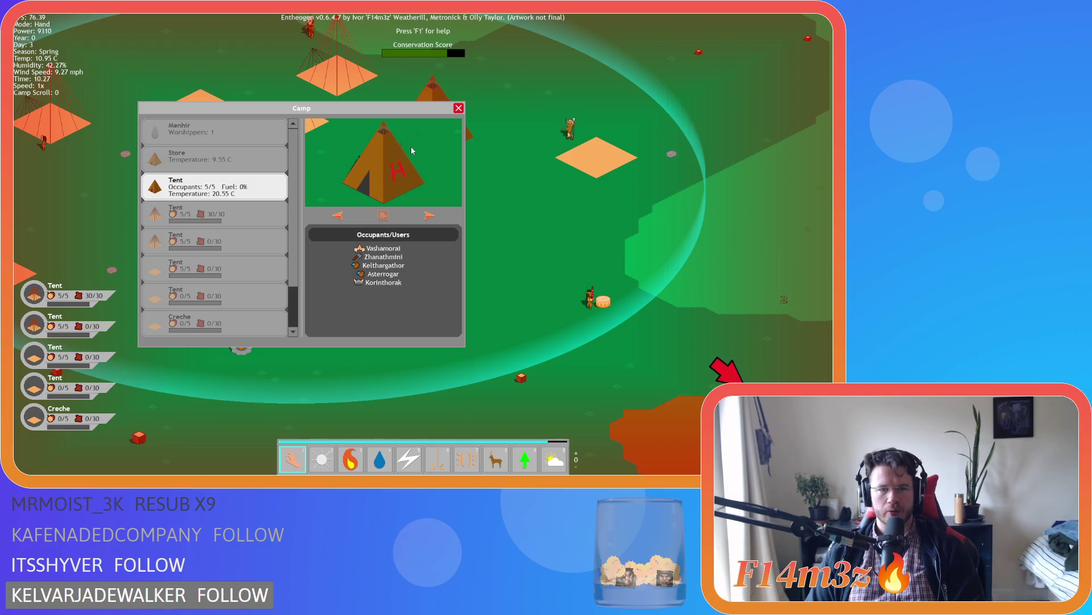
pyautogui.click(461, 108)
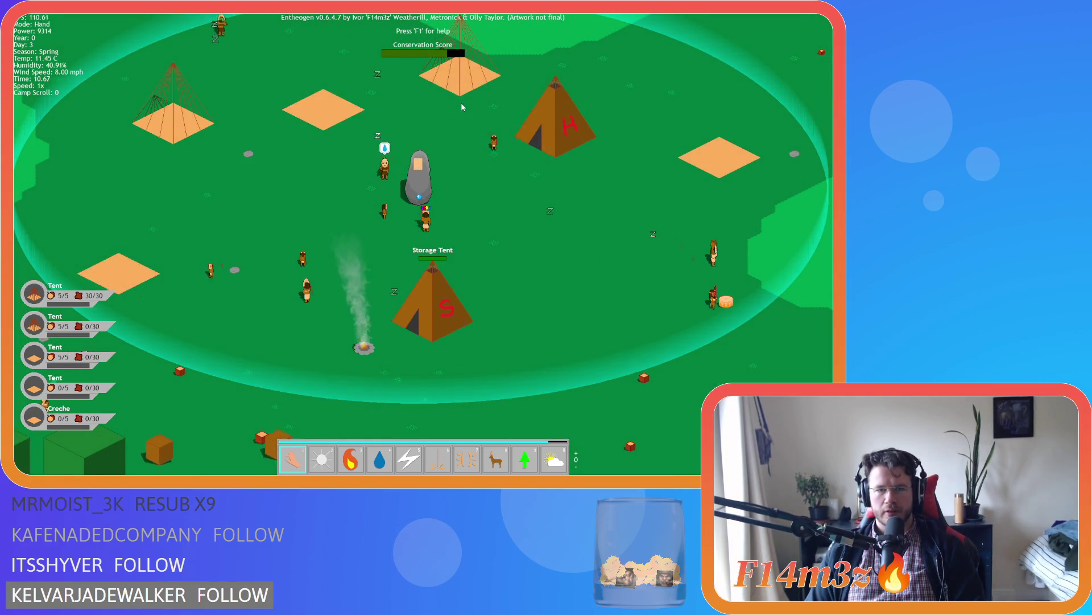
# Reopen the camp overview with C and view the Menhir, Store and tents, ending on the five-occupant tent
pyautogui.press('d')
pyautogui.press('d')
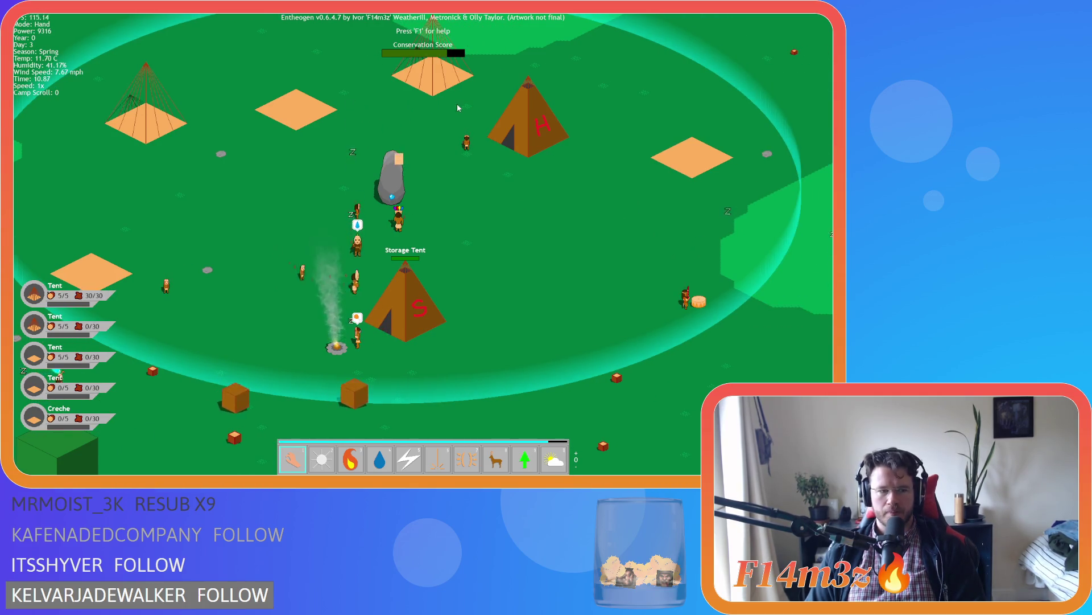
pyautogui.press('w')
pyautogui.press('w')
pyautogui.press('w')
pyautogui.press('c')
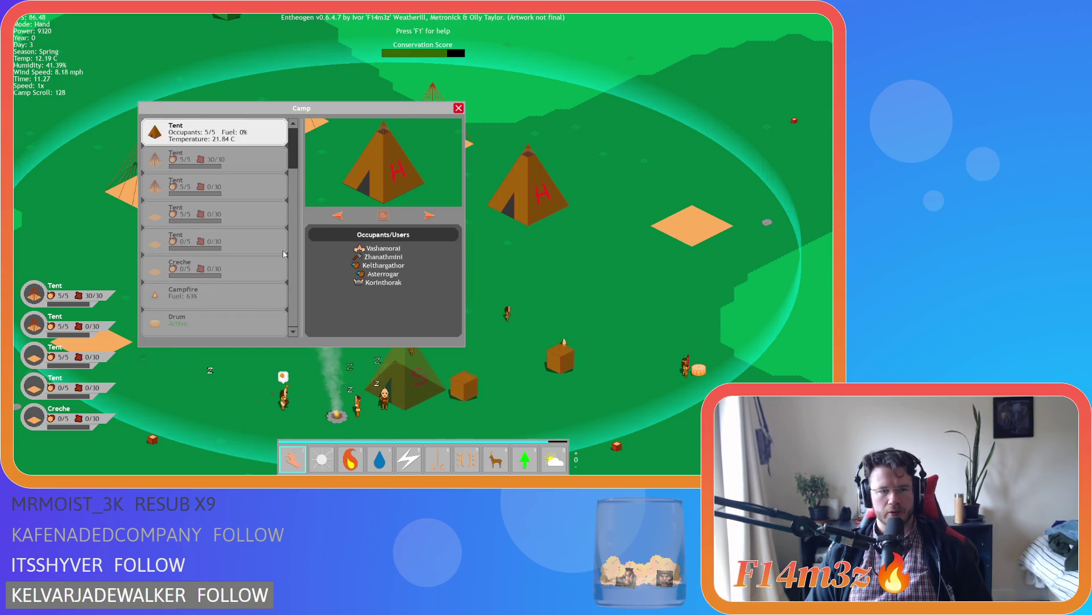
pyautogui.click(249, 135)
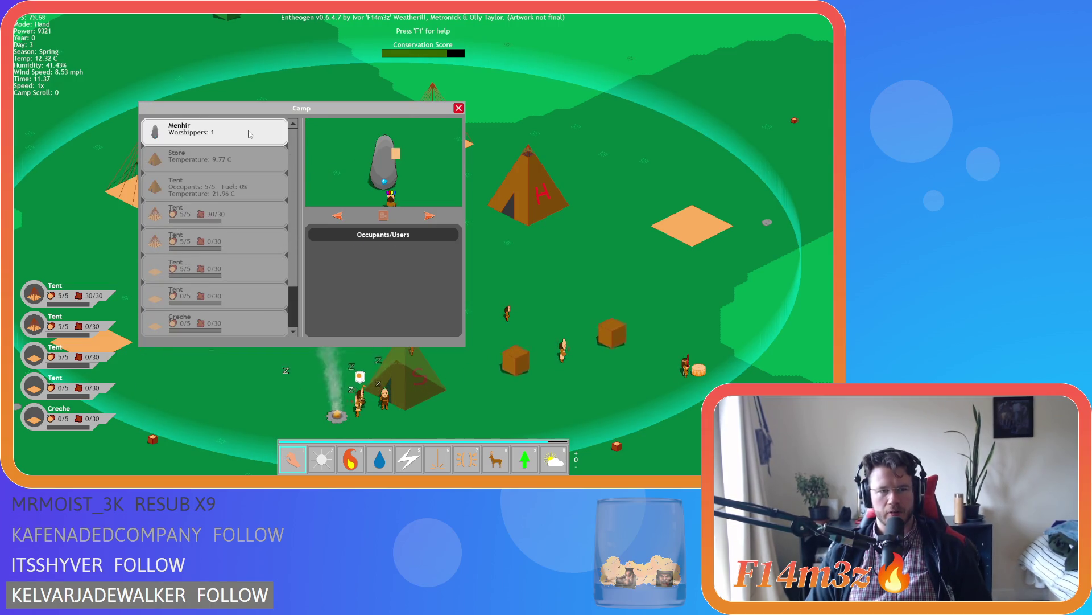
pyautogui.click(243, 166)
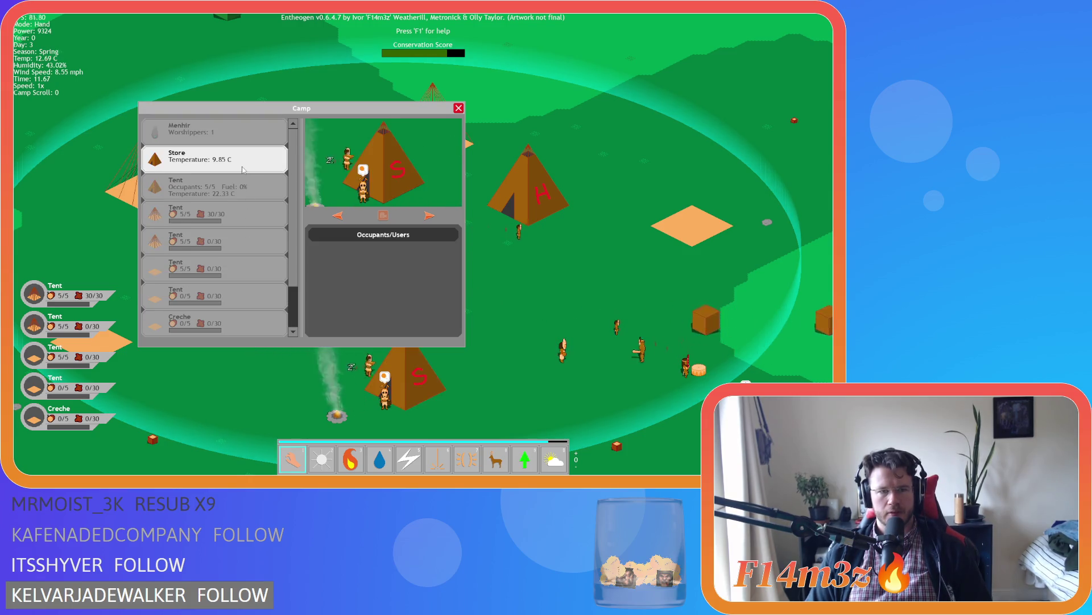
pyautogui.click(241, 216)
pyautogui.click(239, 243)
pyautogui.click(238, 271)
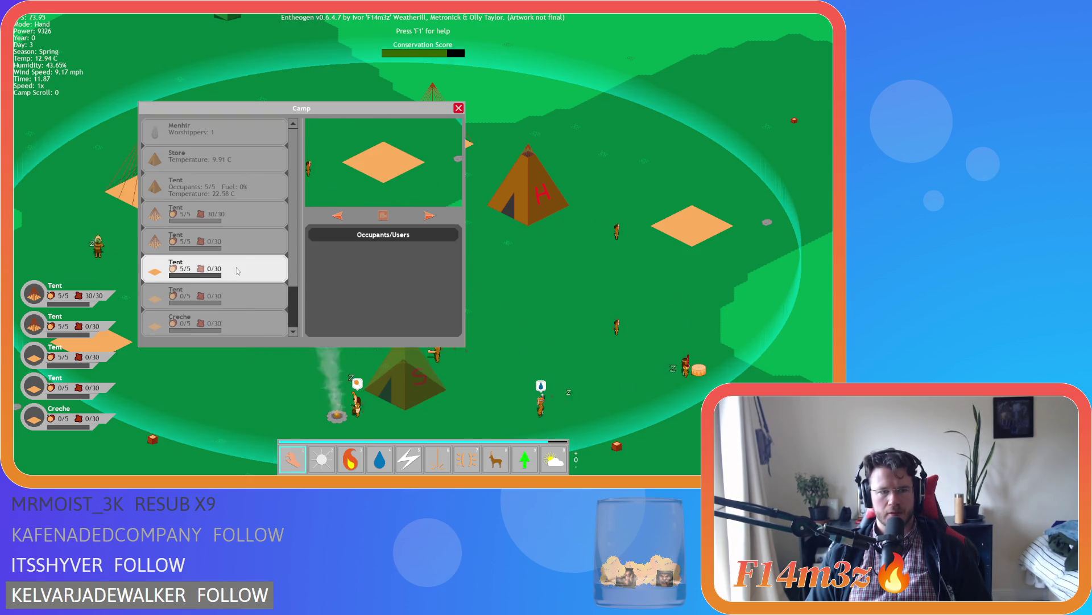
pyautogui.click(246, 188)
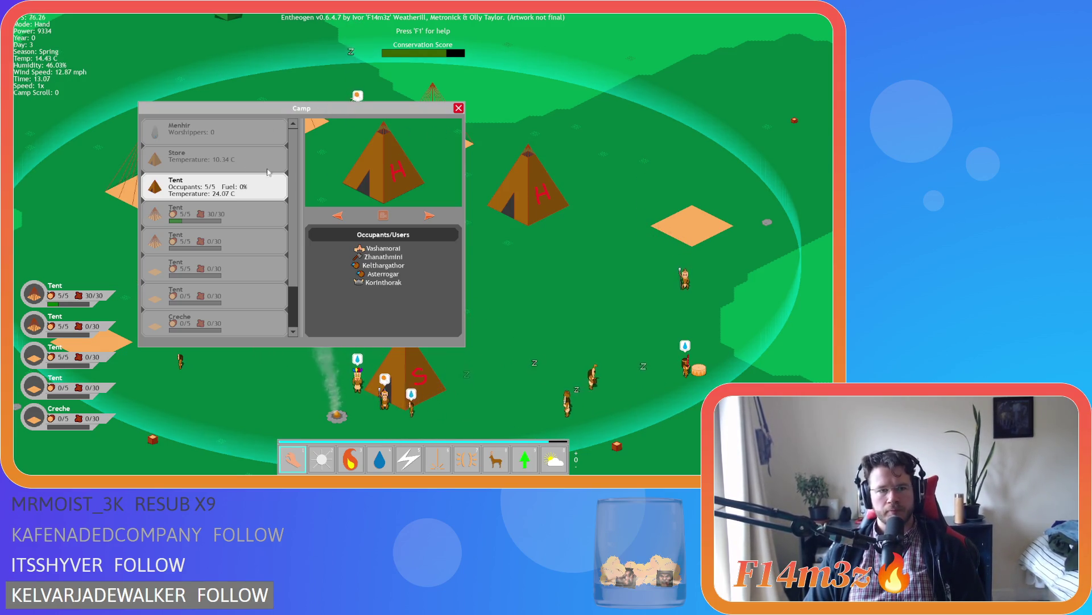
# Show the Campfire's details, then cycle forward through the camp buildings
pyautogui.scroll(-2, 210, 172)
pyautogui.click(256, 298)
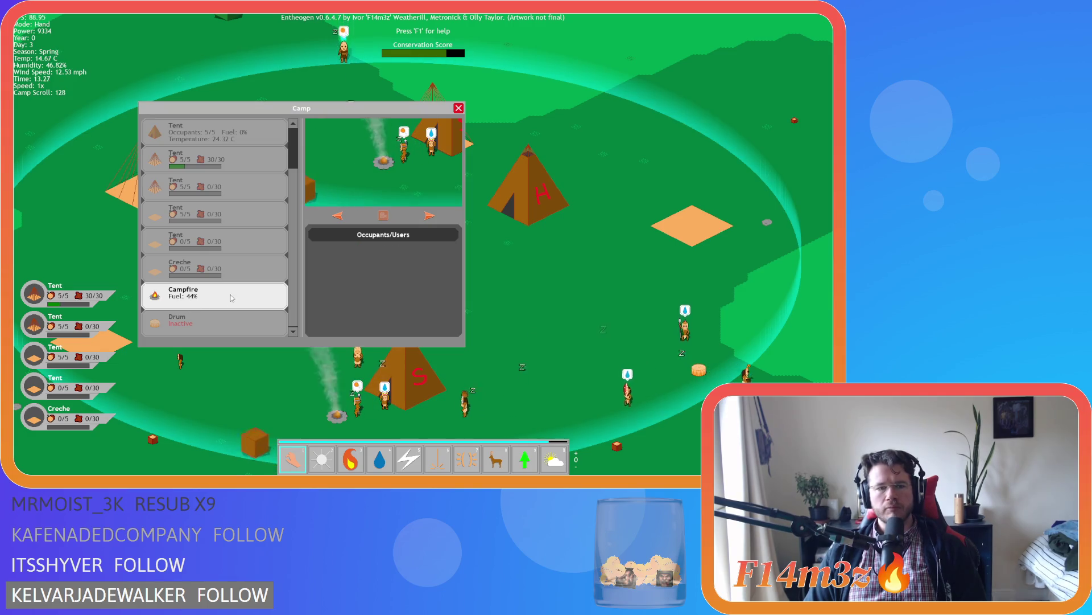
pyautogui.scroll(2, 256, 300)
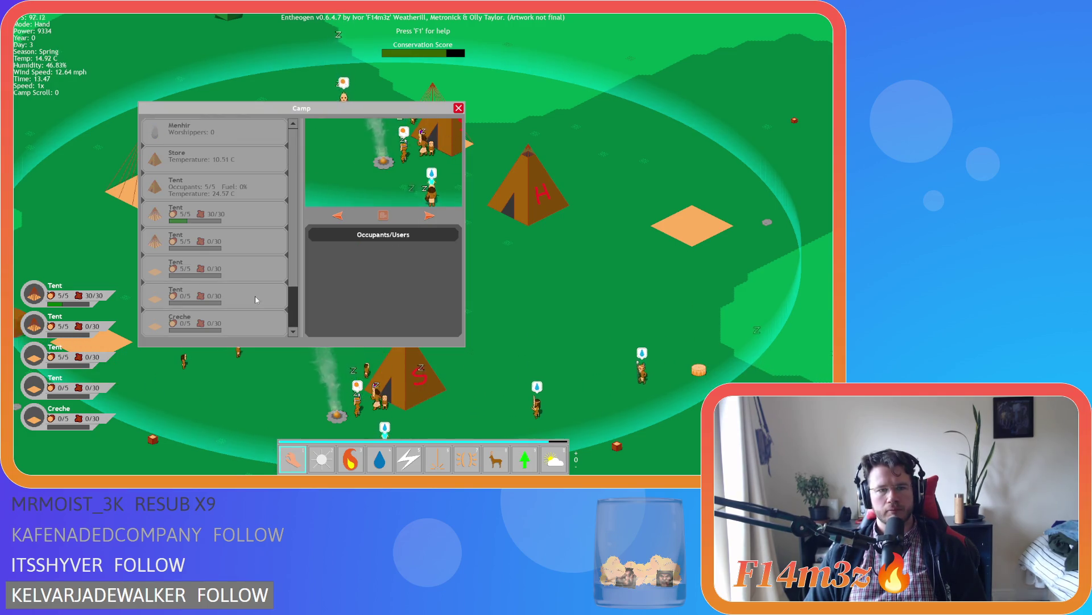
pyautogui.click(429, 217)
pyautogui.click(429, 216)
pyautogui.click(429, 216)
pyautogui.click(429, 216)
pyautogui.click(429, 216)
pyautogui.click(429, 216)
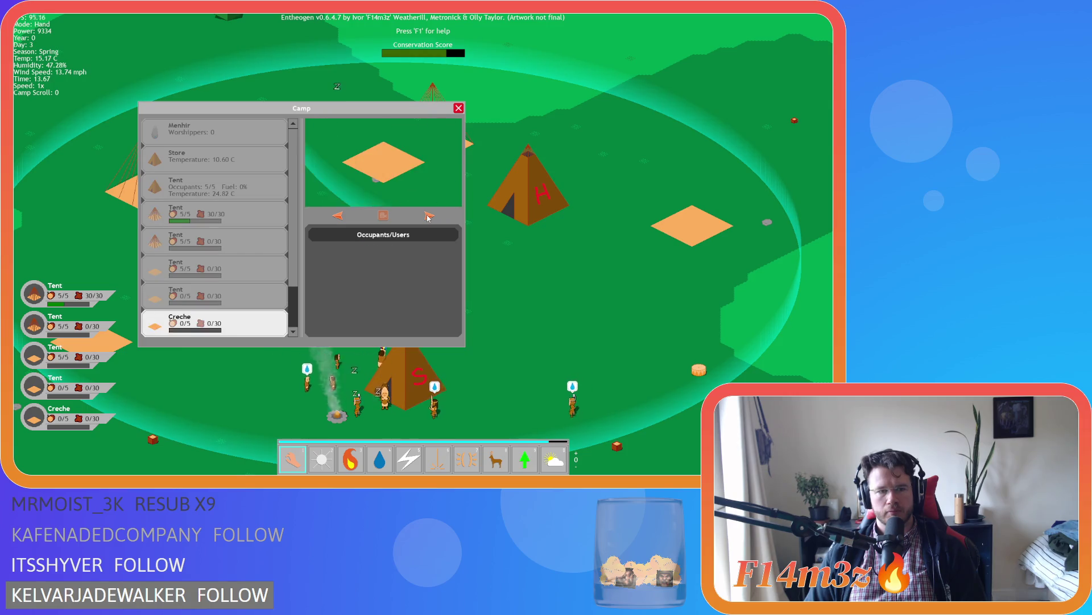
pyautogui.click(429, 216)
pyautogui.click(429, 216)
pyautogui.click(429, 217)
pyautogui.click(429, 216)
pyautogui.click(429, 216)
# Step back through the buildings to the Menhir entry
pyautogui.click(340, 216)
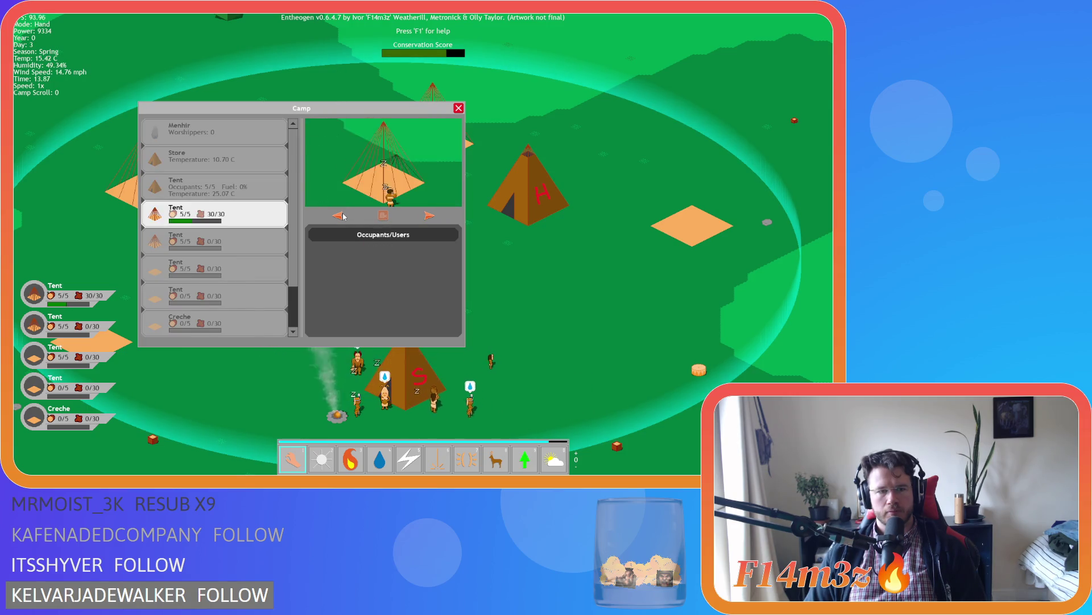
pyautogui.click(341, 216)
pyautogui.click(340, 216)
pyautogui.click(340, 216)
pyautogui.click(340, 216)
pyautogui.click(341, 215)
pyautogui.click(342, 216)
pyautogui.click(341, 216)
pyautogui.click(340, 215)
pyautogui.click(341, 216)
pyautogui.click(341, 215)
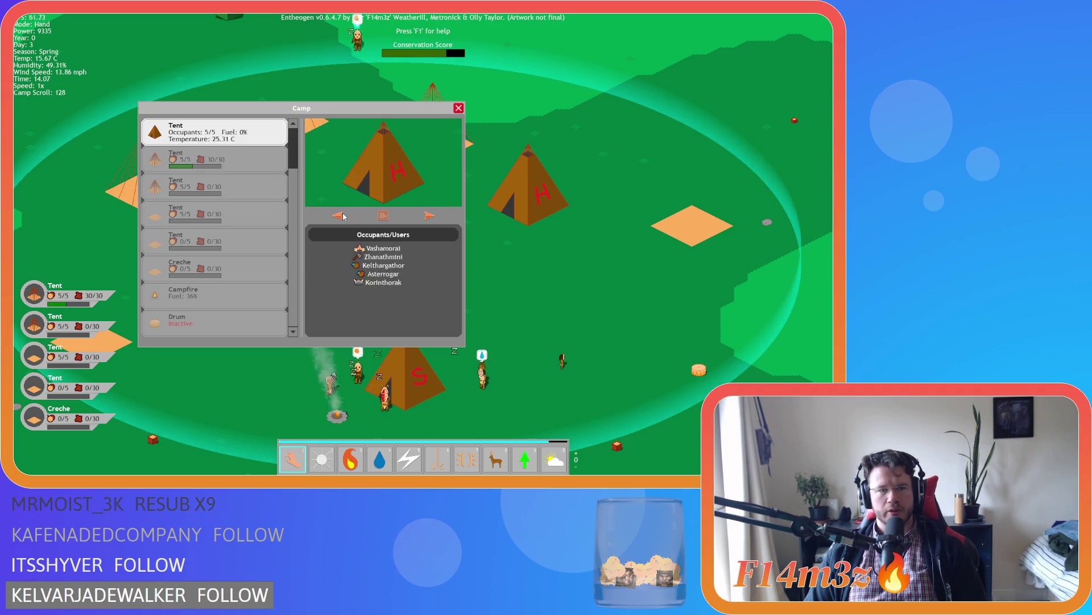
pyautogui.click(340, 215)
pyautogui.click(340, 216)
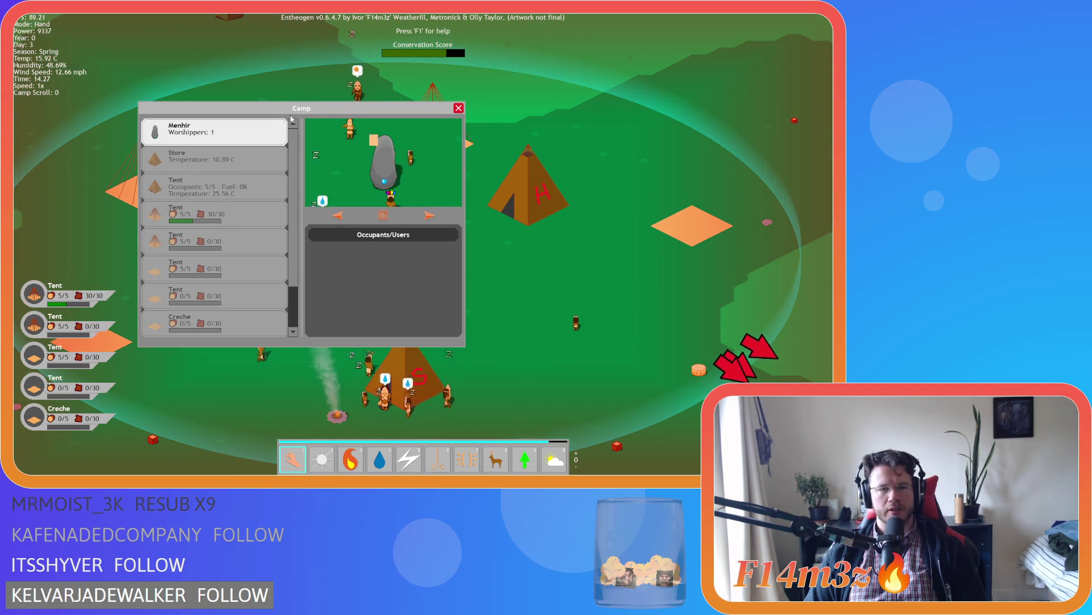
# Step forward through the buildings to the fourth tent
pyautogui.click(428, 215)
pyautogui.click(428, 215)
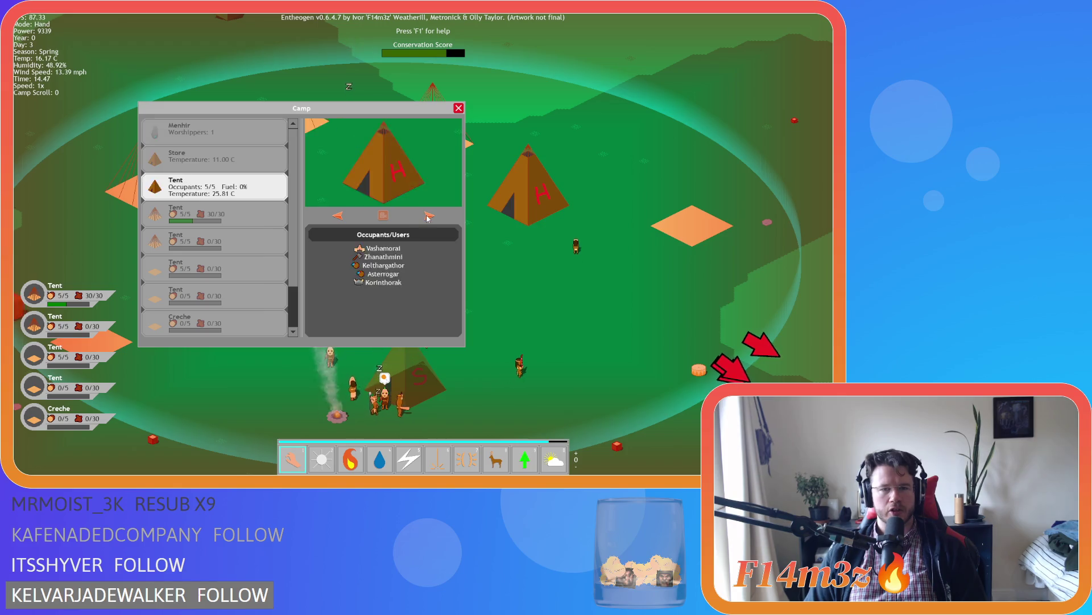
pyautogui.click(428, 216)
pyautogui.click(428, 215)
pyautogui.click(427, 216)
pyautogui.click(428, 216)
pyautogui.click(428, 216)
pyautogui.click(429, 218)
pyautogui.click(428, 217)
pyautogui.click(429, 217)
pyautogui.click(429, 217)
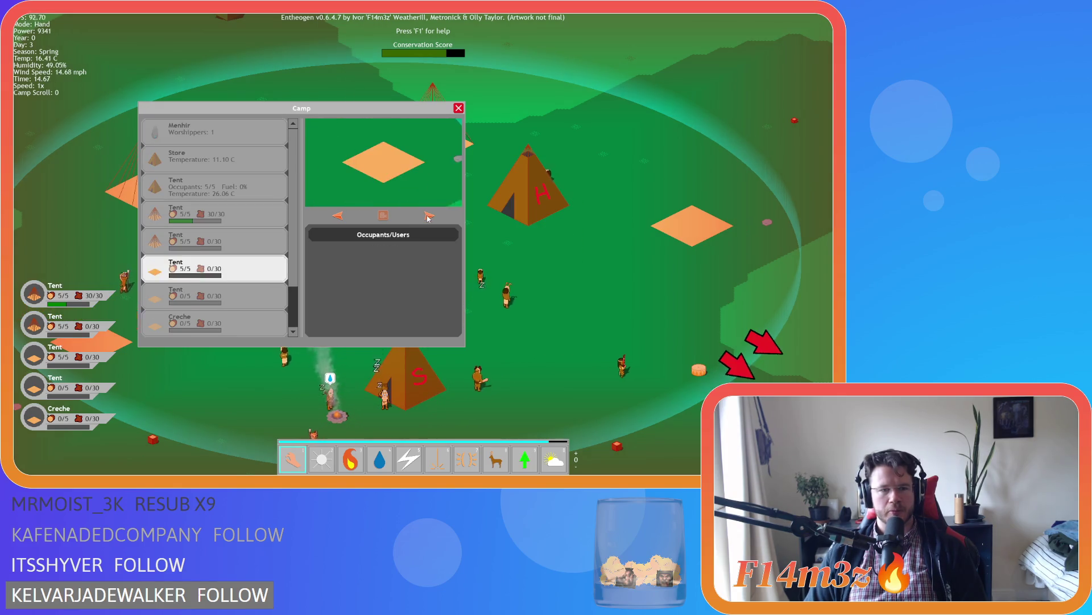
pyautogui.click(428, 217)
pyautogui.click(429, 217)
pyautogui.click(428, 217)
pyautogui.click(428, 216)
pyautogui.click(428, 217)
# Step back to the Menhir entry and close the camp overview
pyautogui.click(337, 215)
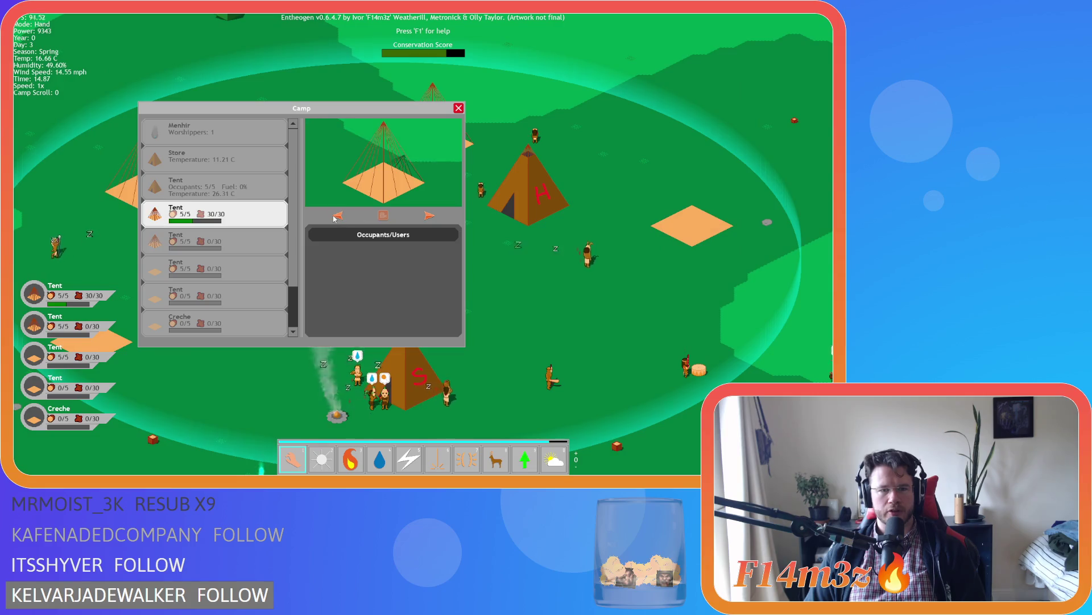
pyautogui.click(337, 215)
pyautogui.click(336, 215)
pyautogui.click(337, 216)
pyautogui.click(337, 215)
pyautogui.click(337, 215)
pyautogui.click(337, 215)
pyautogui.click(336, 215)
pyautogui.click(336, 216)
pyautogui.click(336, 216)
pyautogui.click(335, 217)
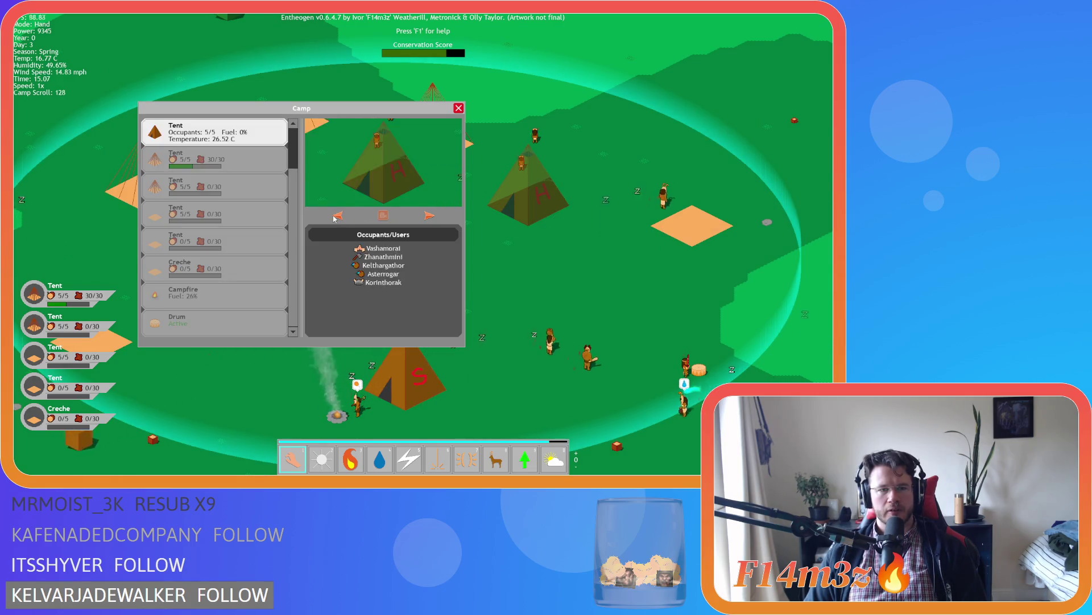
pyautogui.click(336, 216)
pyautogui.click(335, 216)
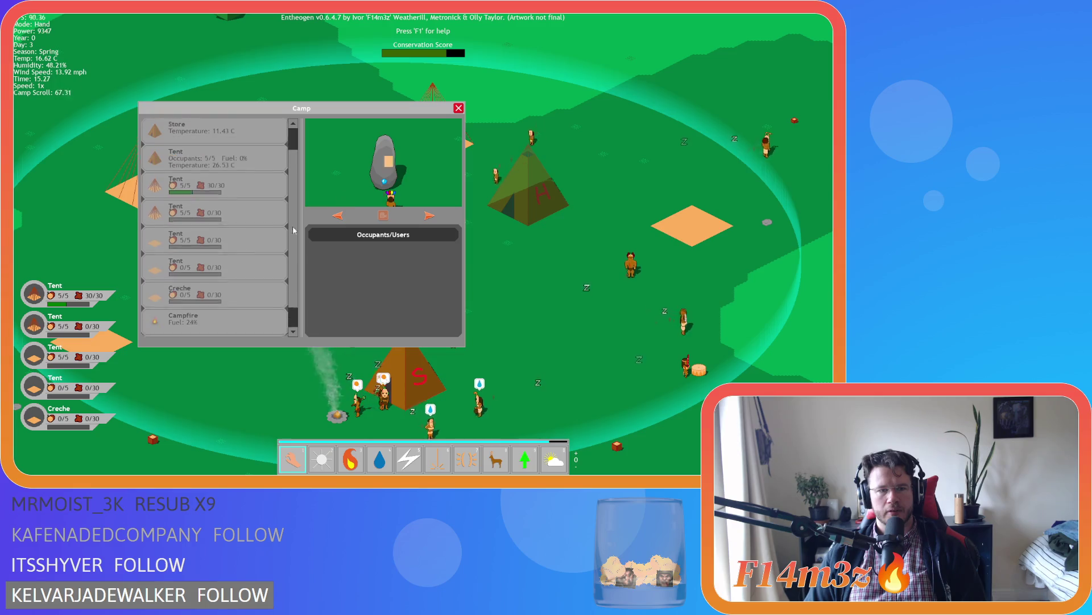
pyautogui.click(458, 109)
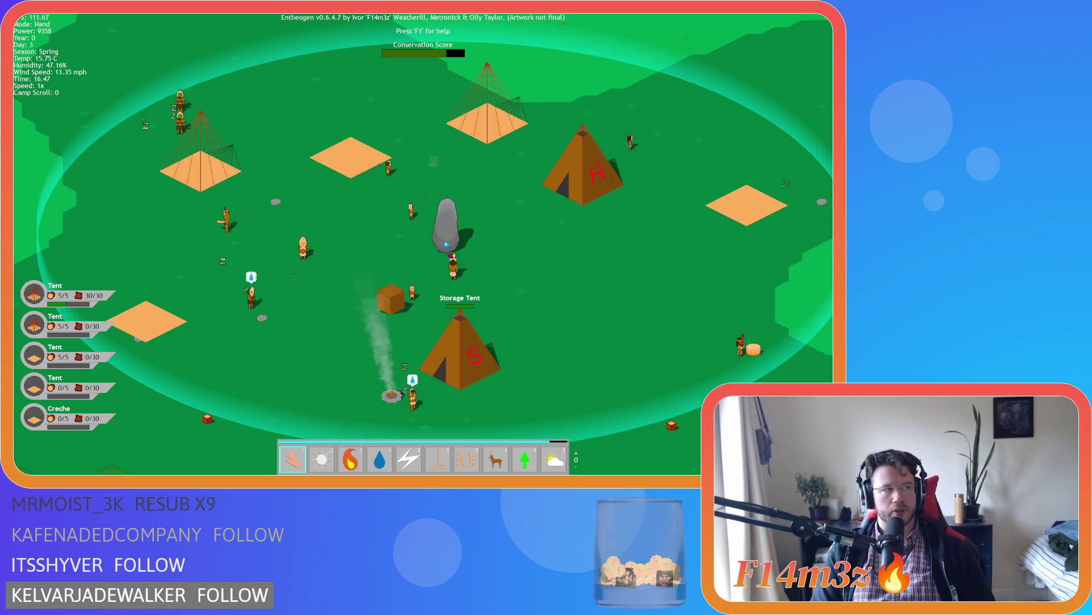
# Drop a wooden crate into the Storage Tent, then carry another crate across the camp to the right
pyautogui.moveTo(345, 276)
pyautogui.mouseDown()
pyautogui.moveTo(219, 223)
pyautogui.moveTo(128, 223)
pyautogui.mouseUp()
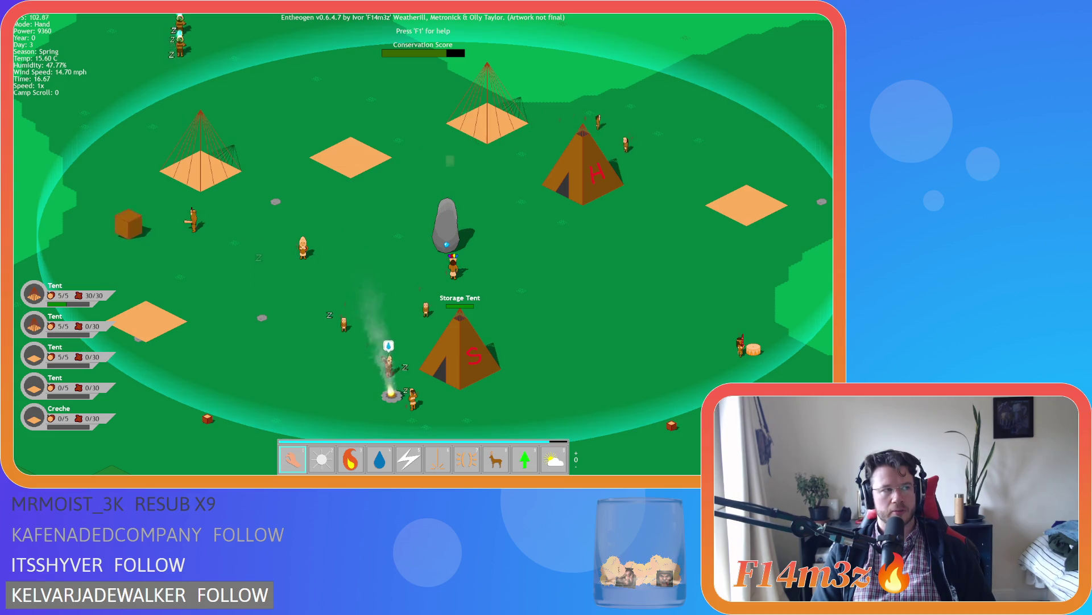
pyautogui.moveTo(39, 223); pyautogui.dragTo(461, 358)
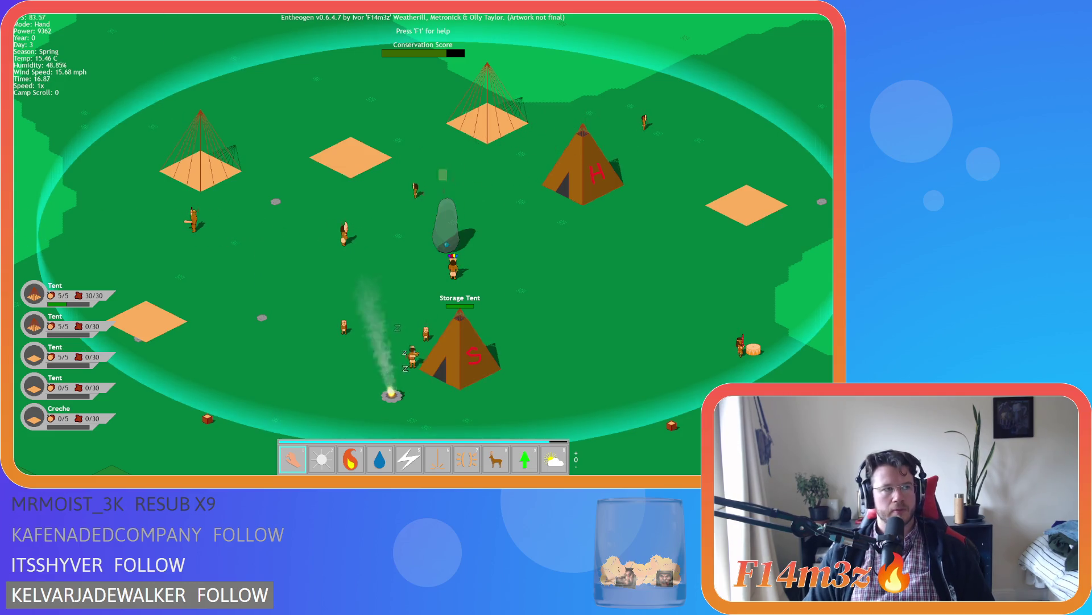
pyautogui.moveTo(461, 358); pyautogui.dragTo(461, 358)
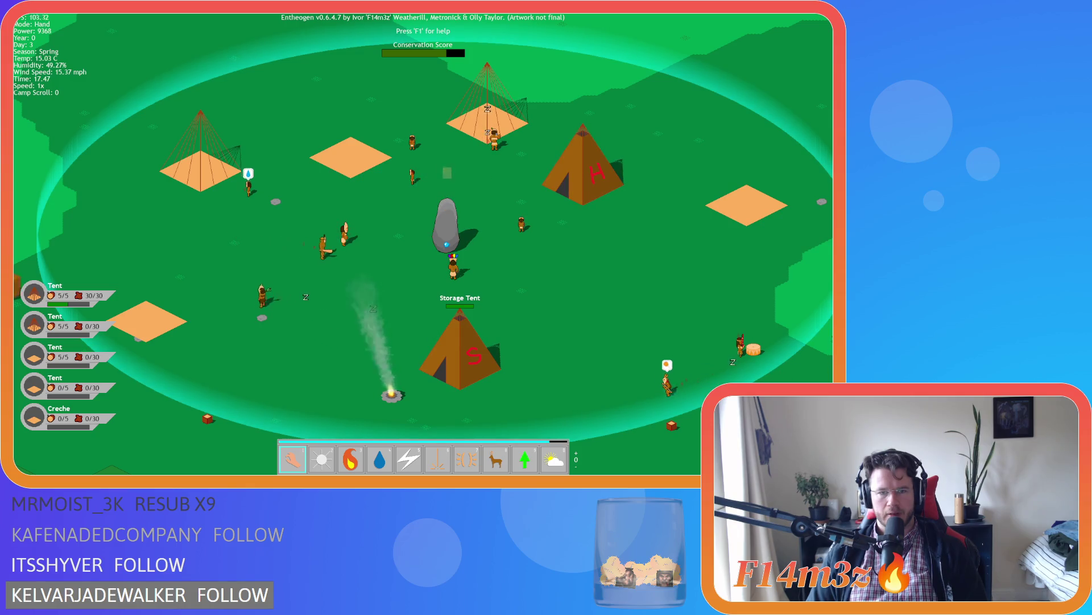
pyautogui.moveTo(82, 282); pyautogui.dragTo(300, 299)
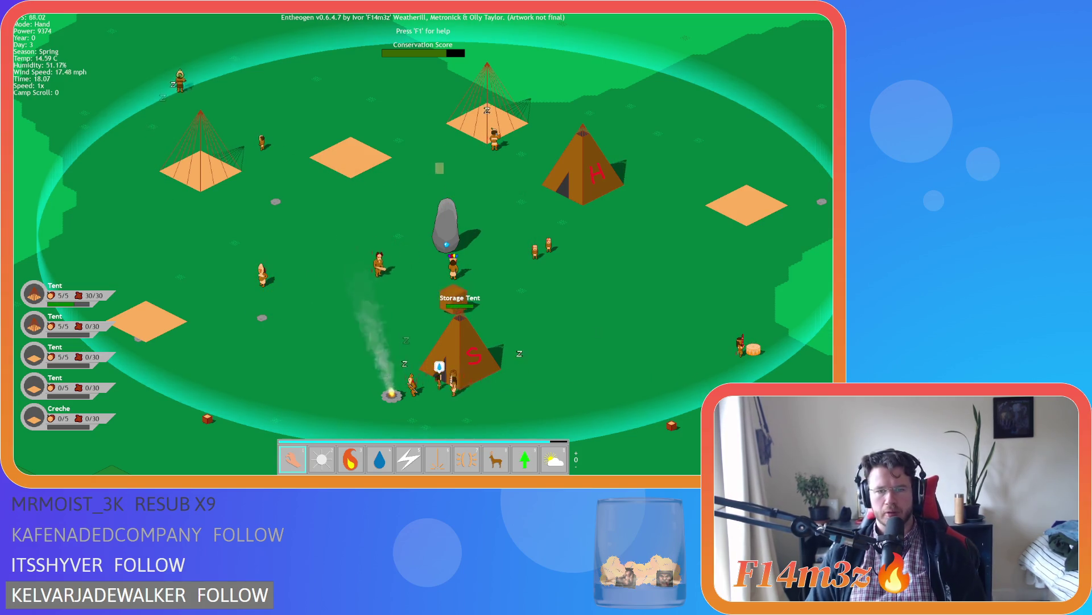
pyautogui.moveTo(530, 299); pyautogui.dragTo(825, 299)
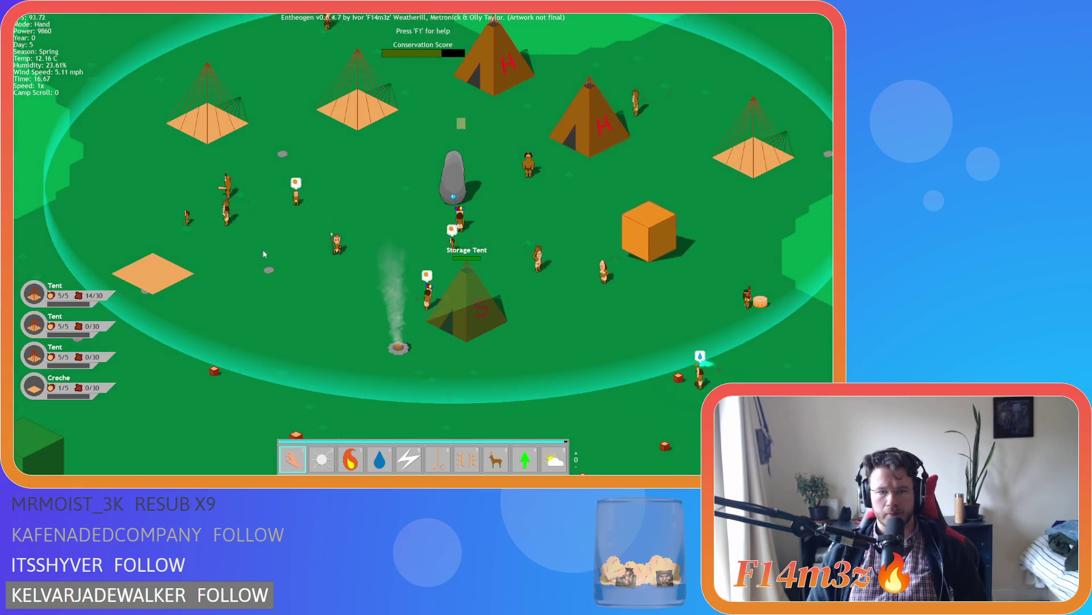
# Ask the game to quit with Escape, bringing up the confirmation prompt
pyautogui.press('Escape')
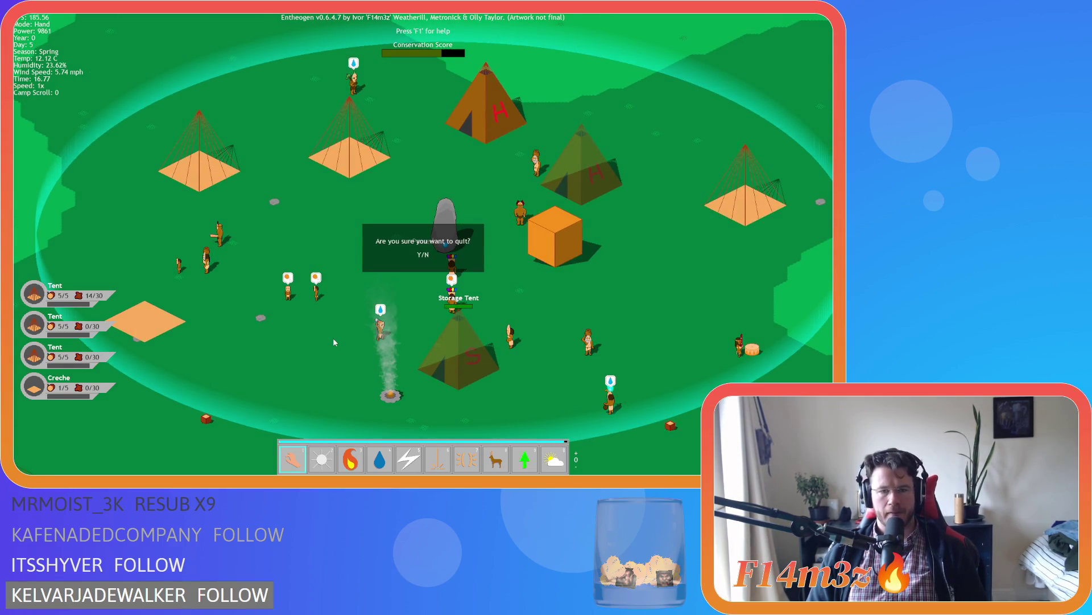
# Confirm quitting, place the cursor on line 359 of sc_windowCamp, and rebuild and run with F5
pyautogui.press('y')
pyautogui.click(382, 221)
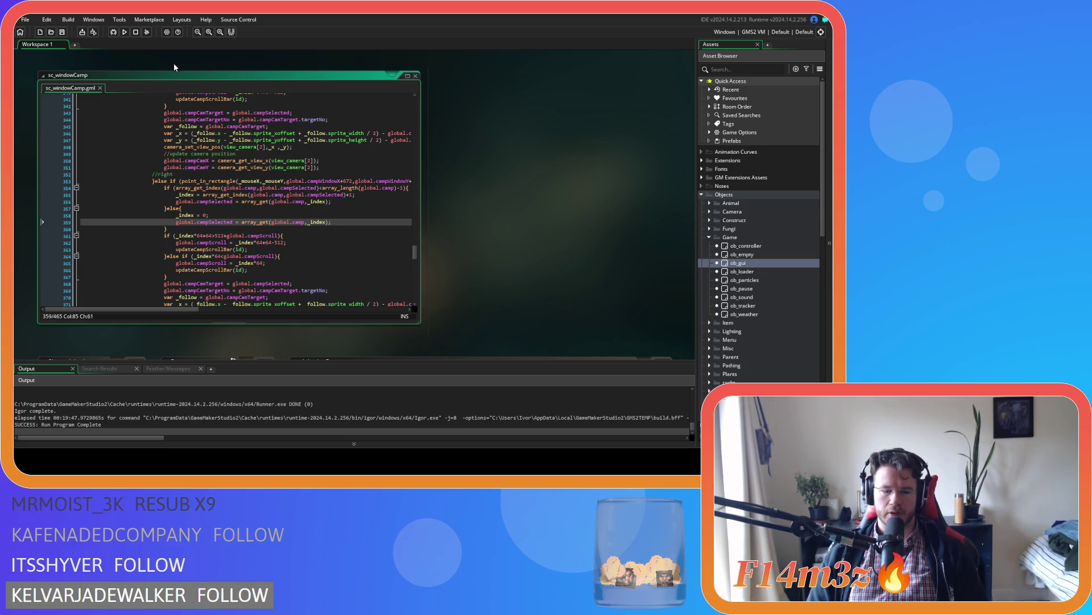
pyautogui.press('F5')
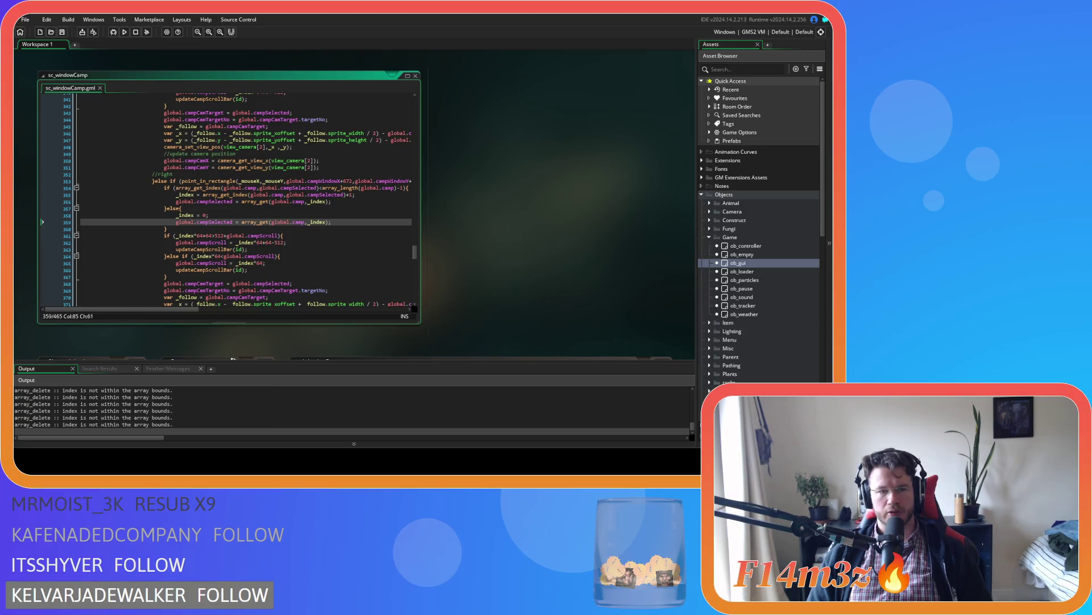
pyautogui.hotkey('alt', 'Tab')
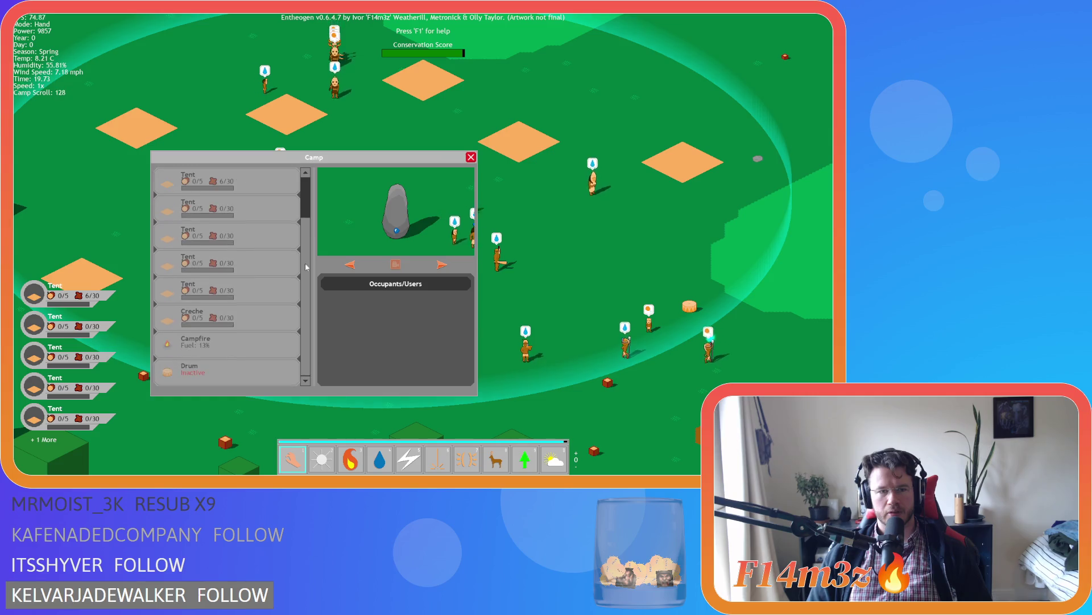
pyautogui.scroll(3, 306, 267)
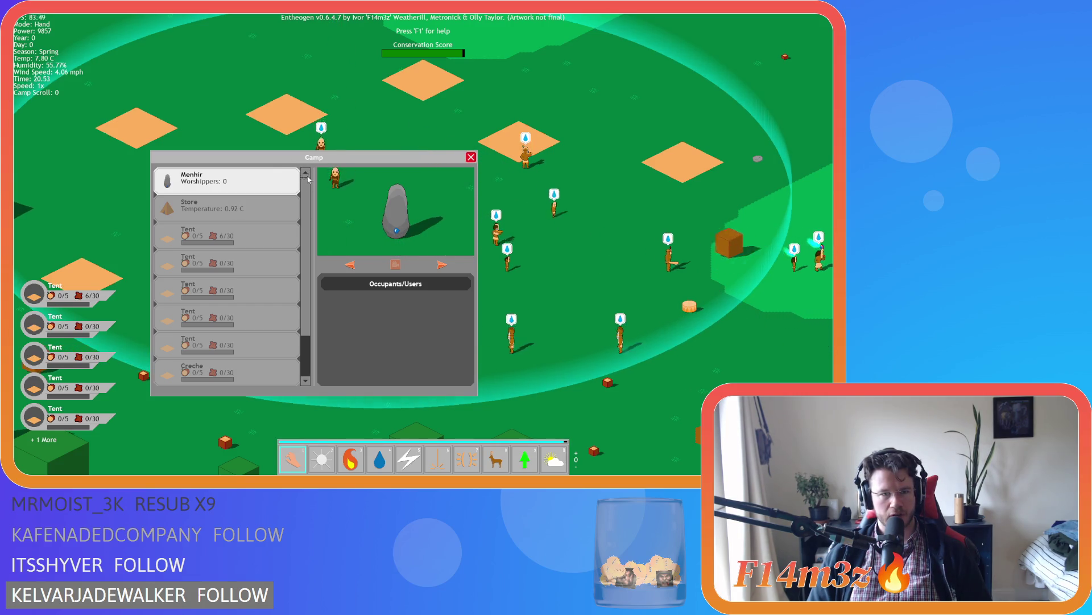
pyautogui.scroll(-2, 308, 270)
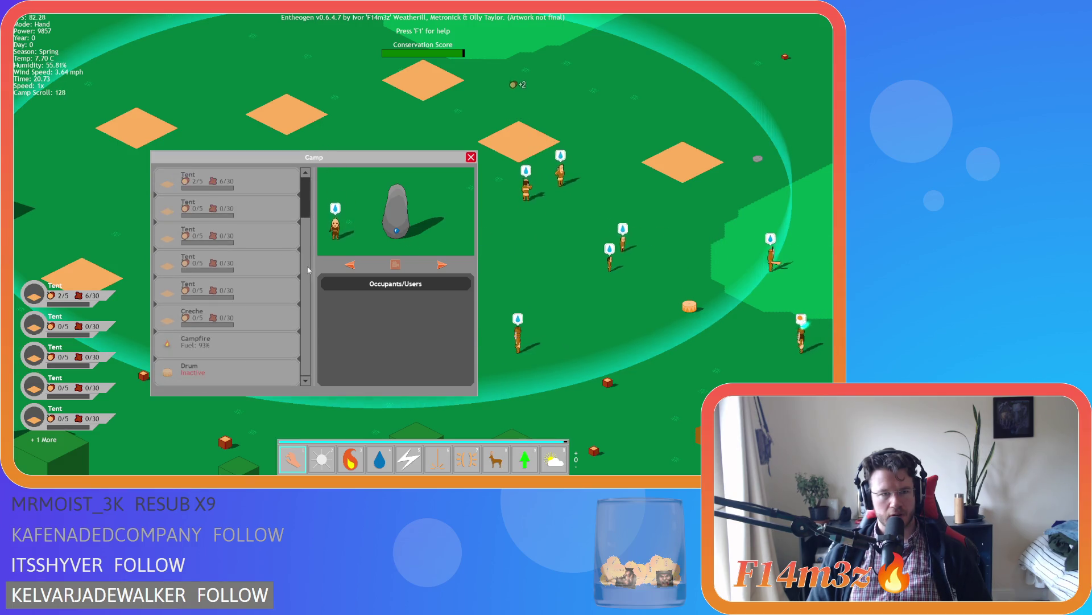
pyautogui.scroll(2, 308, 270)
pyautogui.click(444, 266)
pyautogui.click(444, 266)
pyautogui.click(444, 266)
pyautogui.click(444, 266)
pyautogui.click(443, 267)
pyautogui.click(444, 266)
pyautogui.click(444, 266)
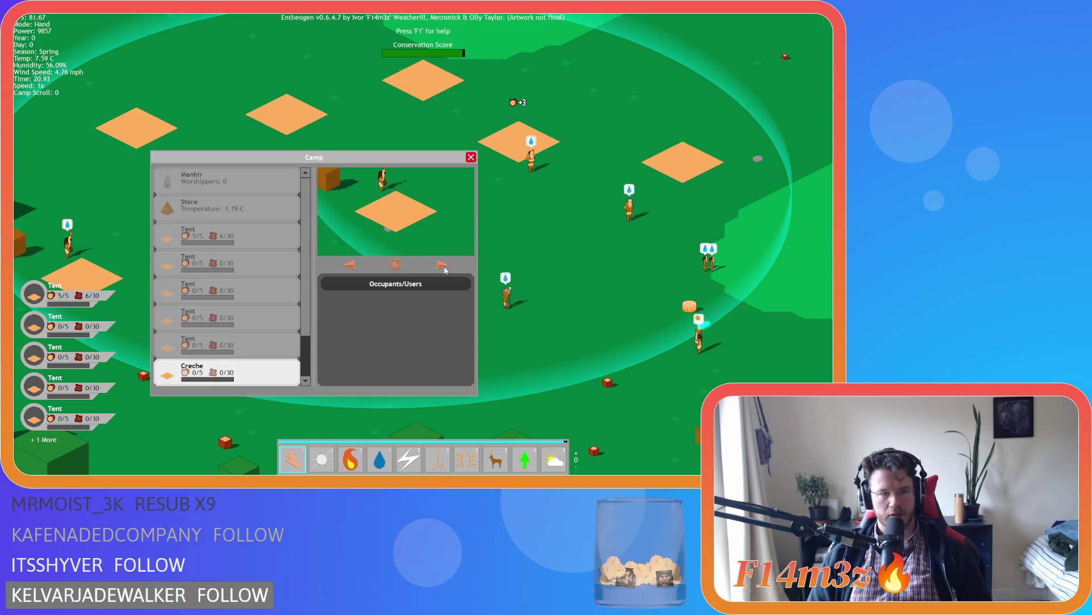
pyautogui.click(444, 266)
pyautogui.click(444, 267)
pyautogui.click(444, 266)
pyautogui.click(444, 267)
pyautogui.click(444, 266)
pyautogui.click(442, 265)
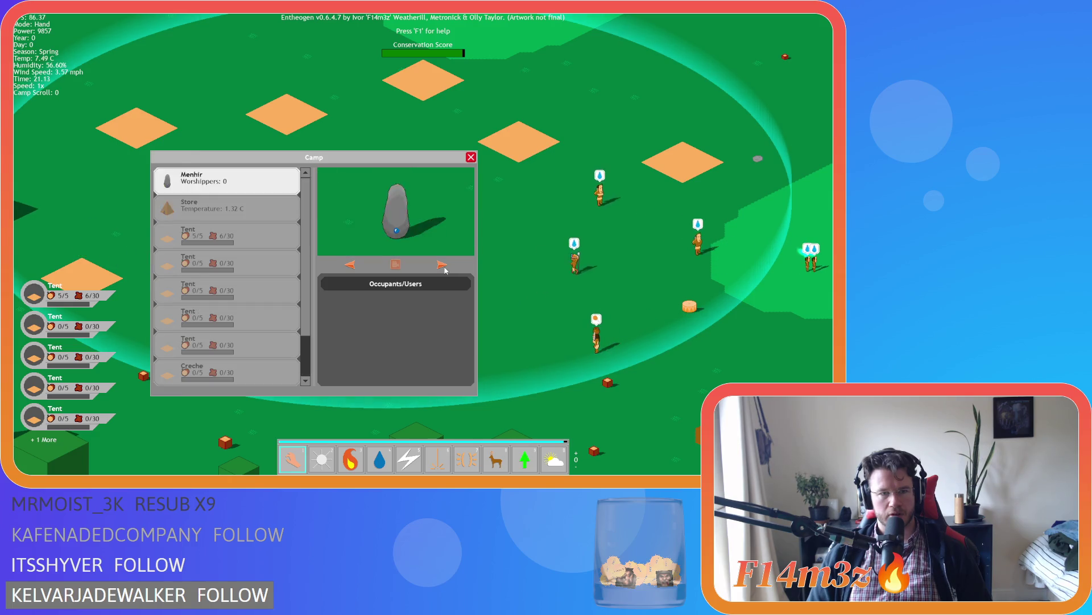
pyautogui.click(442, 264)
pyautogui.click(442, 265)
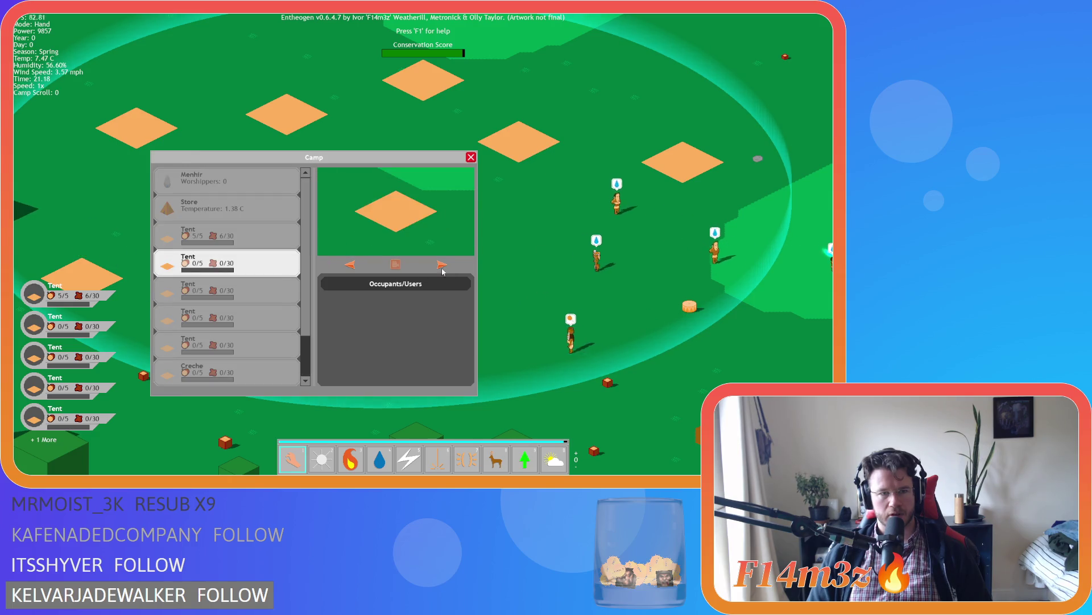
pyautogui.click(354, 266)
pyautogui.click(354, 265)
pyautogui.click(354, 266)
pyautogui.click(354, 265)
pyautogui.click(354, 265)
pyautogui.click(354, 266)
pyautogui.click(354, 266)
pyautogui.click(356, 267)
pyautogui.click(355, 267)
pyautogui.click(355, 267)
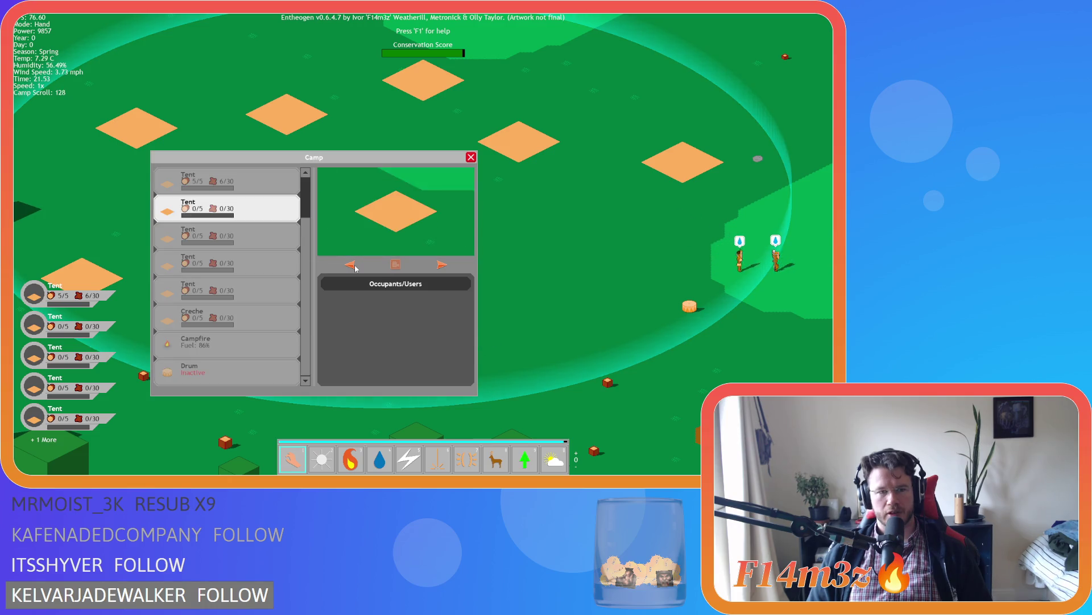
pyautogui.click(355, 267)
pyautogui.click(355, 267)
pyautogui.click(355, 267)
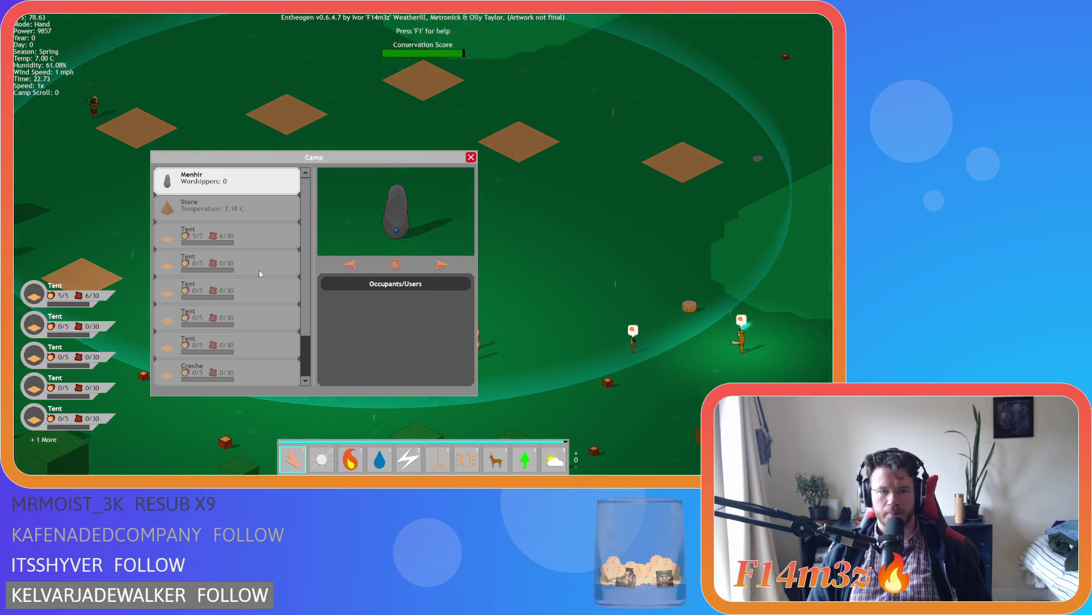
# Preview the first, second and fifth Tents, the Campfire and the Store in the Camp list
pyautogui.click(227, 236)
pyautogui.click(227, 209)
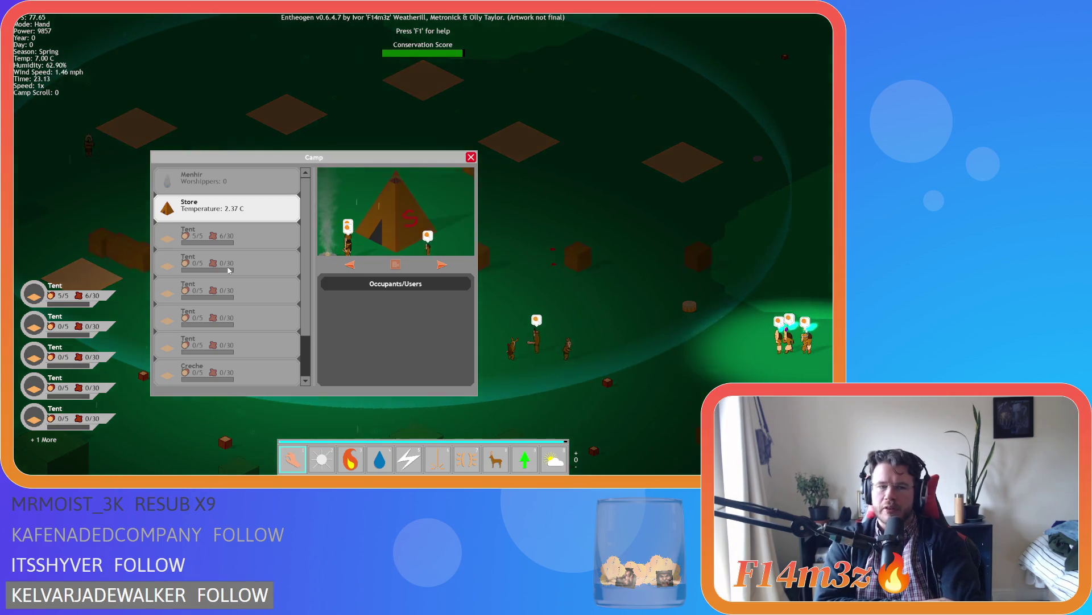
pyautogui.click(230, 270)
pyautogui.click(213, 357)
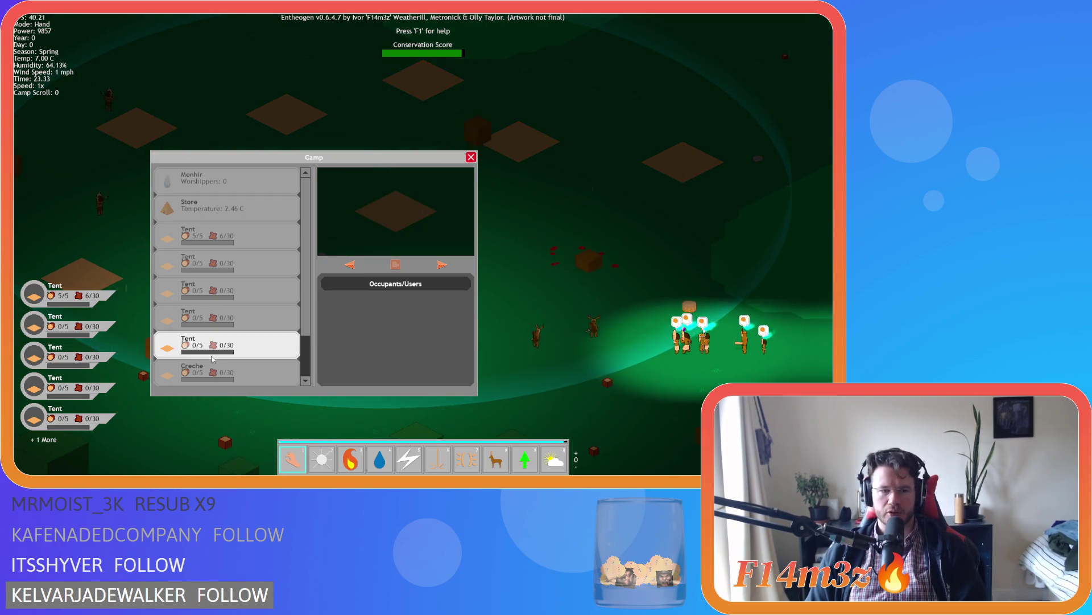
pyautogui.scroll(-2, 256, 319)
pyautogui.click(227, 341)
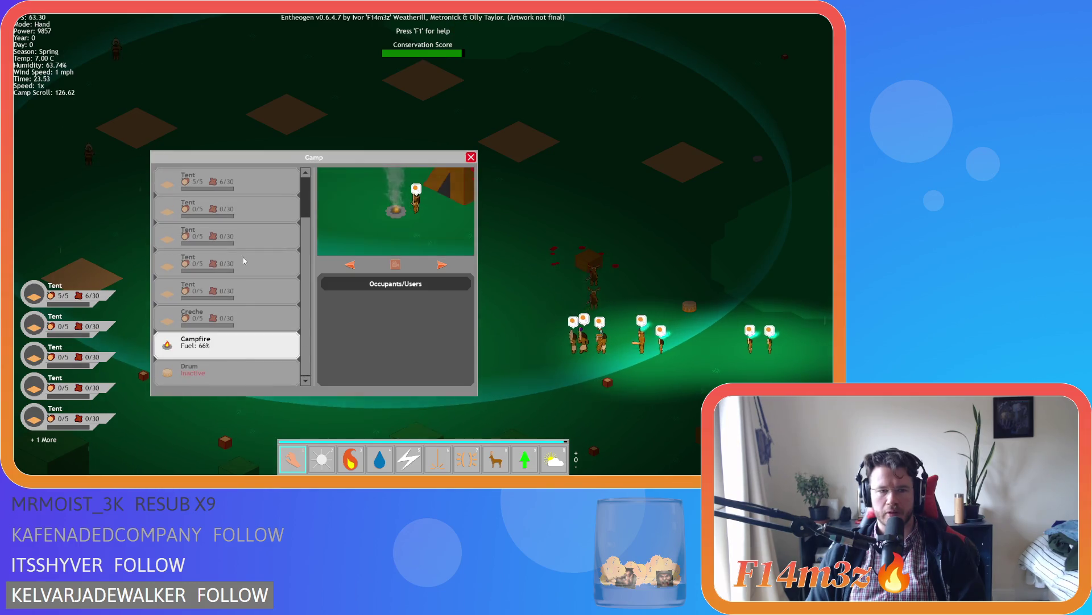
pyautogui.scroll(3, 286, 214)
pyautogui.click(286, 214)
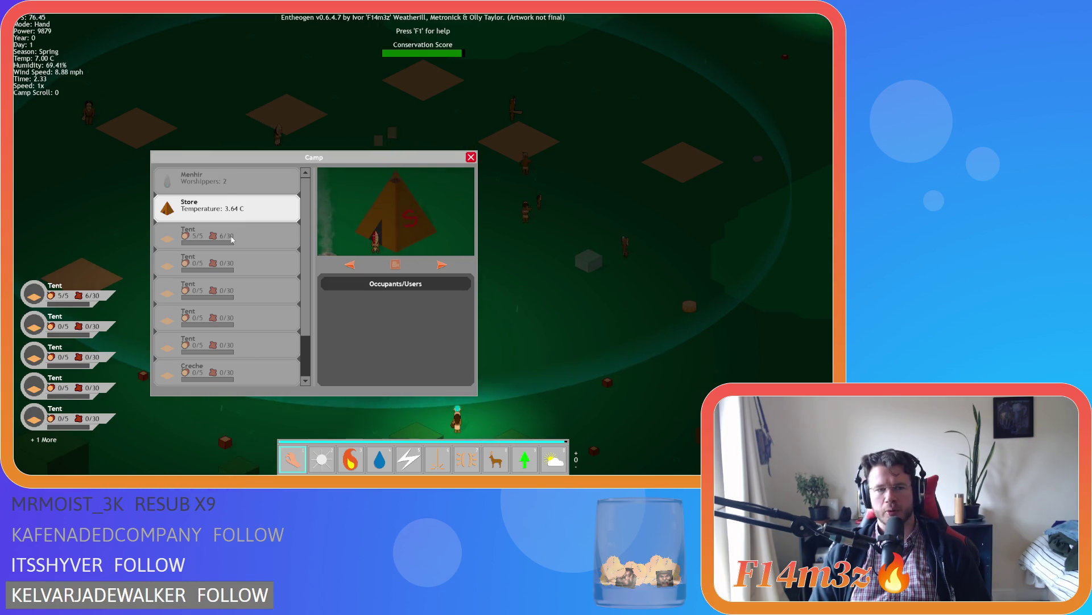
# Preview the Menhir, Store, full Tent, Creche, Campfire and Drum in turn
pyautogui.click(219, 189)
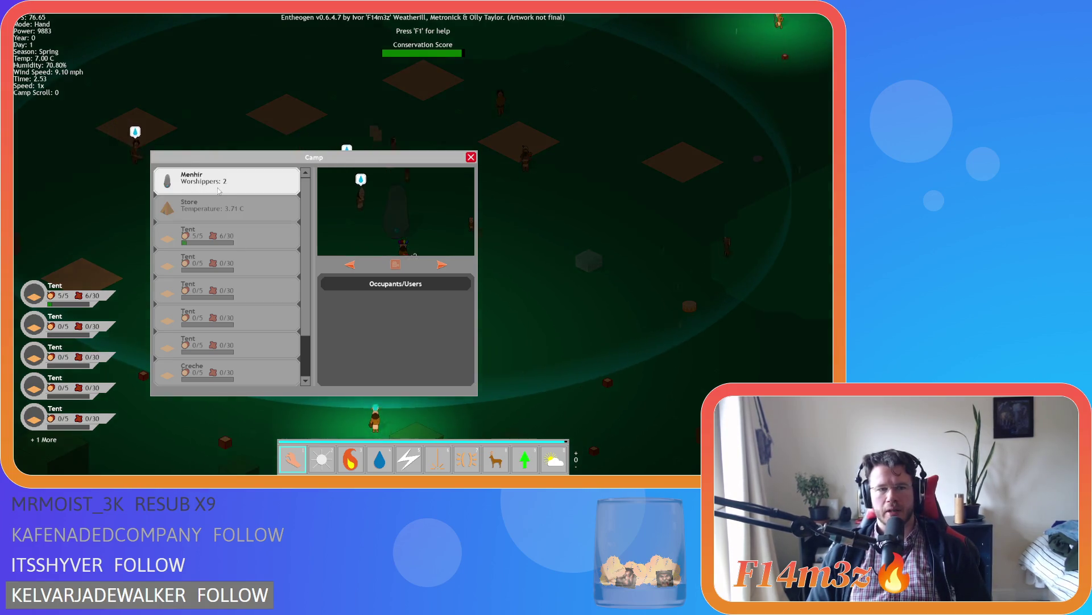
pyautogui.click(222, 213)
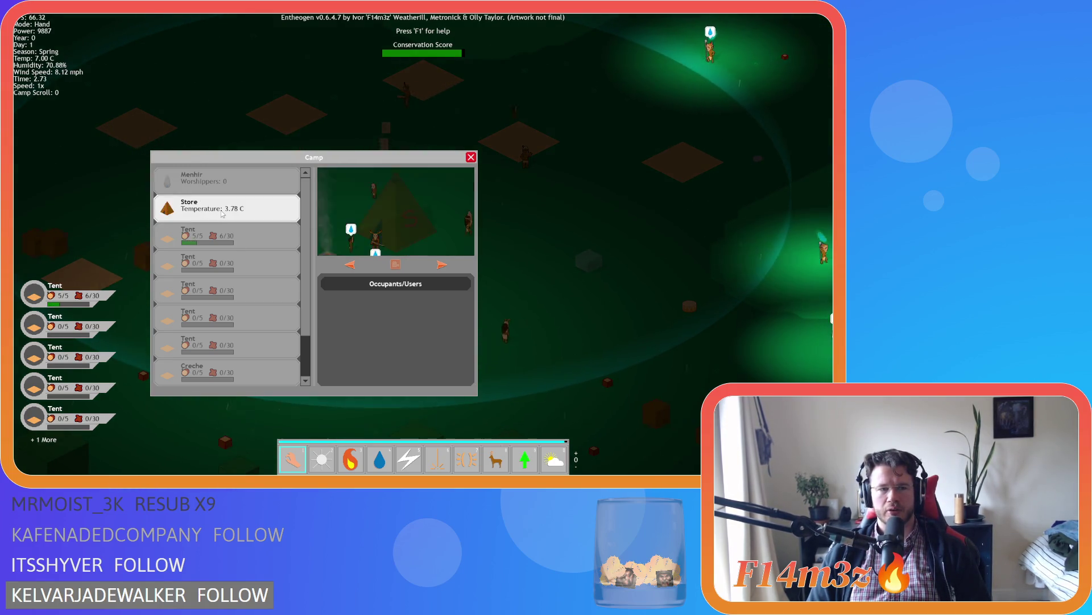
pyautogui.click(220, 249)
pyautogui.scroll(-2, 216, 262)
pyautogui.click(205, 325)
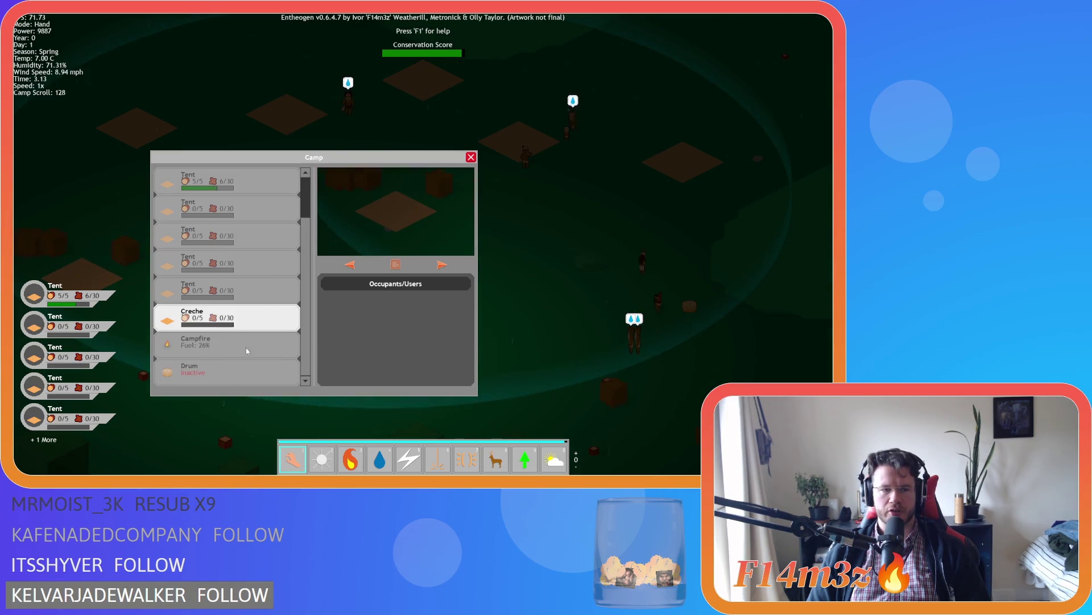
pyautogui.click(231, 346)
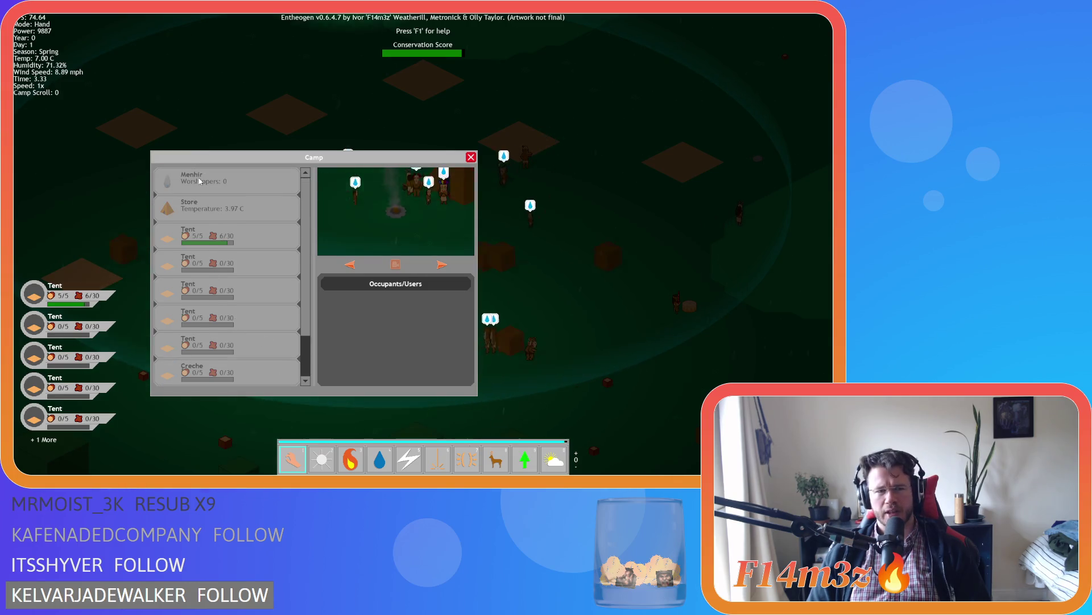
pyautogui.scroll(1, 223, 343)
pyautogui.click(216, 377)
# Recheck the Campfire, full Tent and Creche, ending on the Store preview
pyautogui.scroll(3, 239, 319)
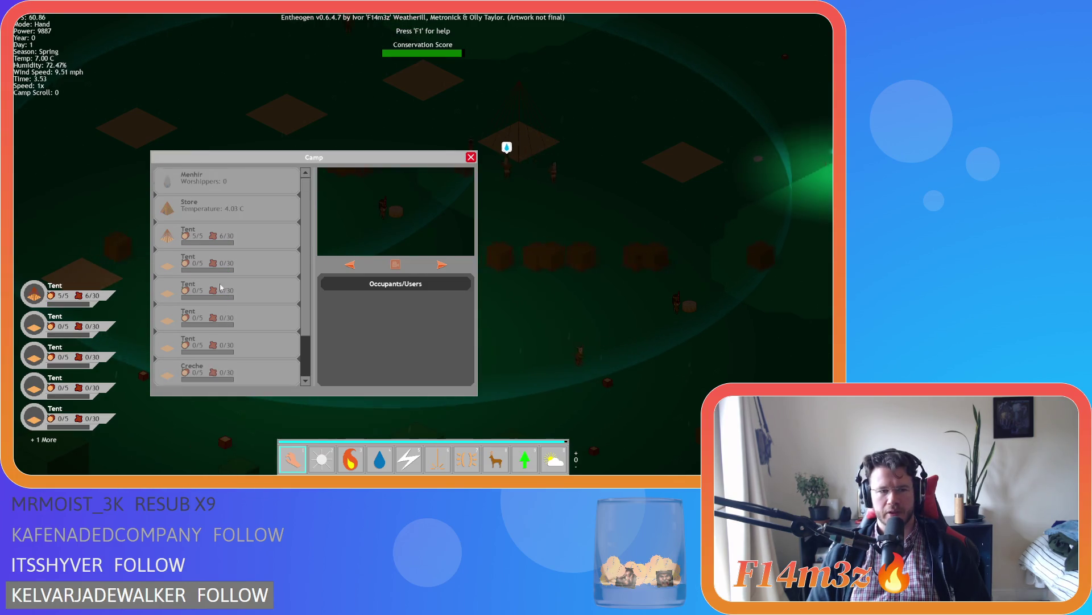
pyautogui.scroll(-4, 246, 297)
pyautogui.scroll(1, 244, 319)
pyautogui.scroll(-1, 246, 335)
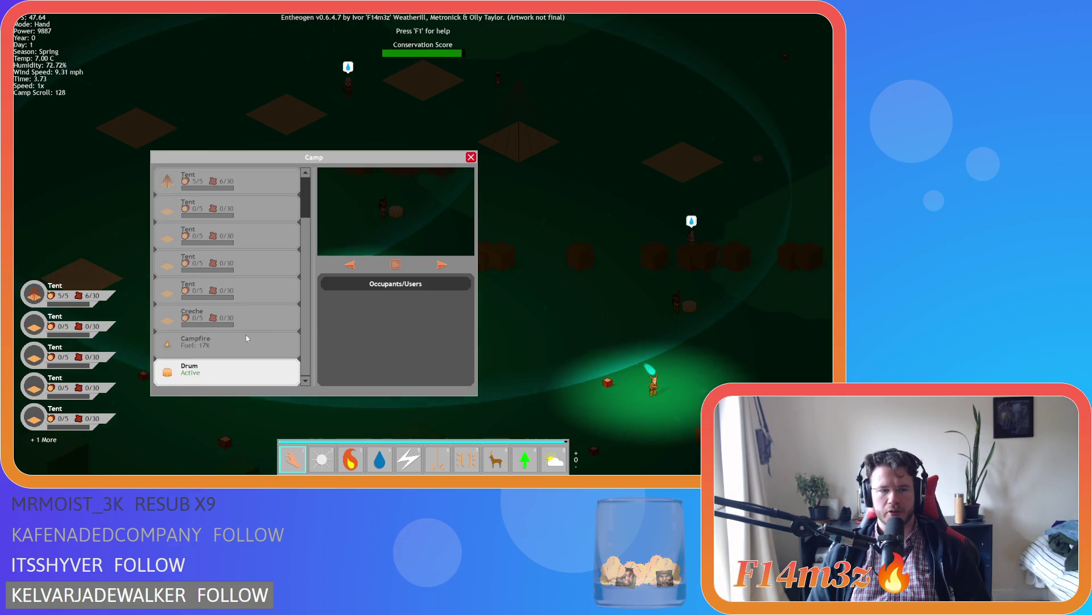
pyautogui.click(236, 354)
pyautogui.scroll(4, 234, 364)
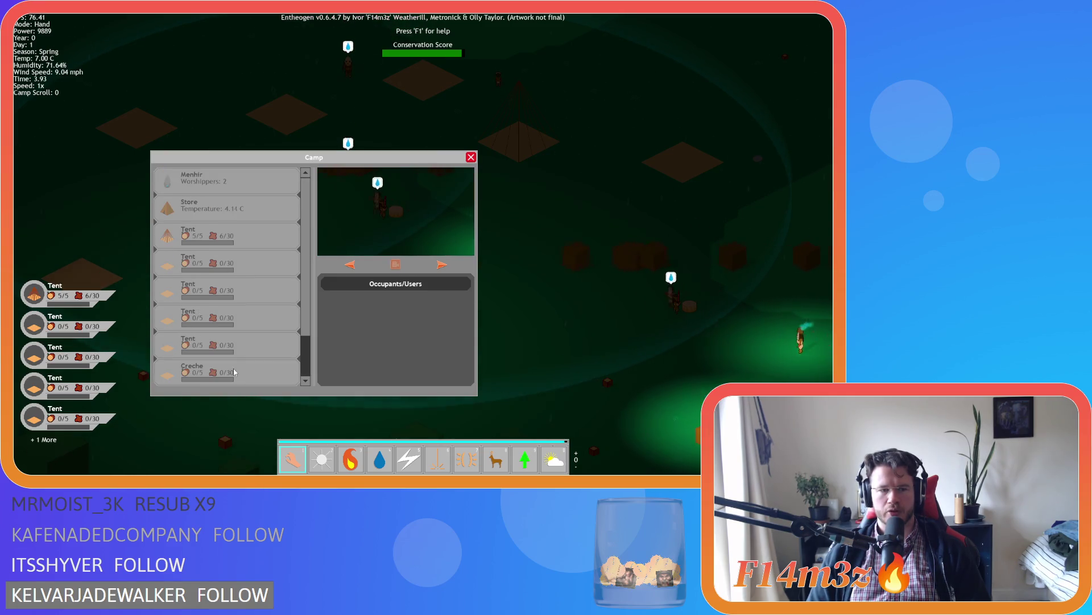
pyautogui.click(176, 235)
pyautogui.scroll(-4, 239, 273)
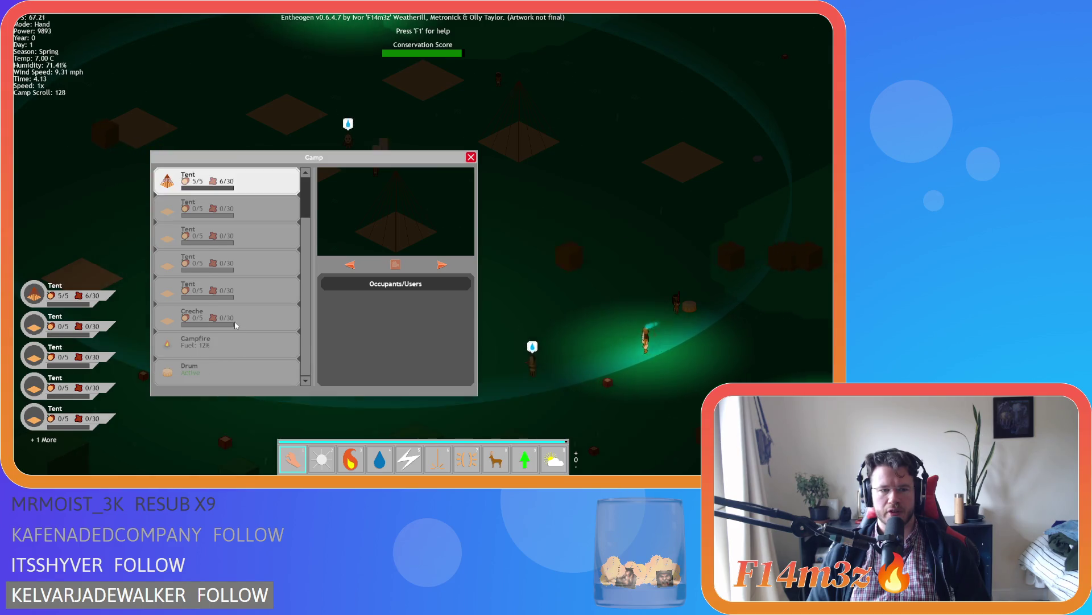
pyautogui.click(269, 322)
pyautogui.scroll(4, 267, 322)
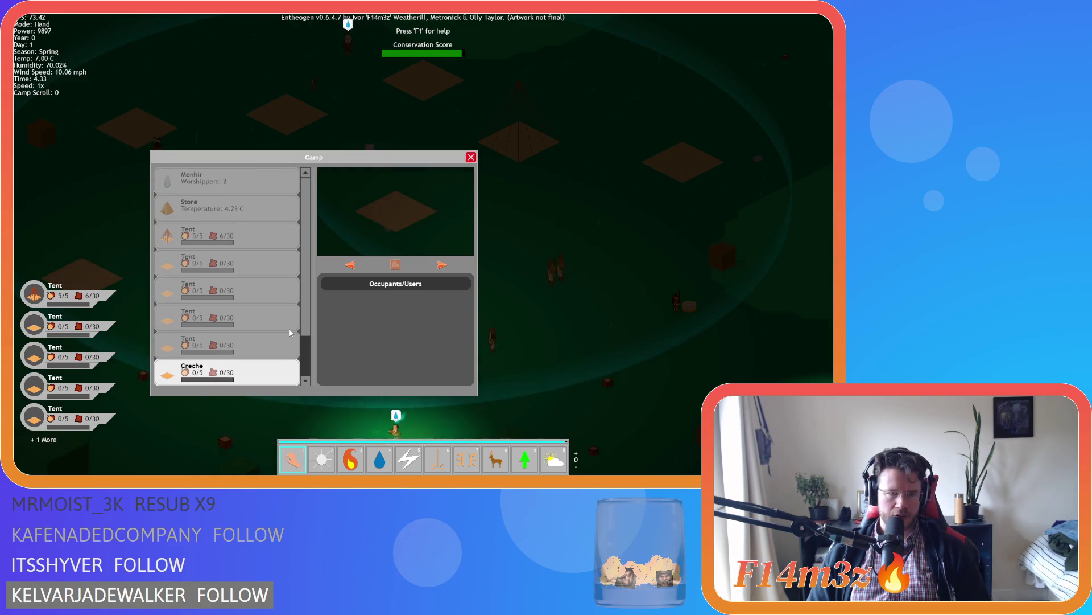
pyautogui.click(211, 211)
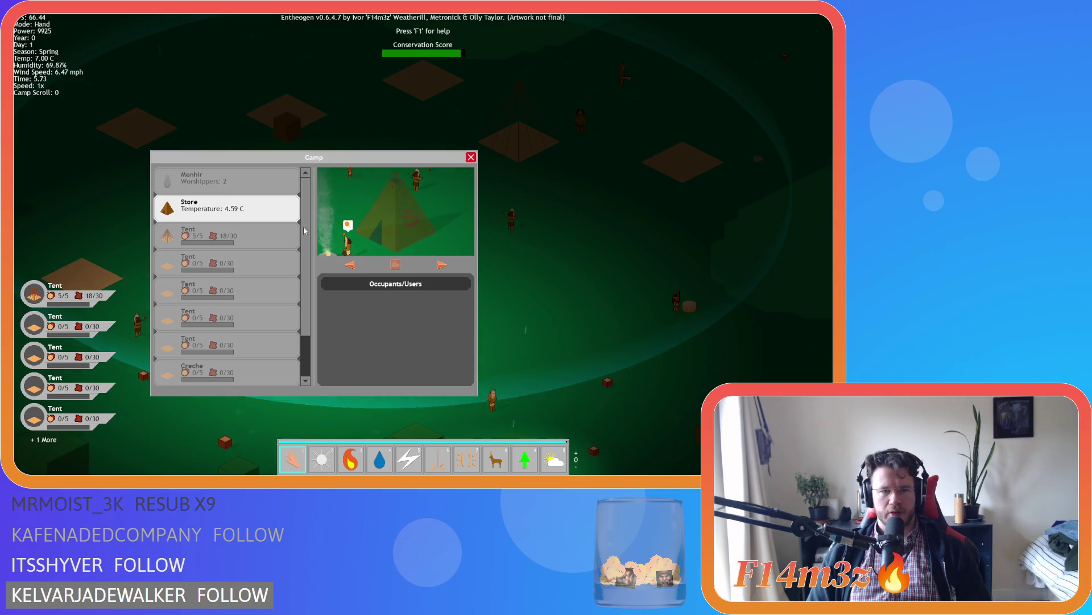
pyautogui.scroll(-3, 305, 309)
pyautogui.scroll(3, 305, 308)
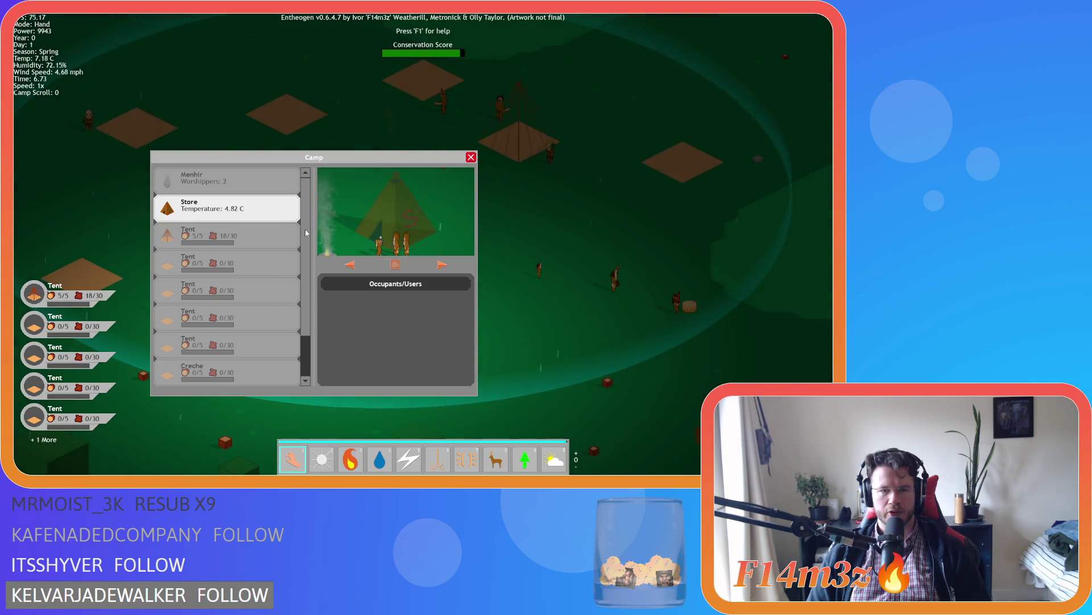
# Step through the camp buildings to the Creche and preview the neighbouring tents
pyautogui.click(205, 189)
pyautogui.click(239, 262)
pyautogui.click(253, 317)
pyautogui.click(268, 368)
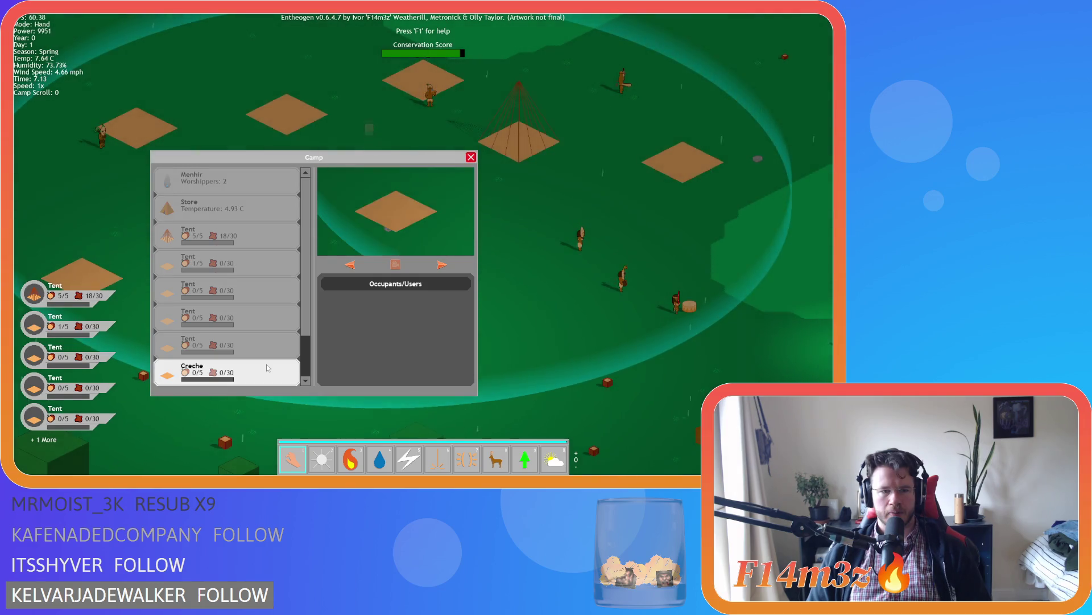
pyautogui.click(267, 345)
pyautogui.click(268, 290)
pyautogui.click(268, 345)
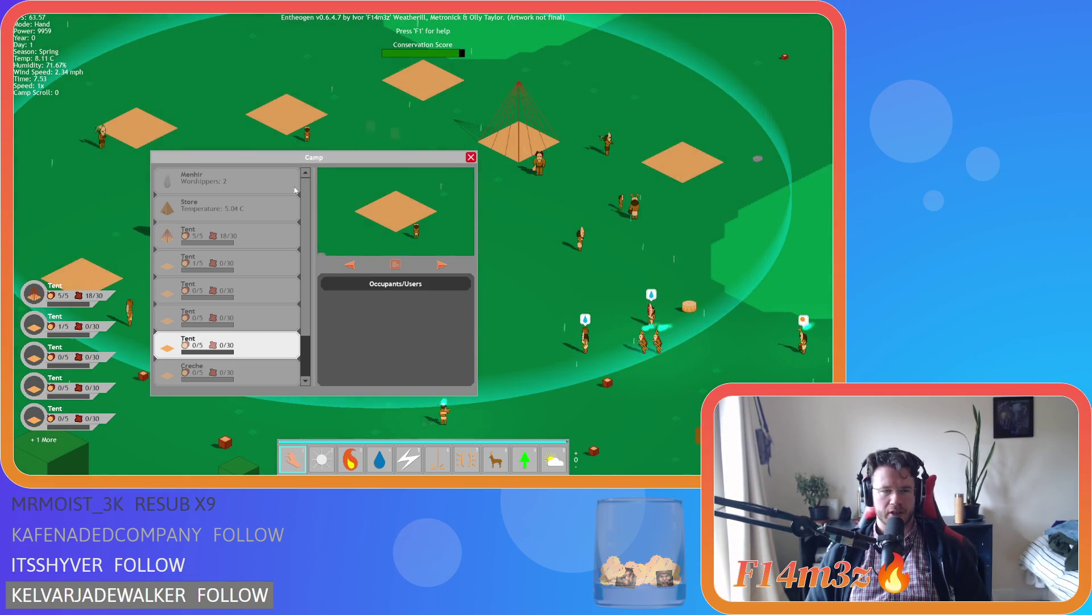
# Preview the Store, the full 5/5 tent and the empty 0/5 tent, then quit with Alt+F4
pyautogui.click(268, 209)
pyautogui.click(244, 236)
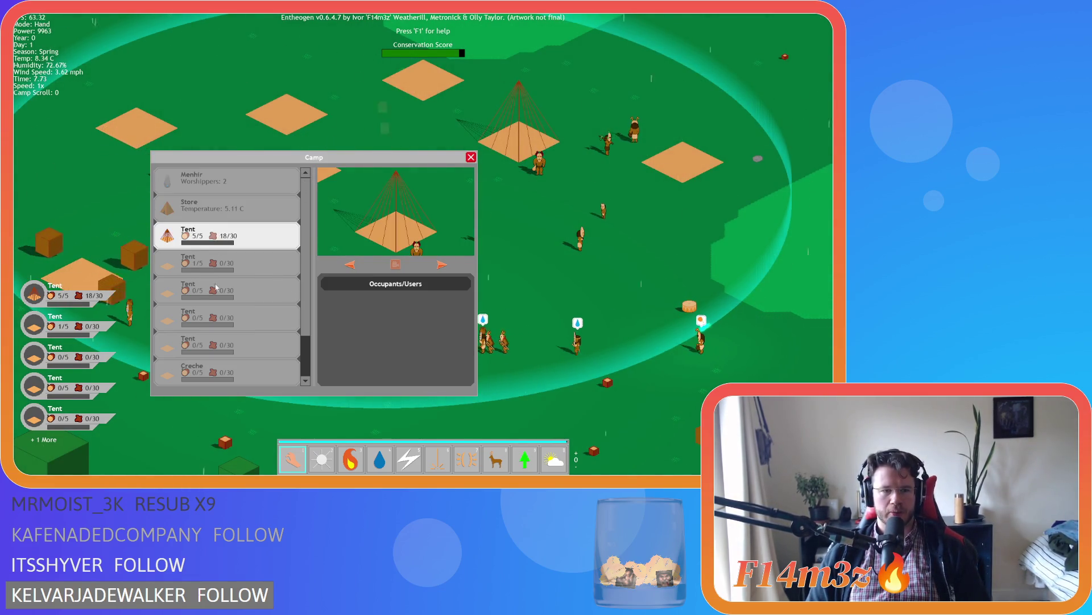
pyautogui.click(215, 288)
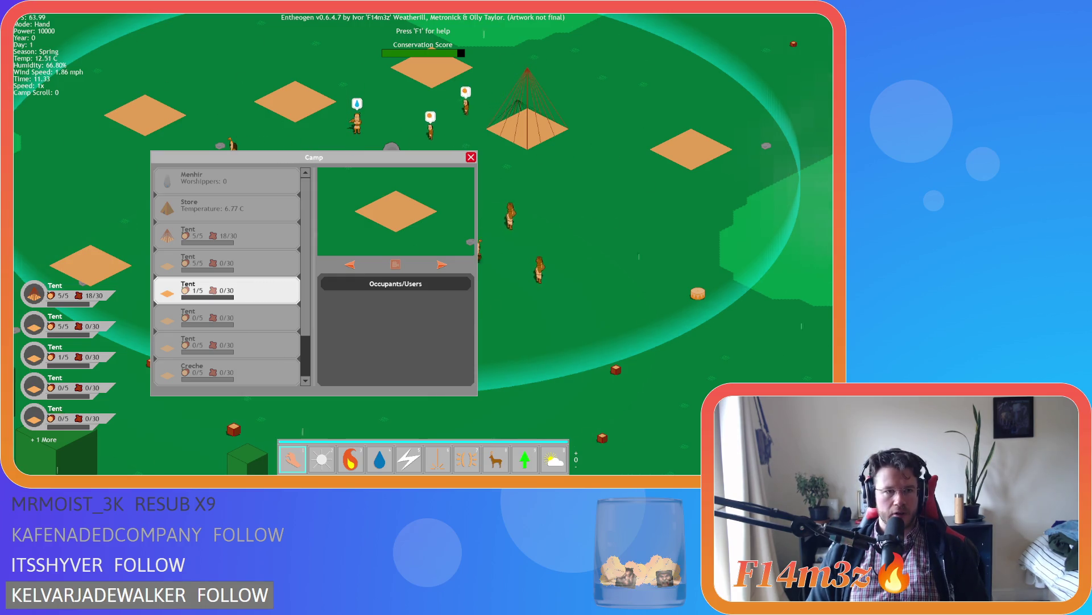
pyautogui.hotkey('alt', 'F4')
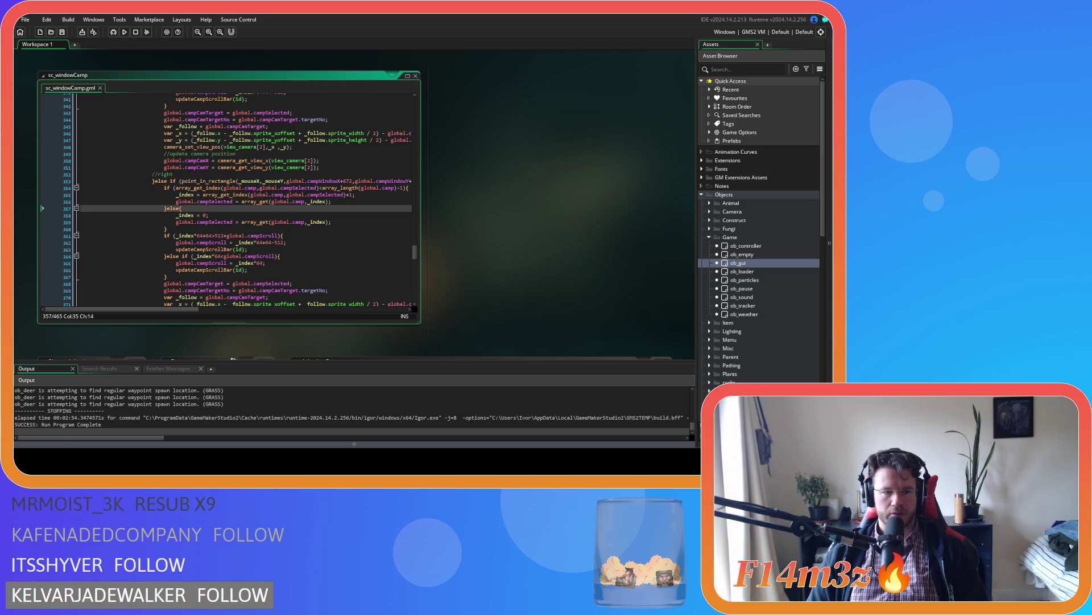
pyautogui.click(301, 270)
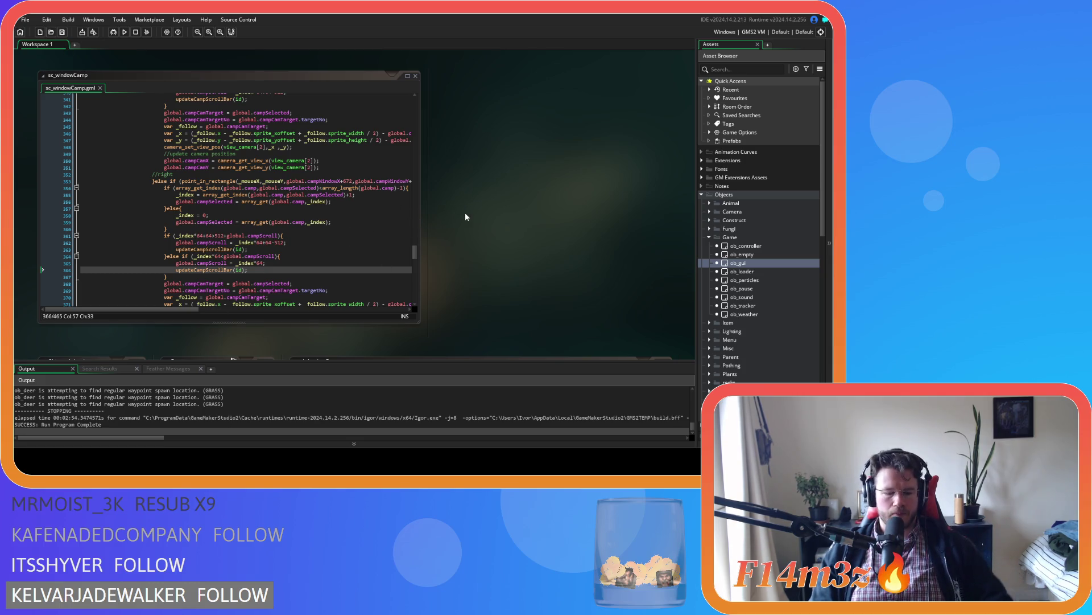
pyautogui.rightClick(520, 177)
# Close all editor windows and collapse the Game objects, Objects, Camp and Scripts folders
pyautogui.moveTo(551, 192)
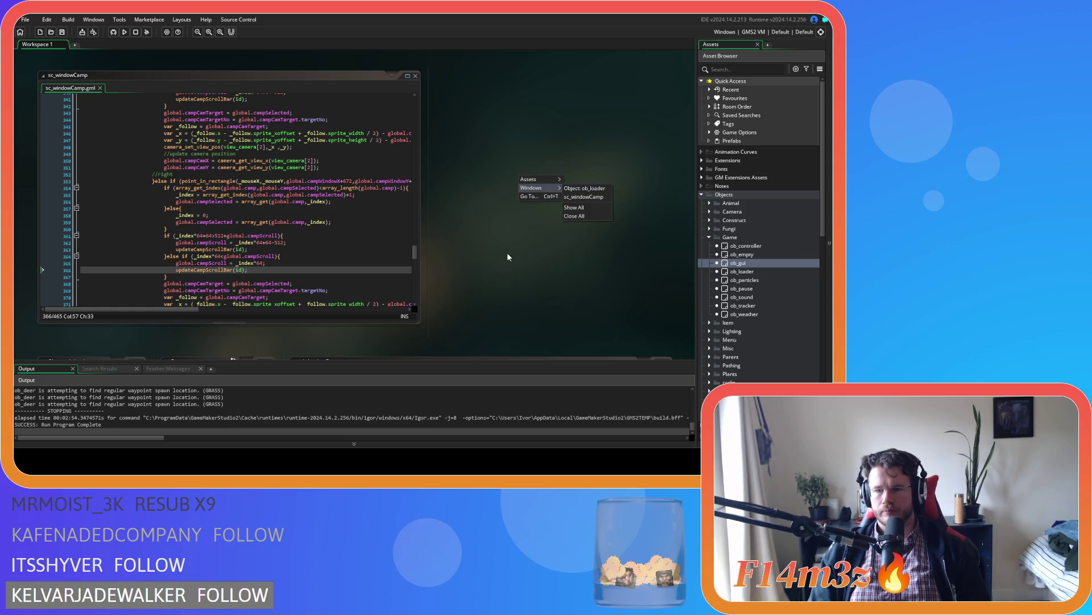
pyautogui.click(572, 216)
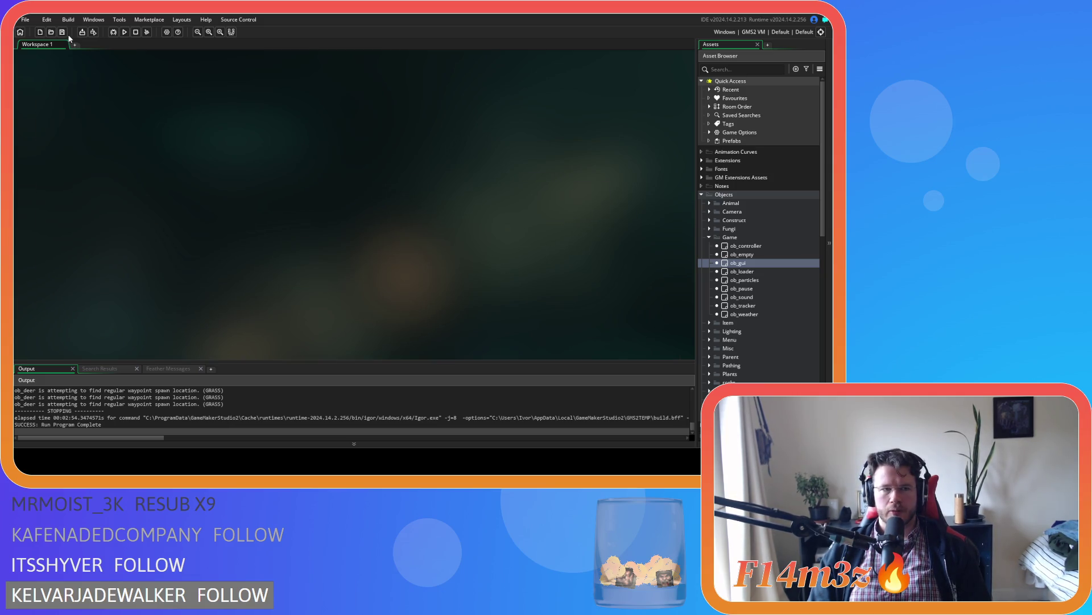
pyautogui.click(709, 237)
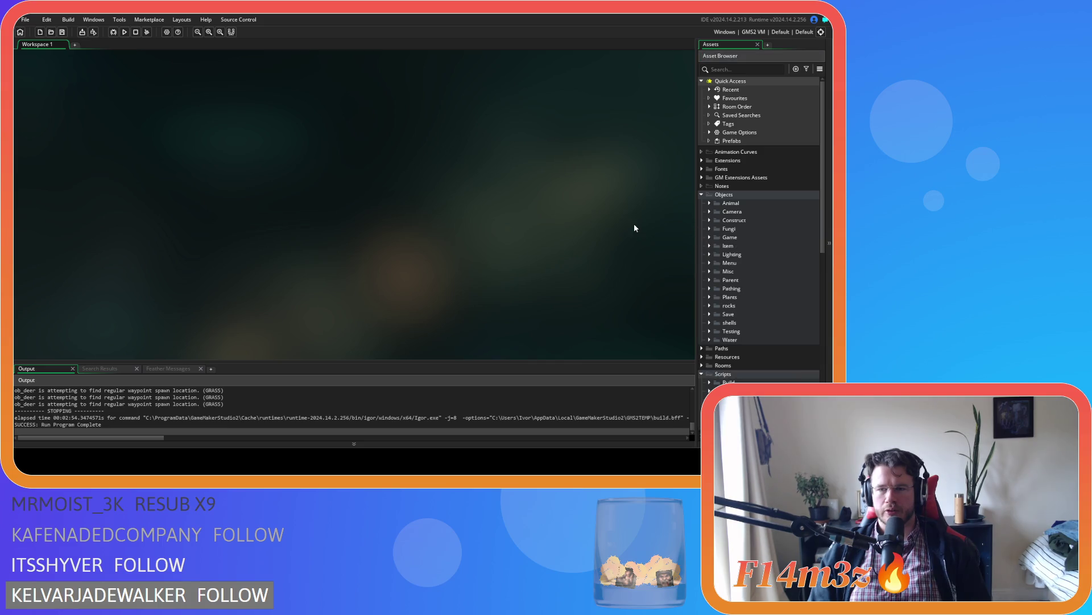
pyautogui.click(701, 195)
pyautogui.click(717, 365)
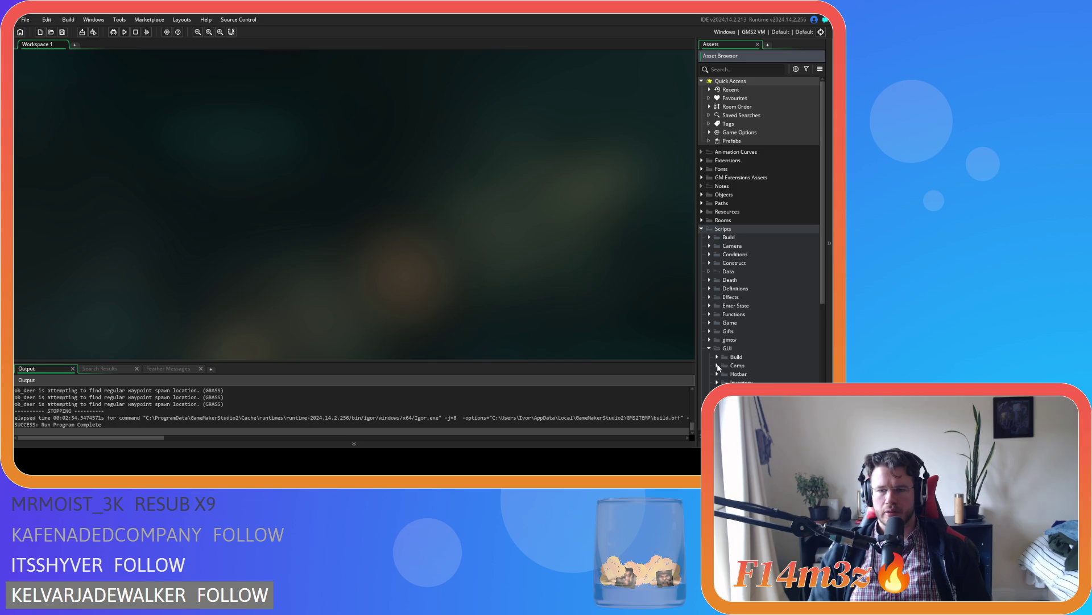
pyautogui.click(701, 228)
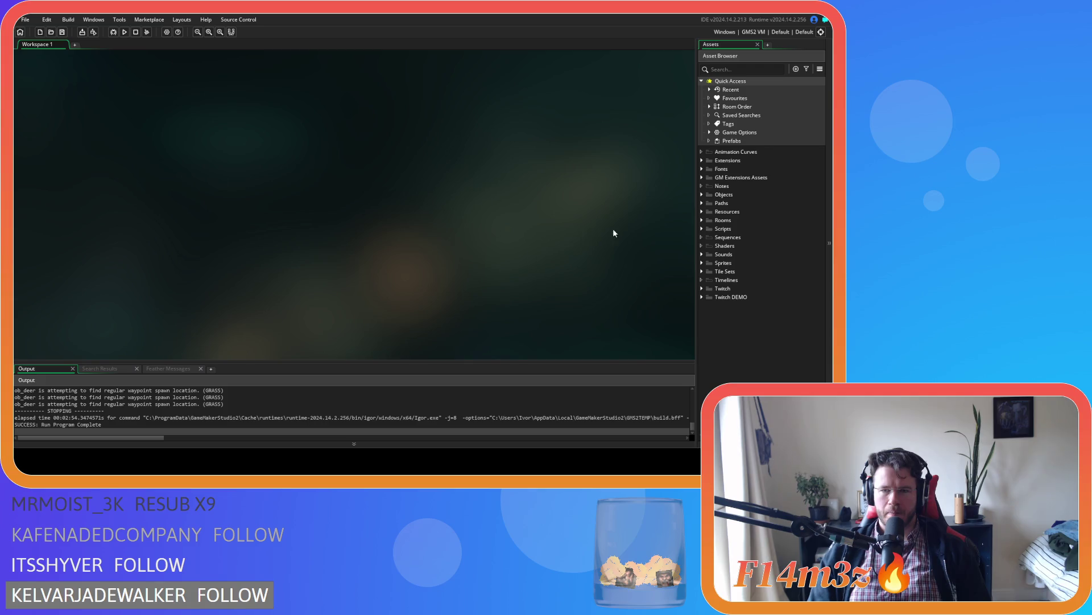
# Expand Objects and Scripts > GUI > Camp, and open the sc_windowCamp script
pyautogui.click(701, 195)
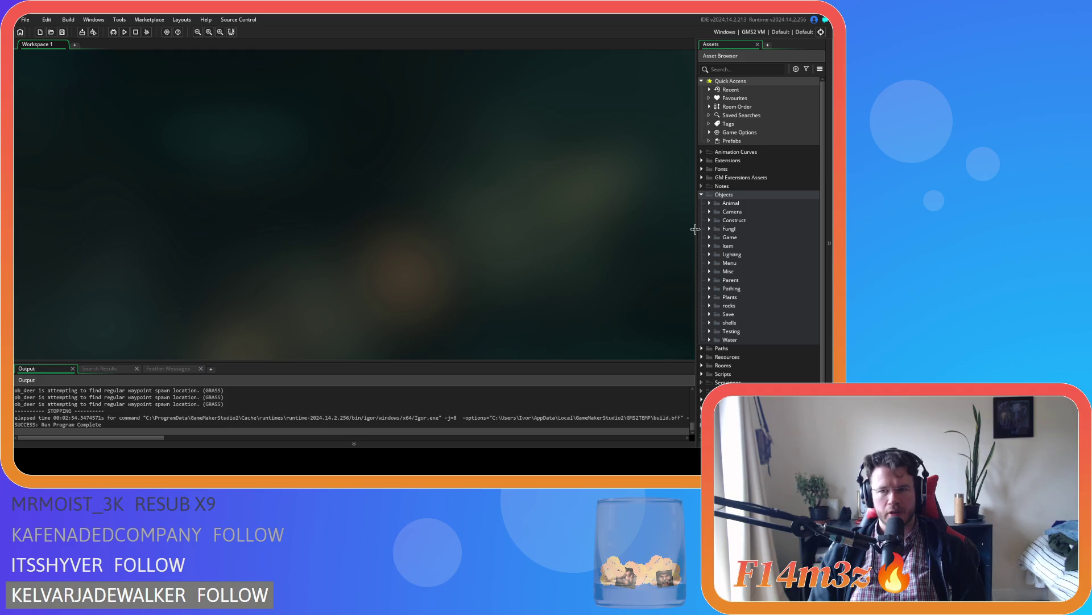
pyautogui.scroll(-1, 713, 243)
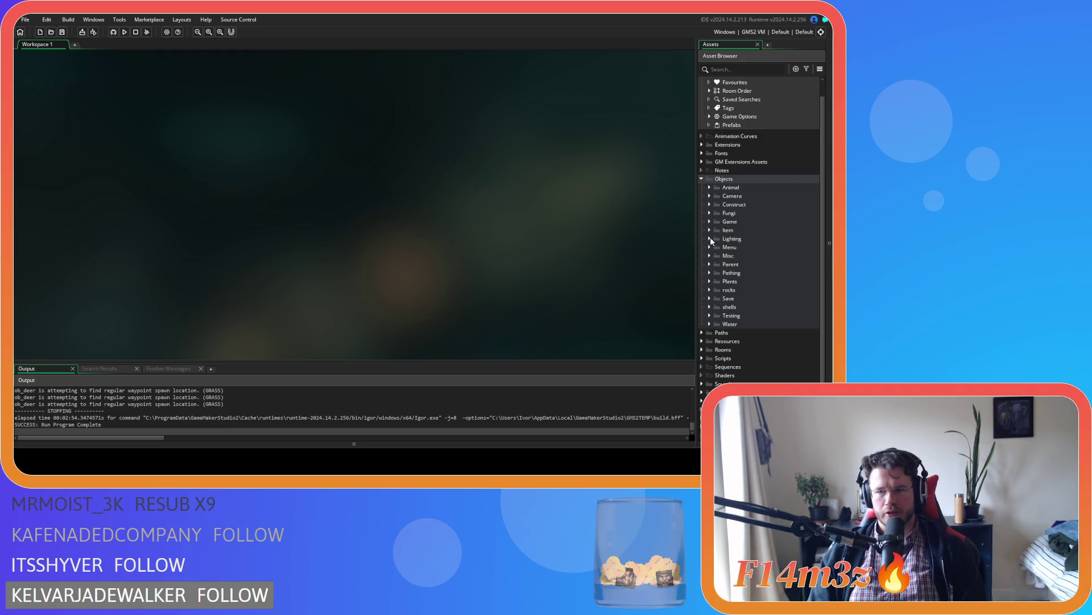
pyautogui.click(704, 359)
pyautogui.scroll(-5, 707, 363)
pyautogui.scroll(-1, 707, 360)
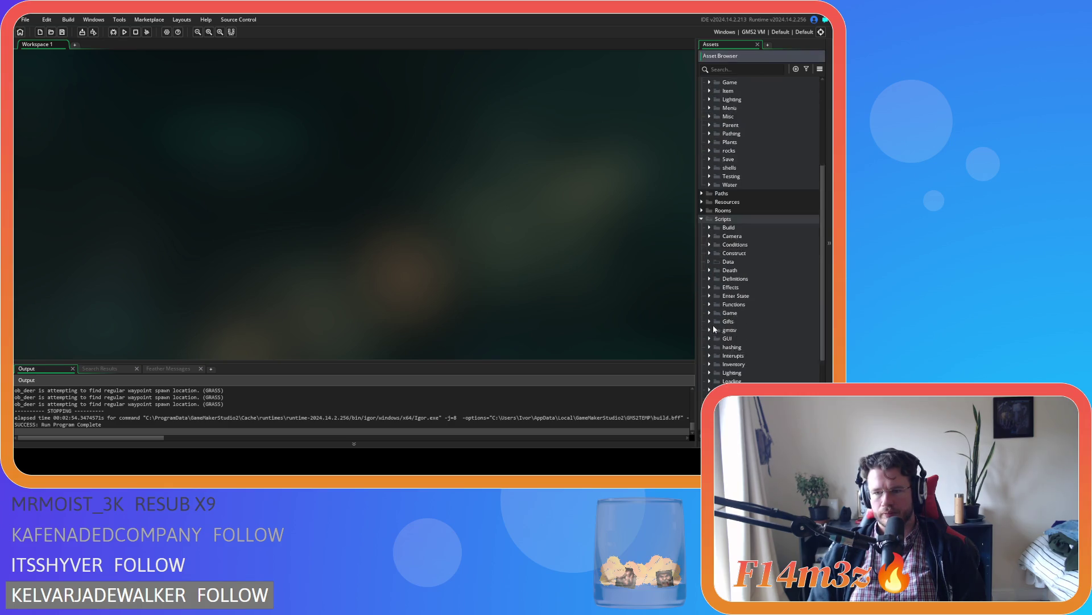
pyautogui.scroll(-3, 712, 325)
pyautogui.click(712, 320)
pyautogui.scroll(-1, 723, 336)
pyautogui.scroll(-1, 733, 345)
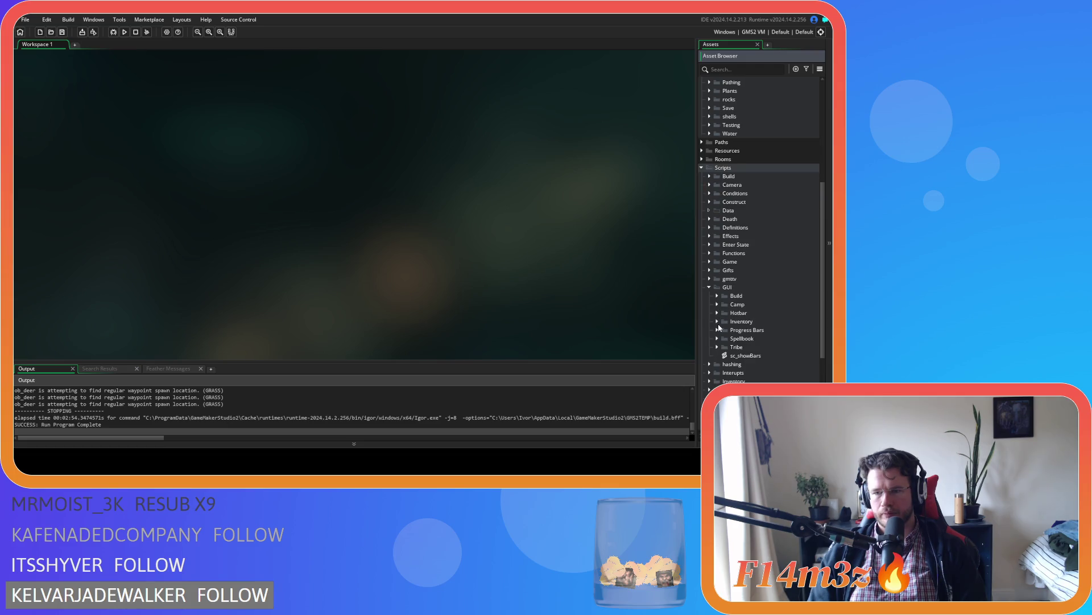
pyautogui.click(717, 304)
pyautogui.doubleClick(751, 321)
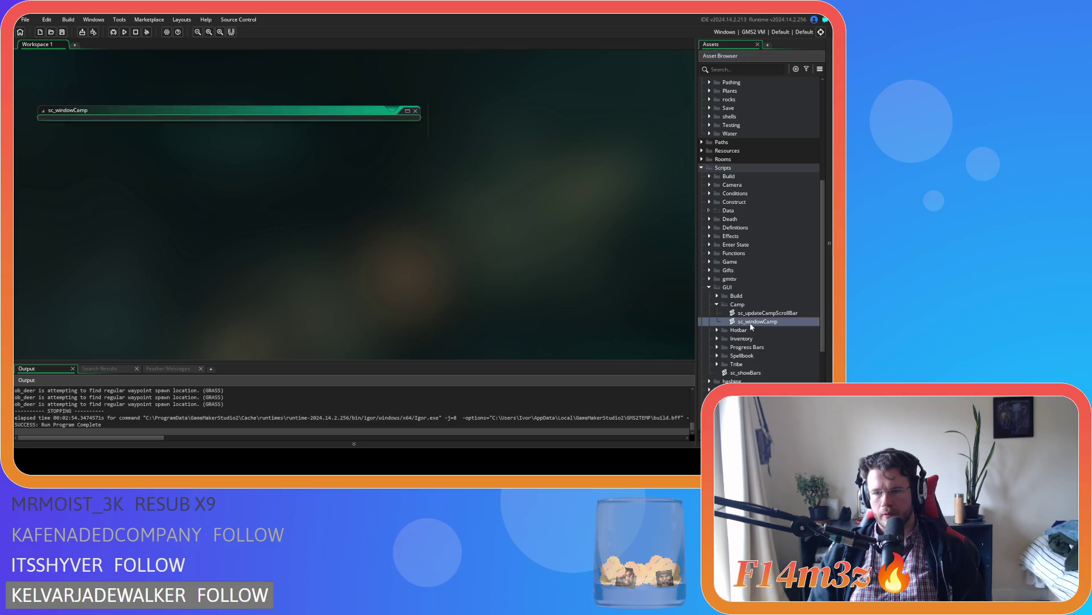
# Scroll sc_windowCamp down to lines 385–420 showing the scroll-drag clamping code
pyautogui.moveTo(415, 107)
pyautogui.mouseDown()
pyautogui.moveTo(417, 305)
pyautogui.moveTo(414, 270)
pyautogui.moveTo(405, 289)
pyautogui.moveTo(402, 277)
pyautogui.mouseUp()
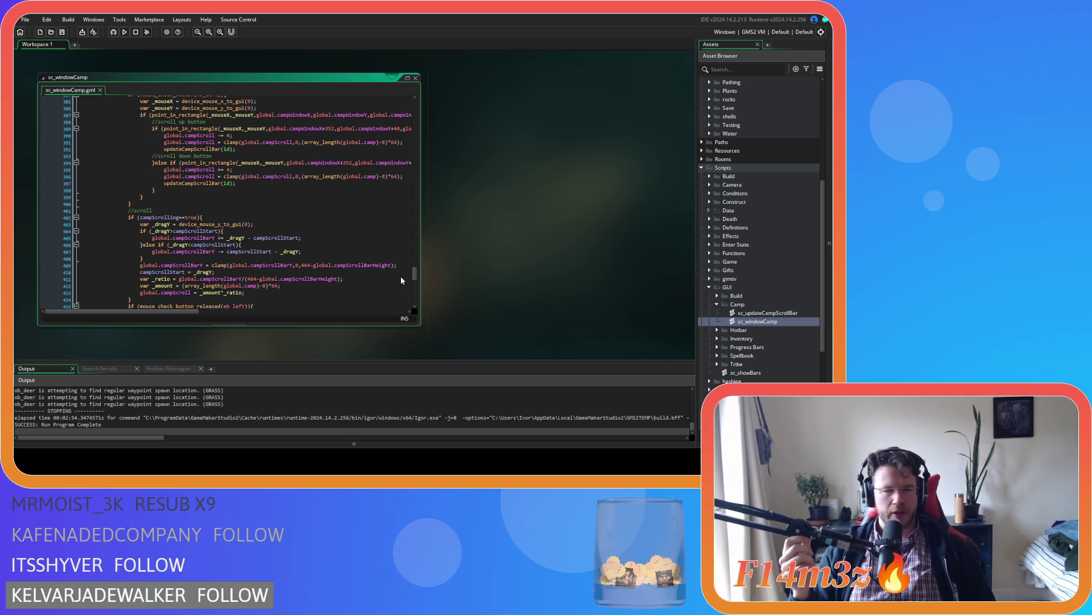
# Review the //scroll code around lines 398–402 of sc_windowCamp
pyautogui.click(256, 211)
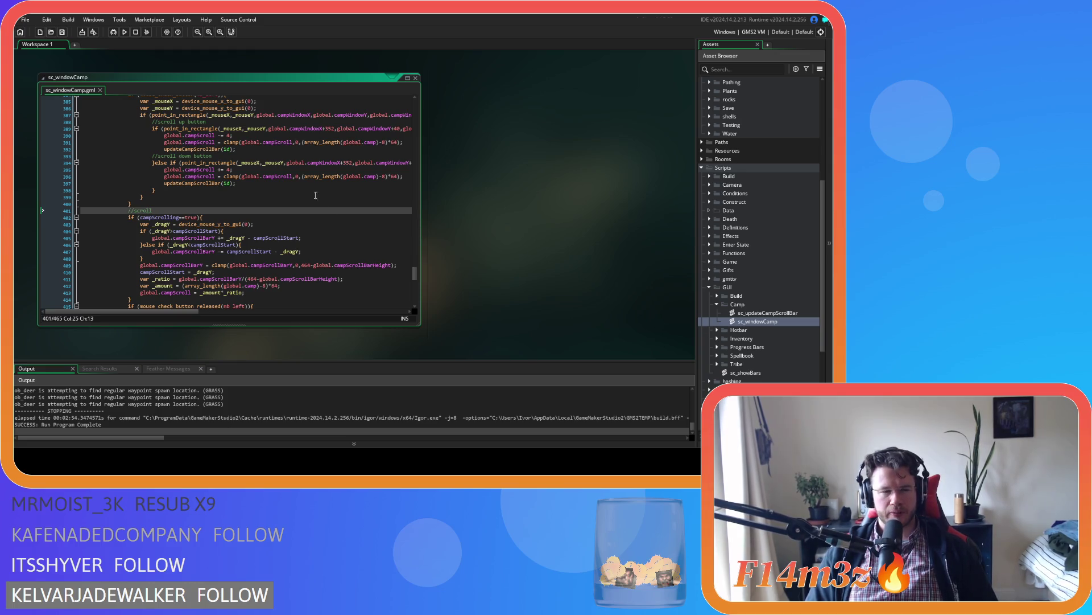
pyautogui.click(62, 31)
pyautogui.click(326, 190)
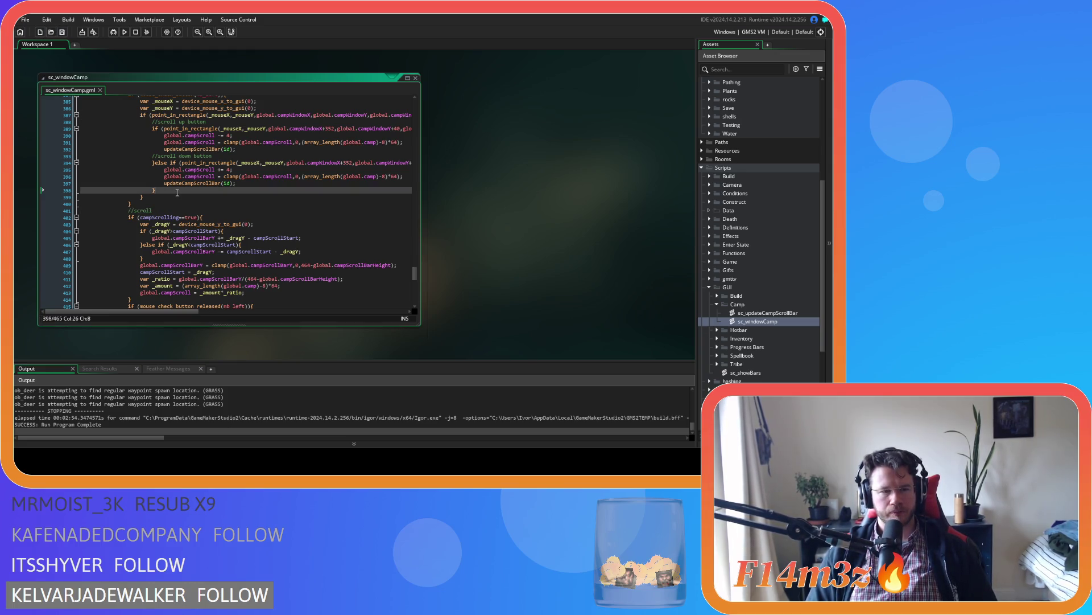
pyautogui.scroll(4, 326, 210)
pyautogui.scroll(-4, 326, 210)
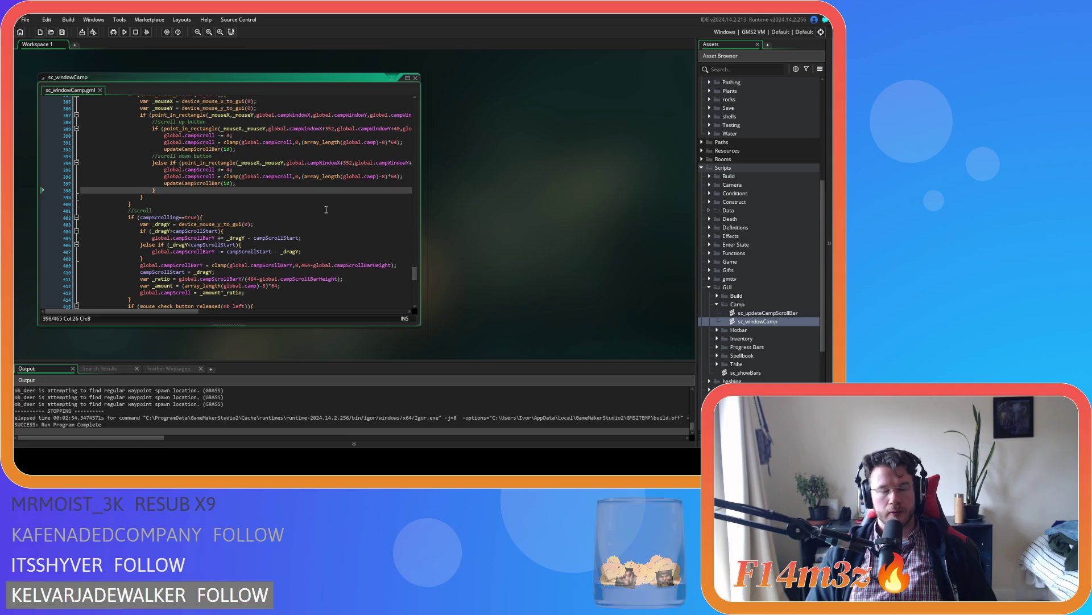
pyautogui.click(327, 210)
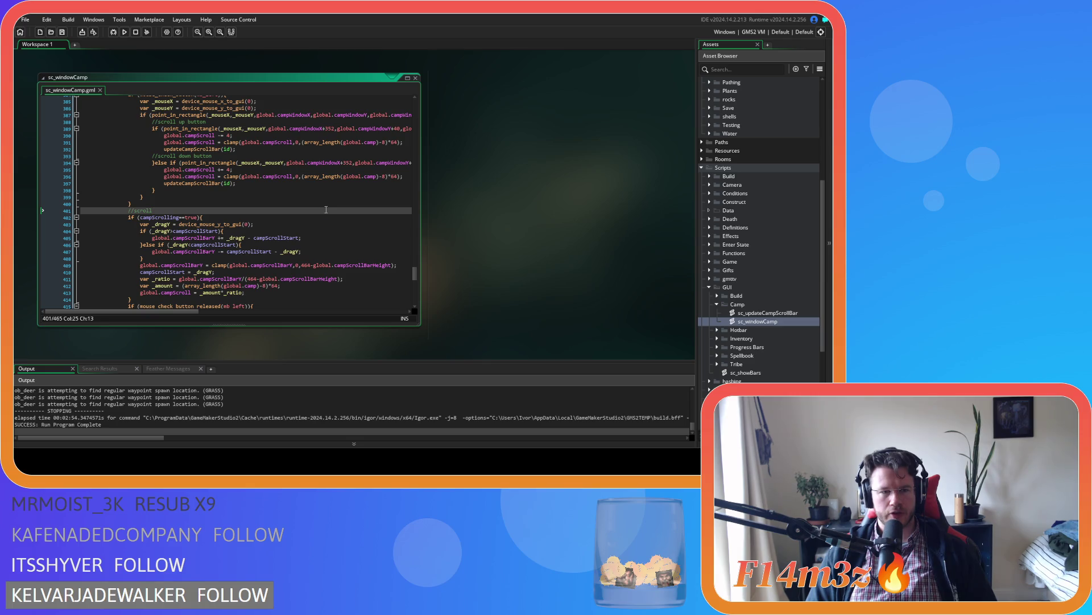
pyautogui.scroll(-8, 319, 213)
pyautogui.scroll(-1, 309, 217)
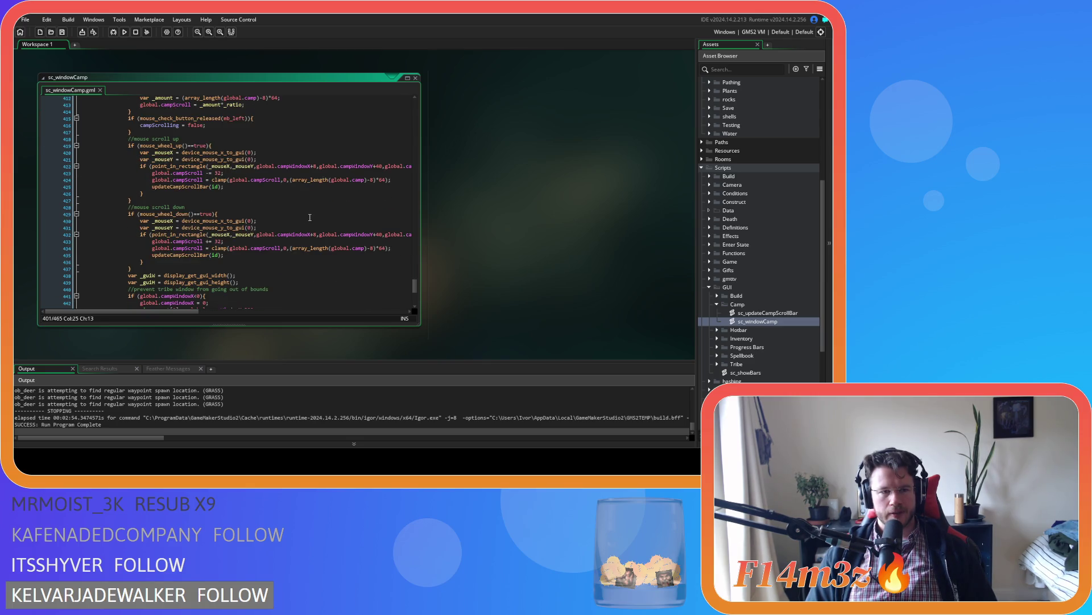
pyautogui.scroll(15, 310, 217)
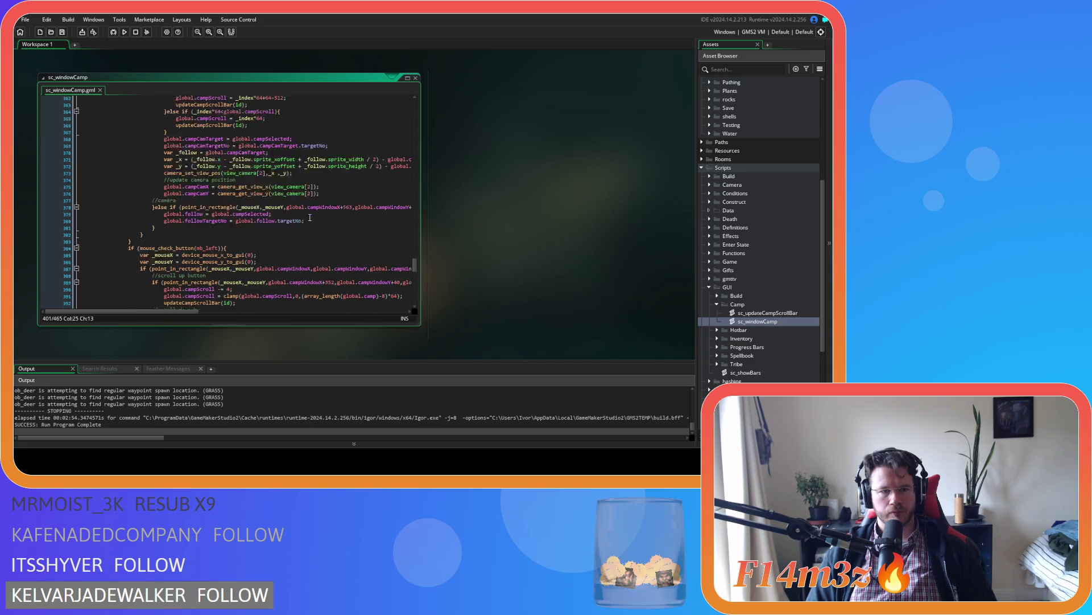
pyautogui.scroll(17, 310, 218)
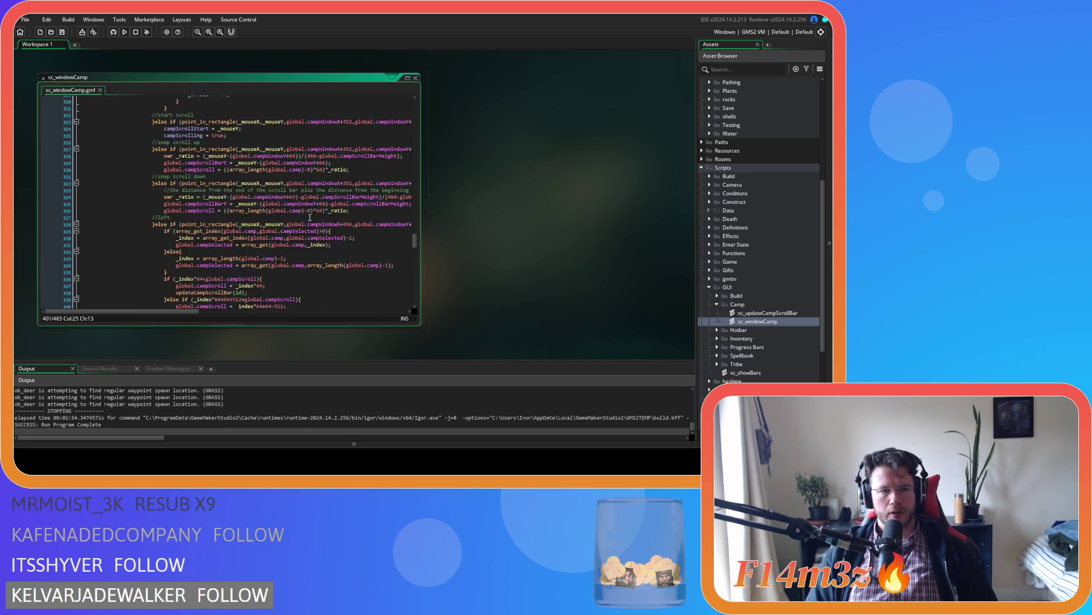
pyautogui.scroll(-10, 310, 218)
pyautogui.scroll(-11, 408, 269)
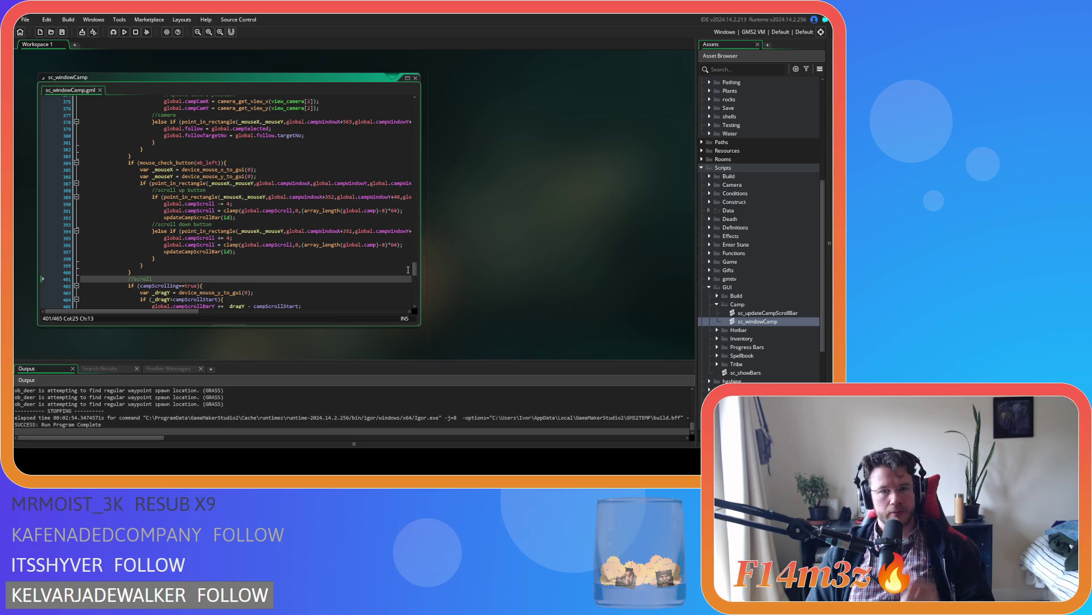
pyautogui.scroll(-12, 408, 269)
pyautogui.scroll(-7, 418, 285)
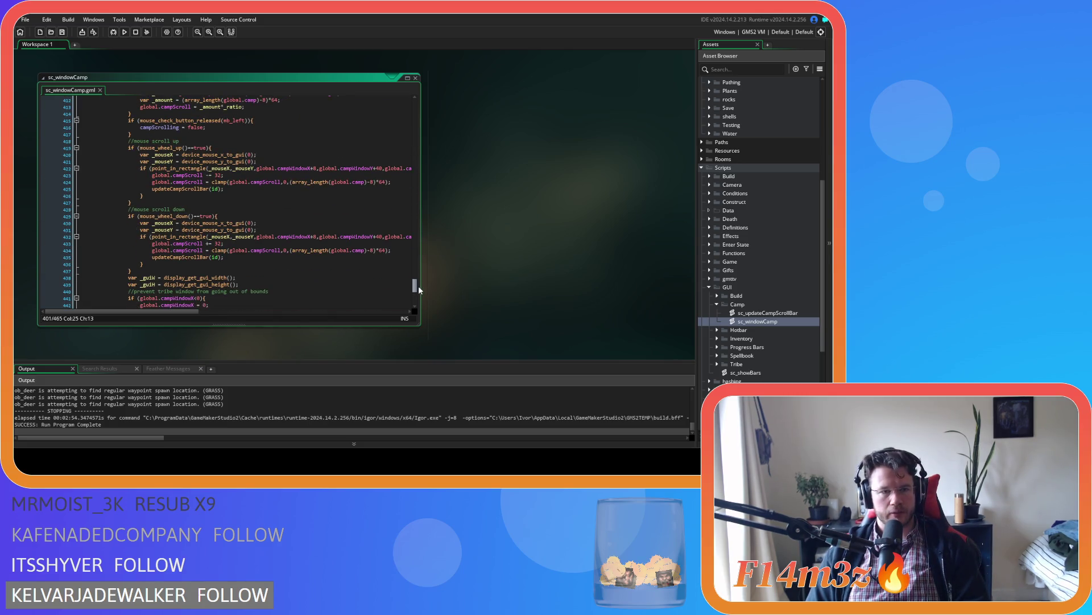
pyautogui.scroll(13, 419, 293)
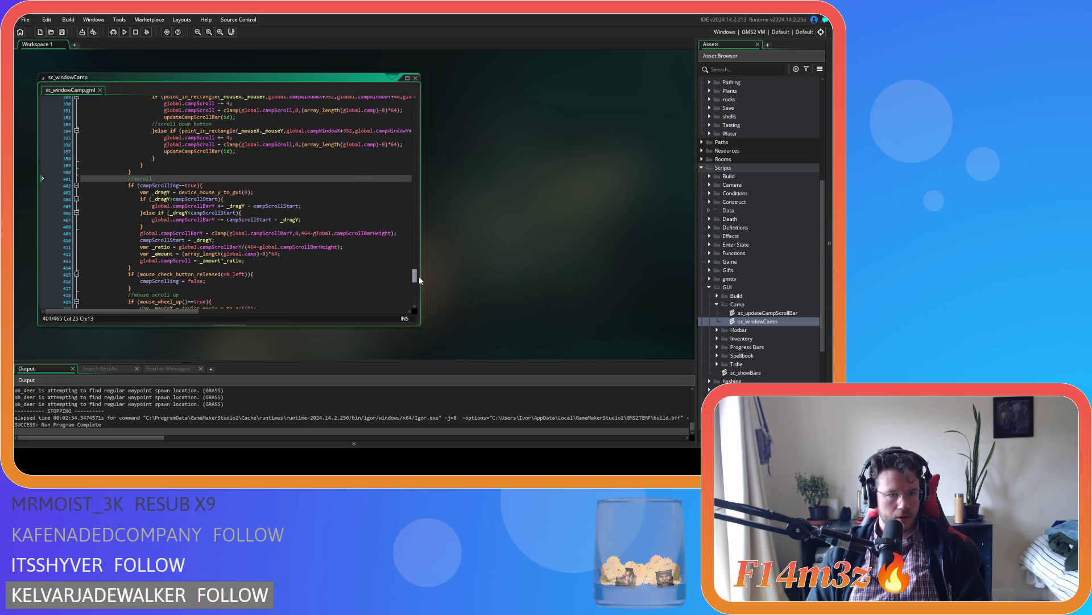
pyautogui.scroll(1, 418, 280)
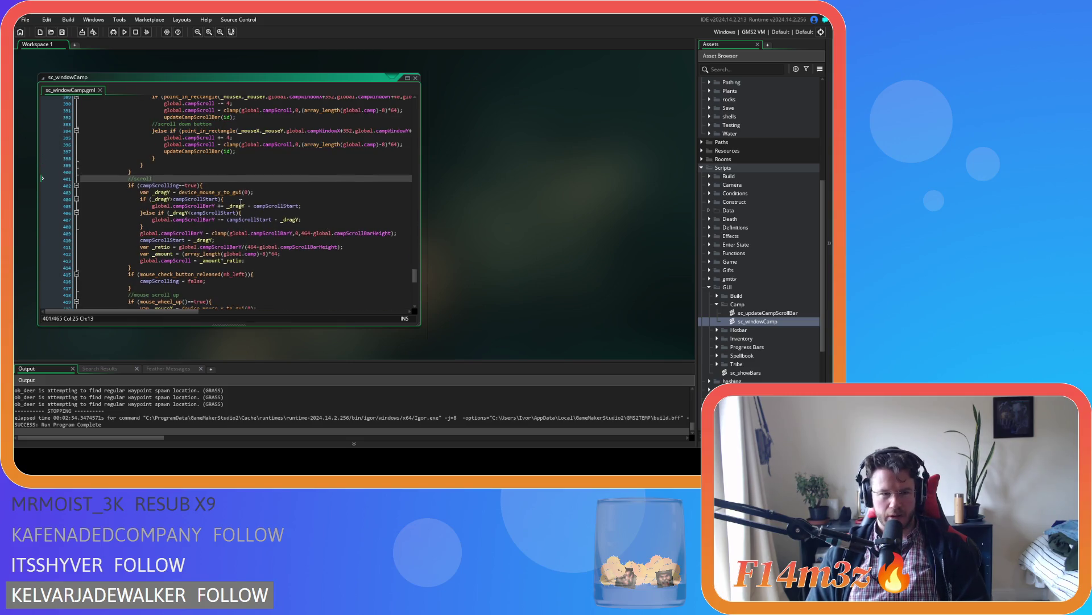
# Inspect lines 402, 384 and 383 while moving up toward line 253
pyautogui.click(233, 185)
pyautogui.scroll(6, 414, 276)
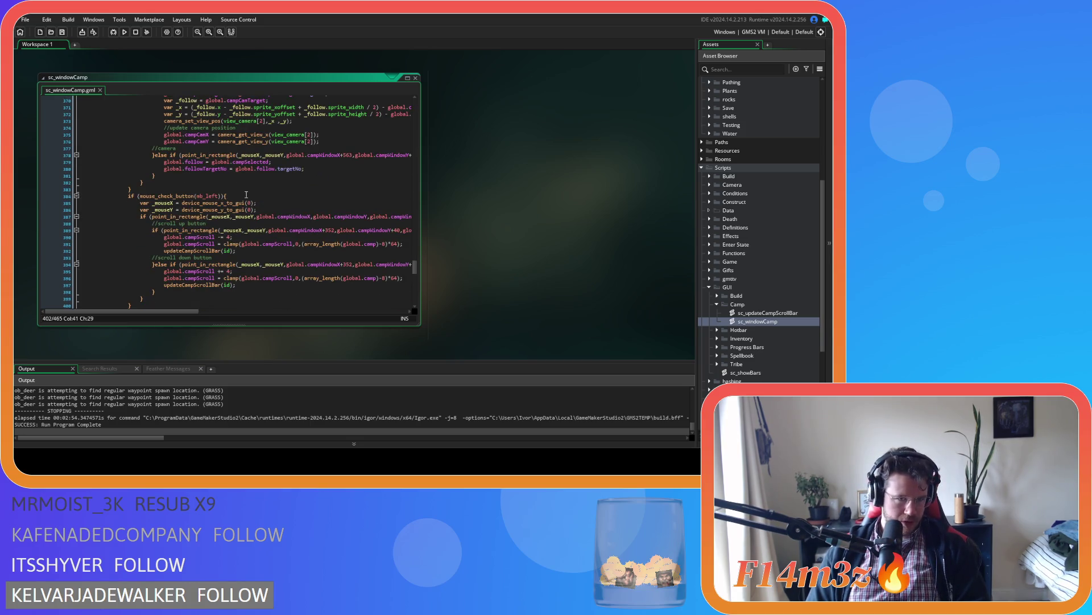
pyautogui.click(268, 196)
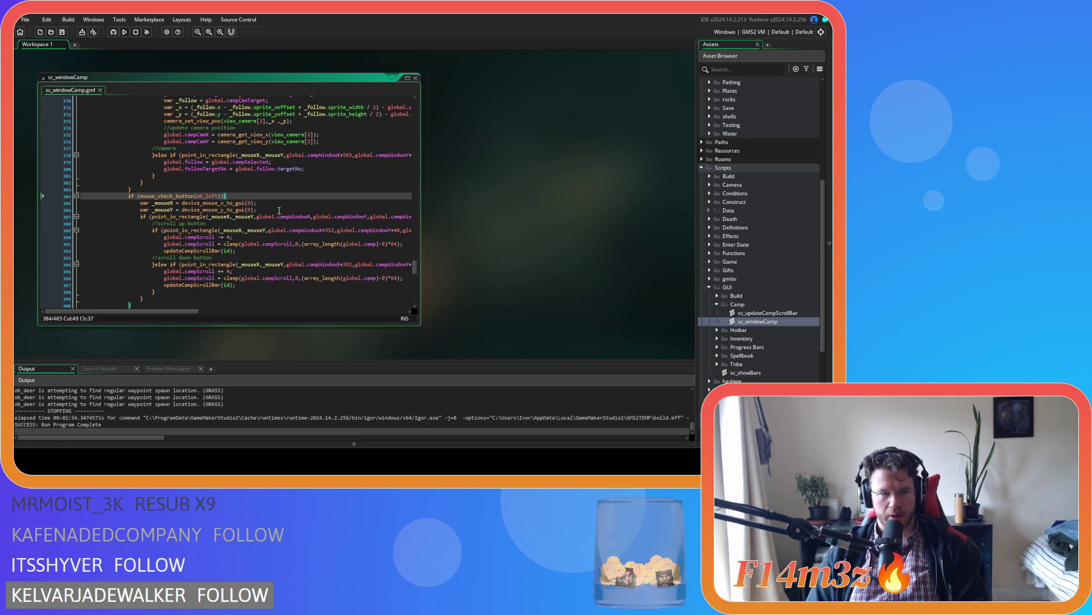
pyautogui.scroll(1, 279, 210)
pyautogui.click(250, 208)
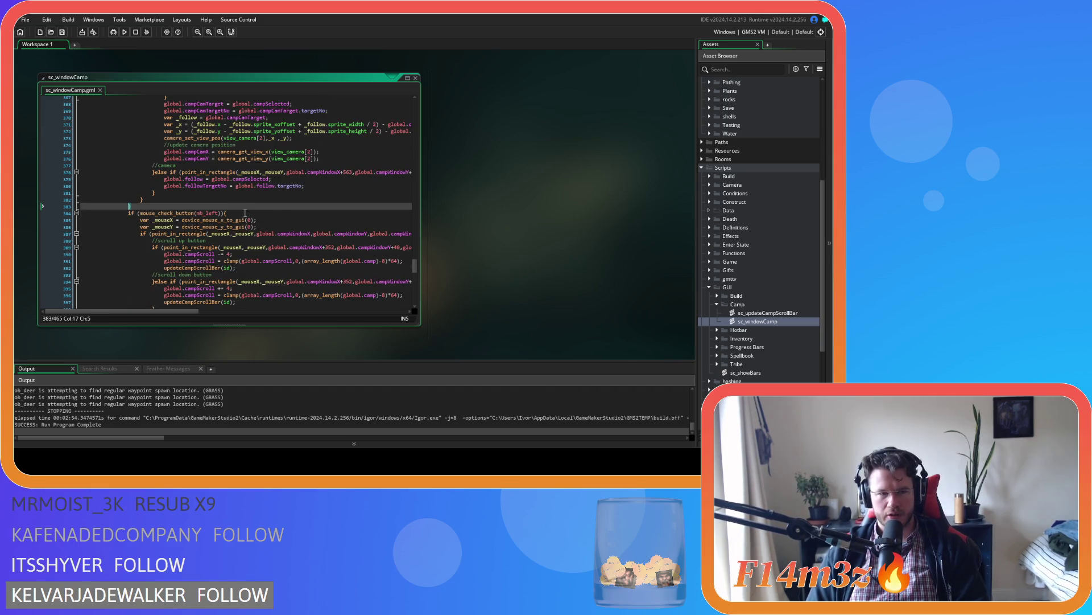
pyautogui.click(246, 213)
pyautogui.scroll(20, 247, 214)
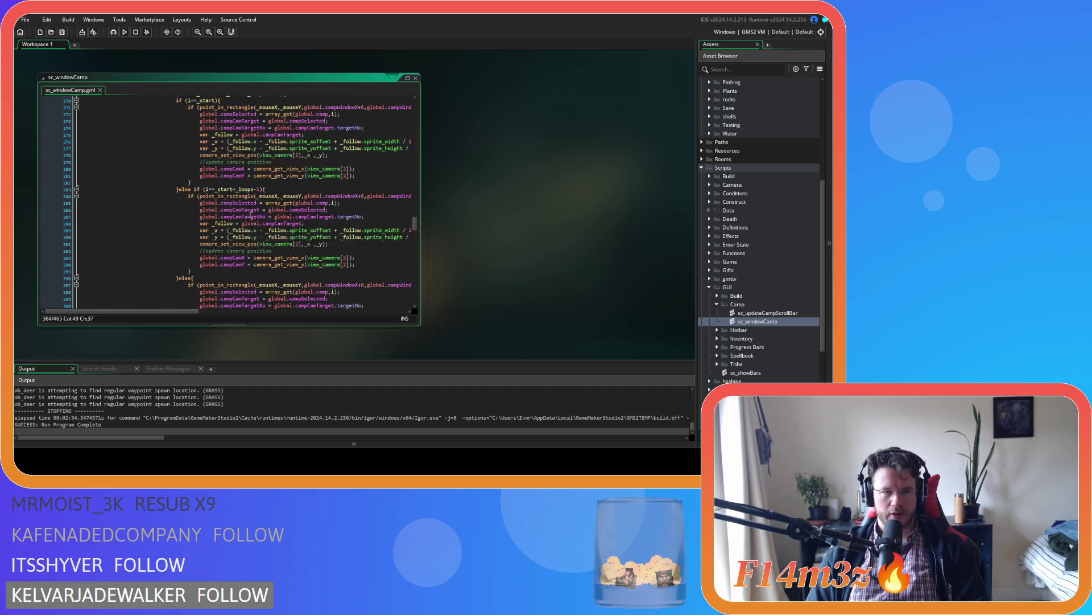
pyautogui.scroll(10, 251, 214)
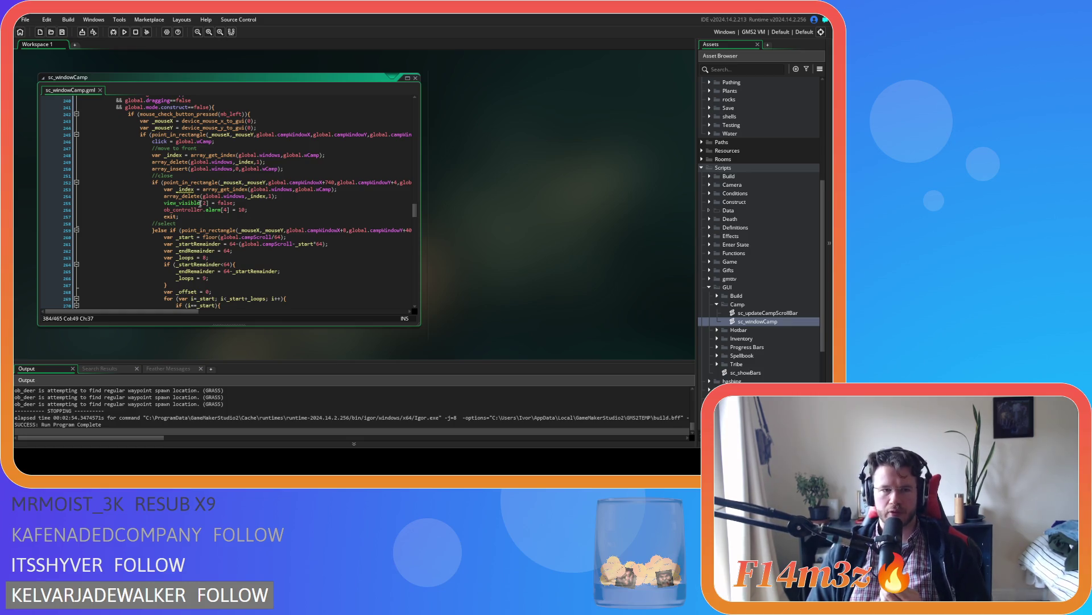
# Delete 'var' on line 253 so it reassigns _index = array_get_index(...)
pyautogui.doubleClick(168, 189)
pyautogui.press('Delete')
pyautogui.press('Delete')
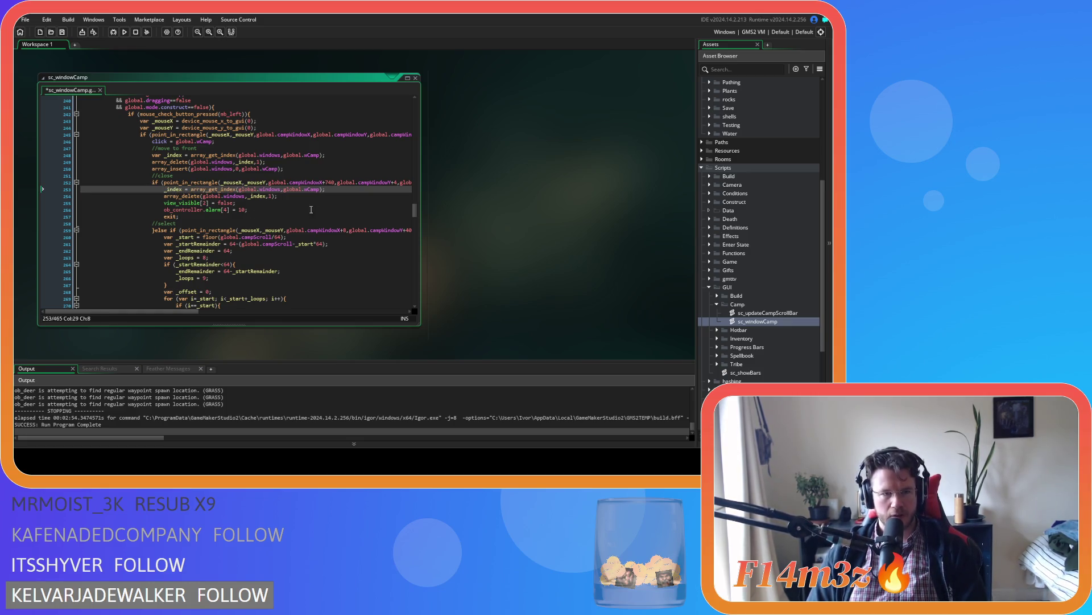
pyautogui.click(349, 188)
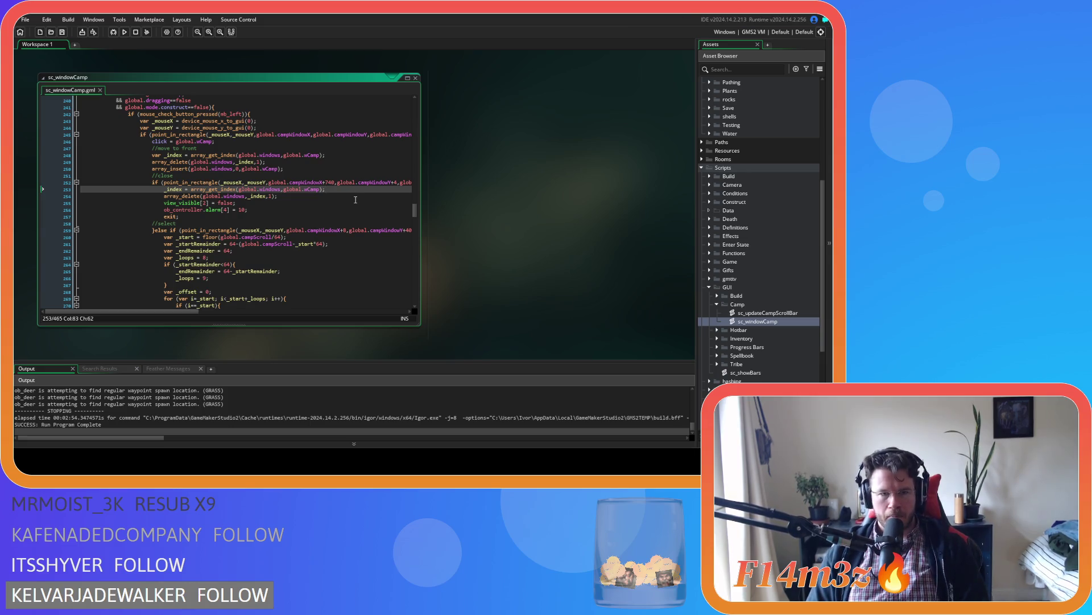
pyautogui.scroll(-3, 355, 199)
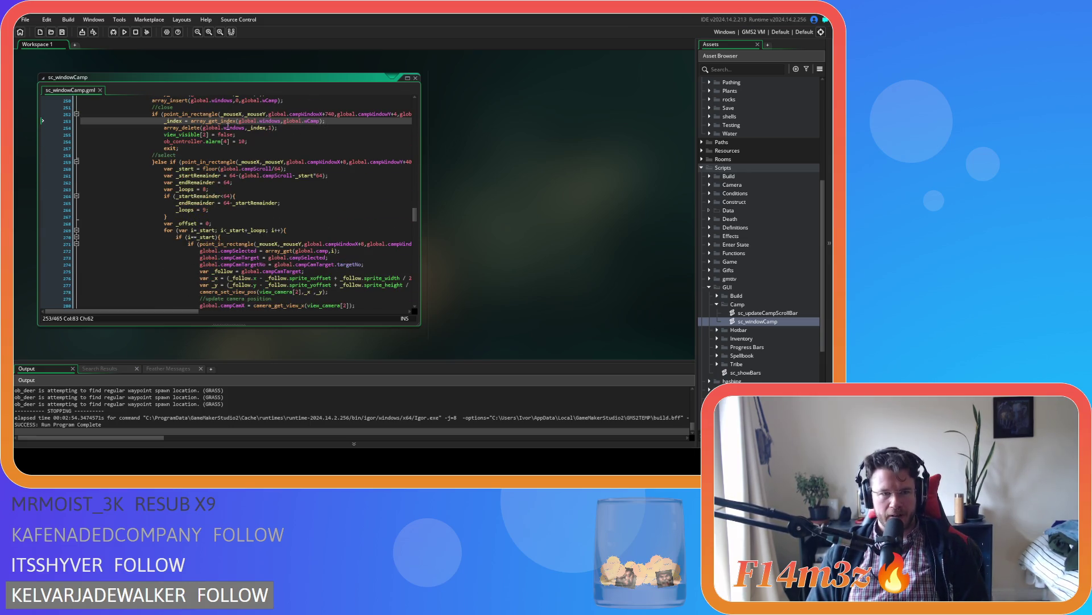
pyautogui.moveTo(226, 122)
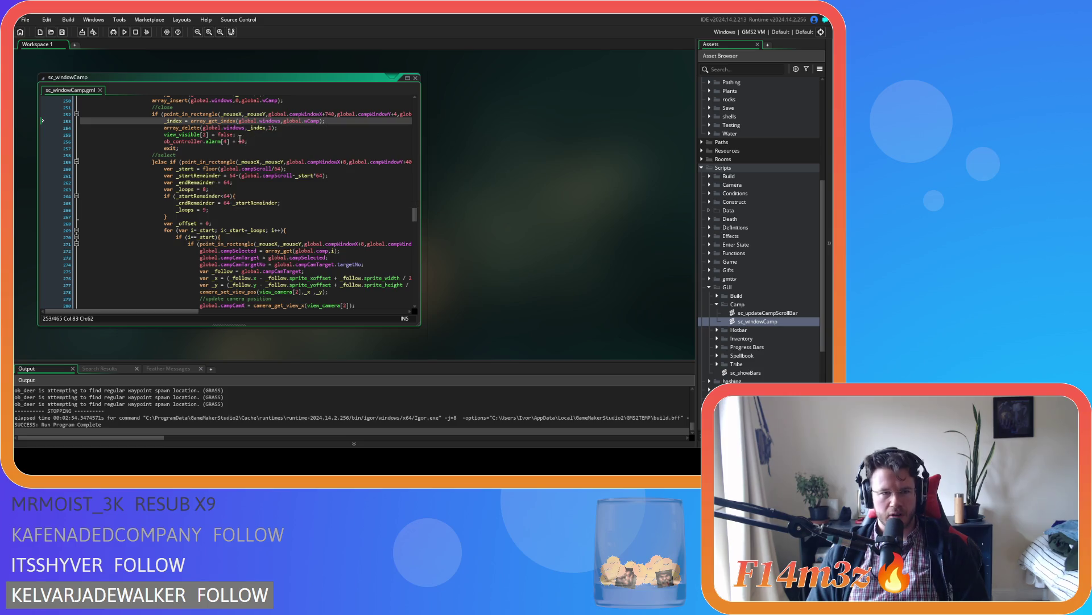
pyautogui.scroll(3, 303, 154)
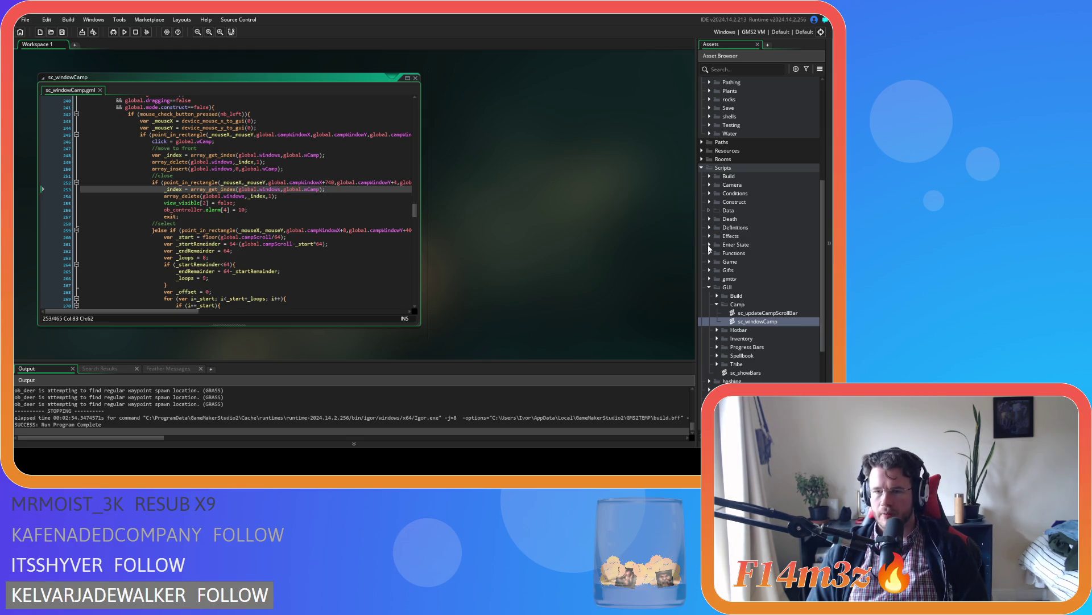
# Open the Create event code of the ob_gui object from the Game folder
pyautogui.scroll(5, 710, 248)
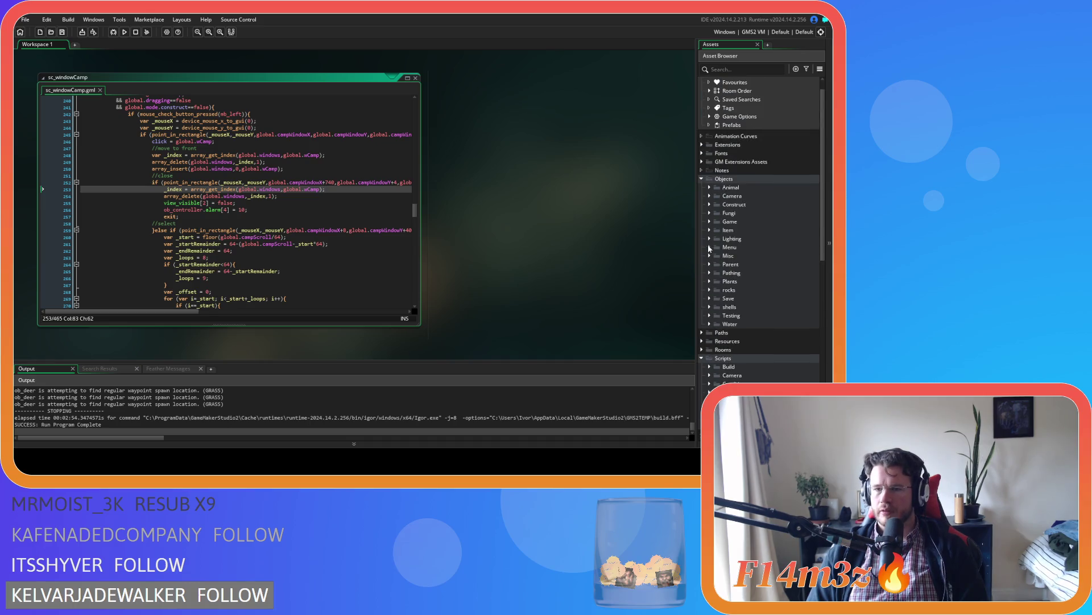
pyautogui.click(710, 222)
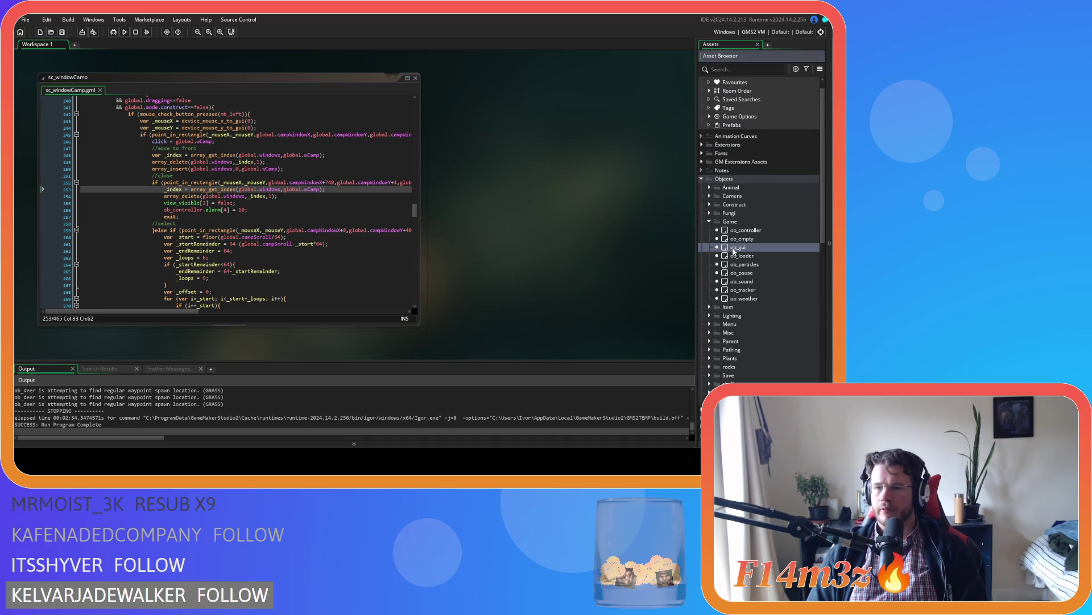
pyautogui.doubleClick(734, 249)
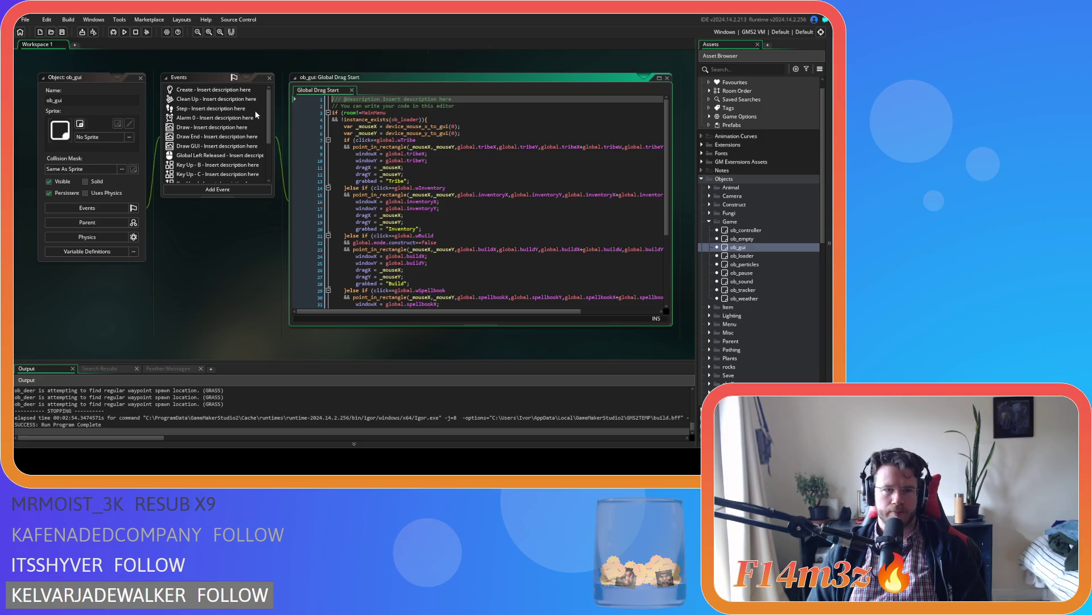
pyautogui.doubleClick(251, 89)
pyautogui.scroll(-4, 430, 204)
pyautogui.scroll(-10, 430, 204)
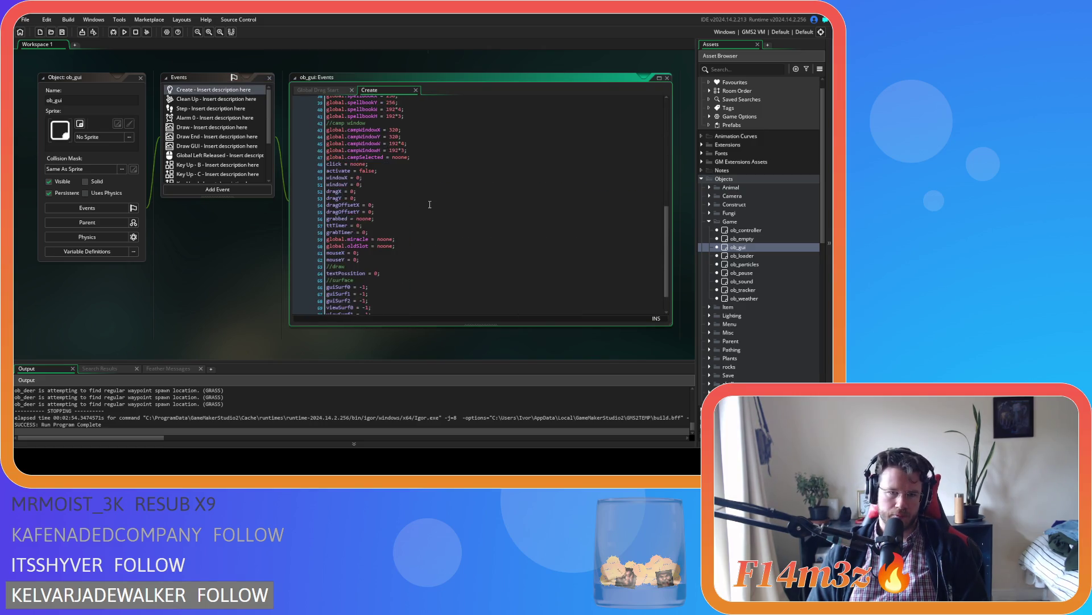
pyautogui.scroll(3, 430, 204)
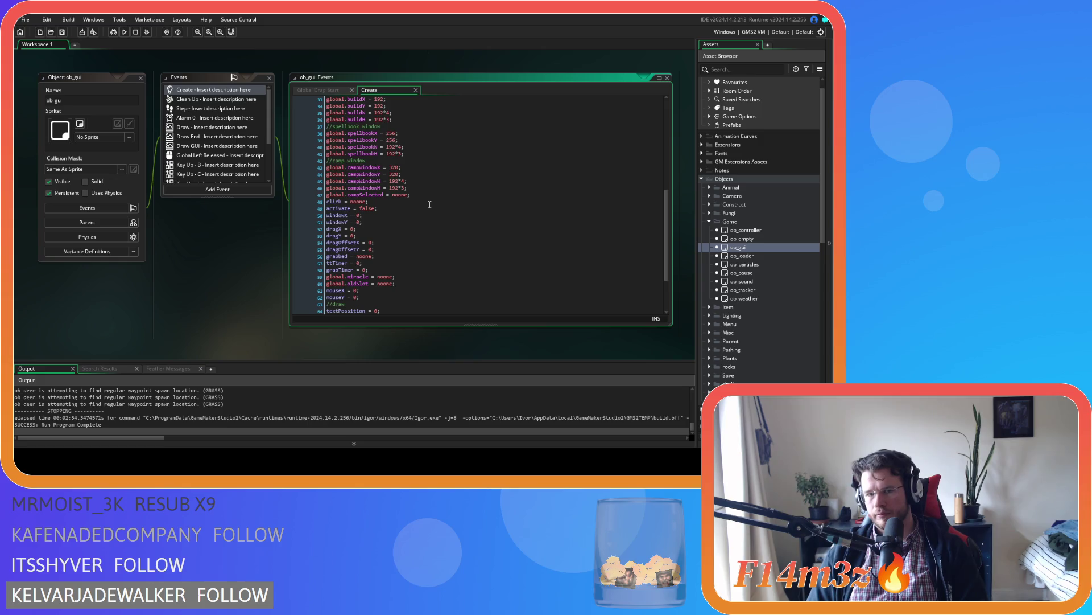
# Duplicate the global.campSelected line, rename the copy to global.campHeld, and save
pyautogui.click(425, 195)
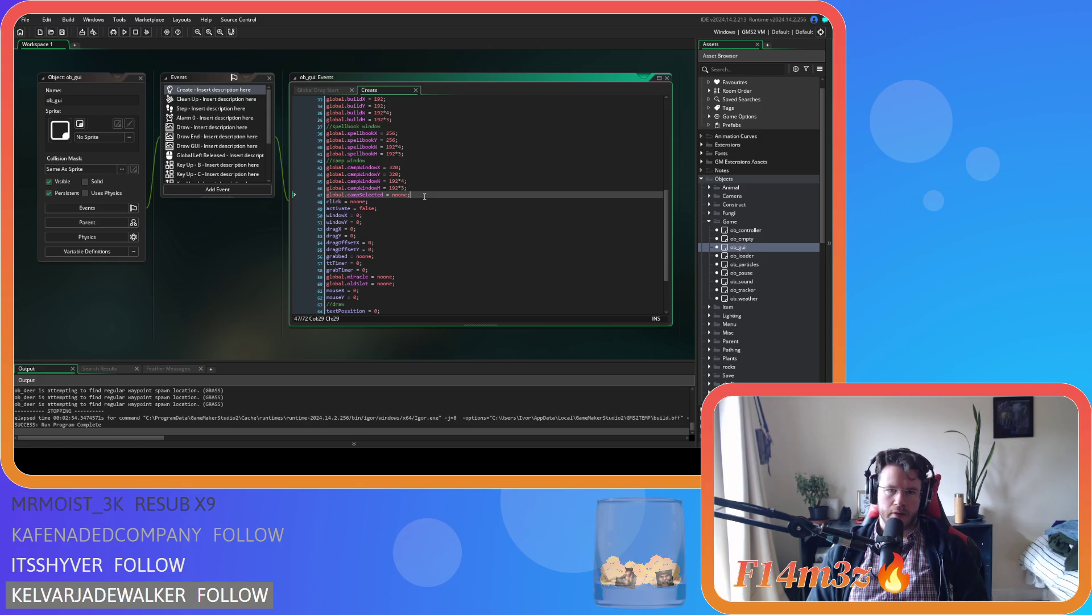
pyautogui.hotkey('ctrl', 'd')
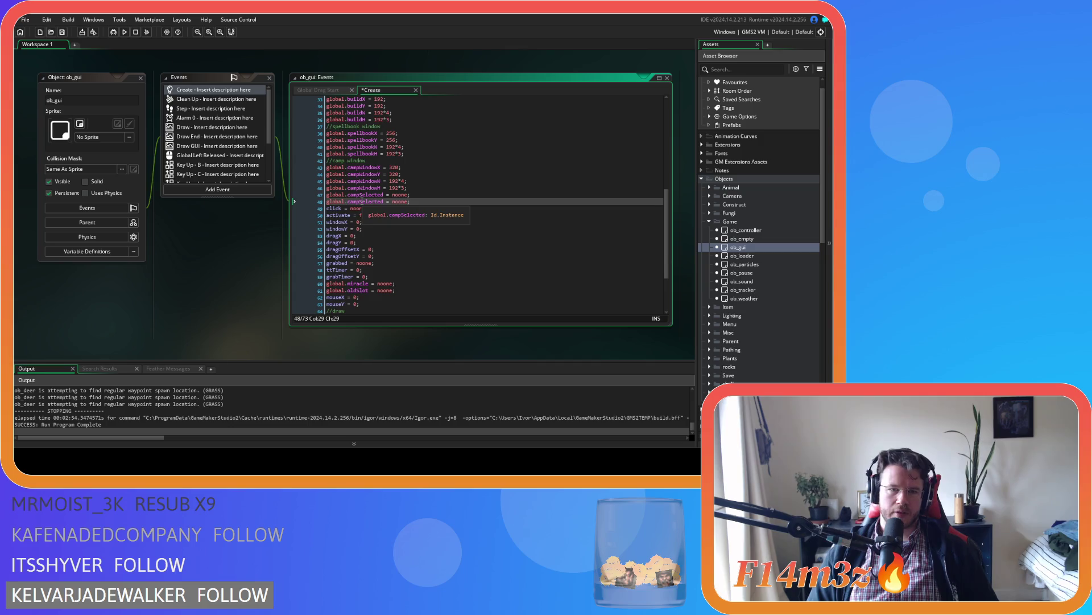
pyautogui.moveTo(361, 202); pyautogui.dragTo(385, 205)
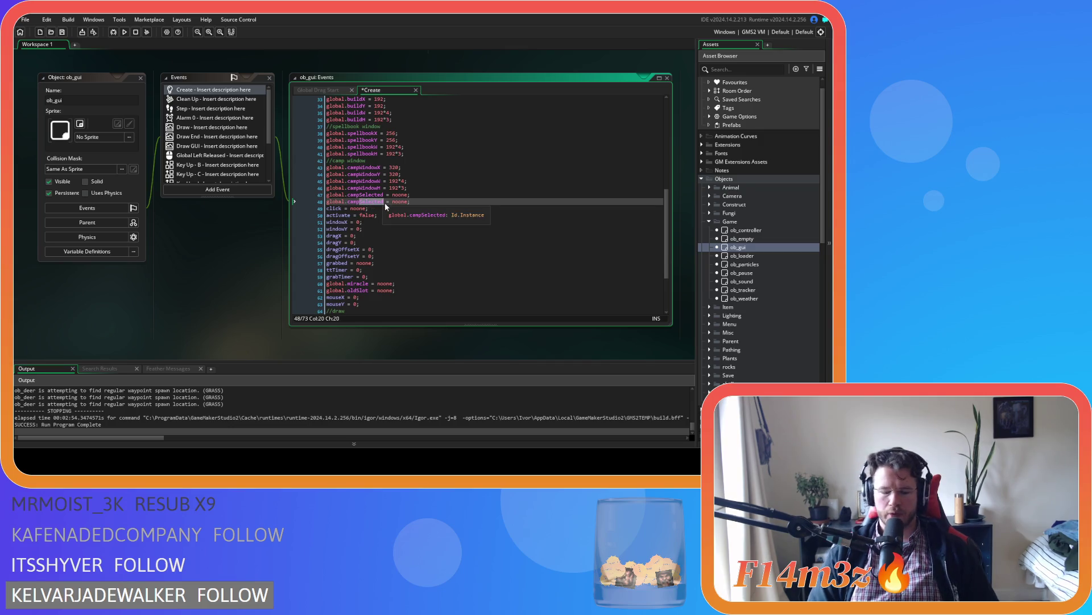
pyautogui.write('Ho')
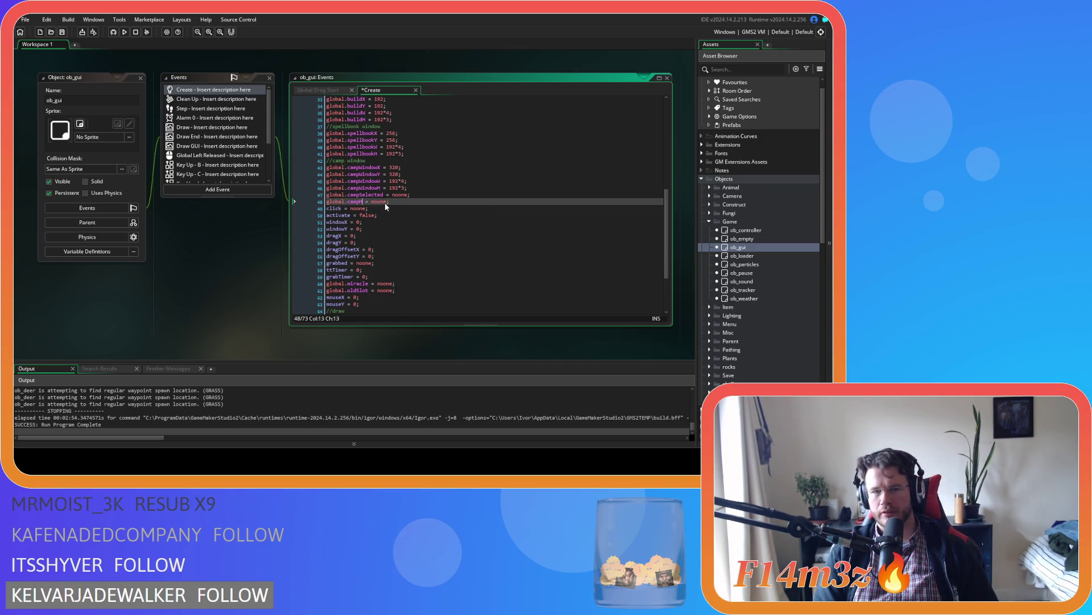
pyautogui.press('BackSpace')
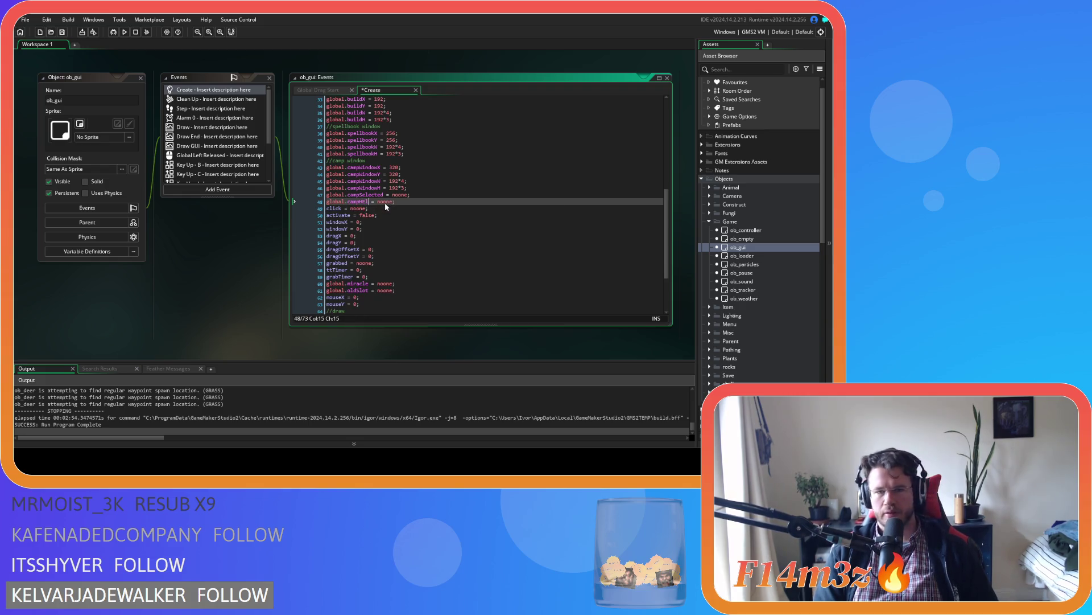
pyautogui.write('eld')
pyautogui.click(418, 202)
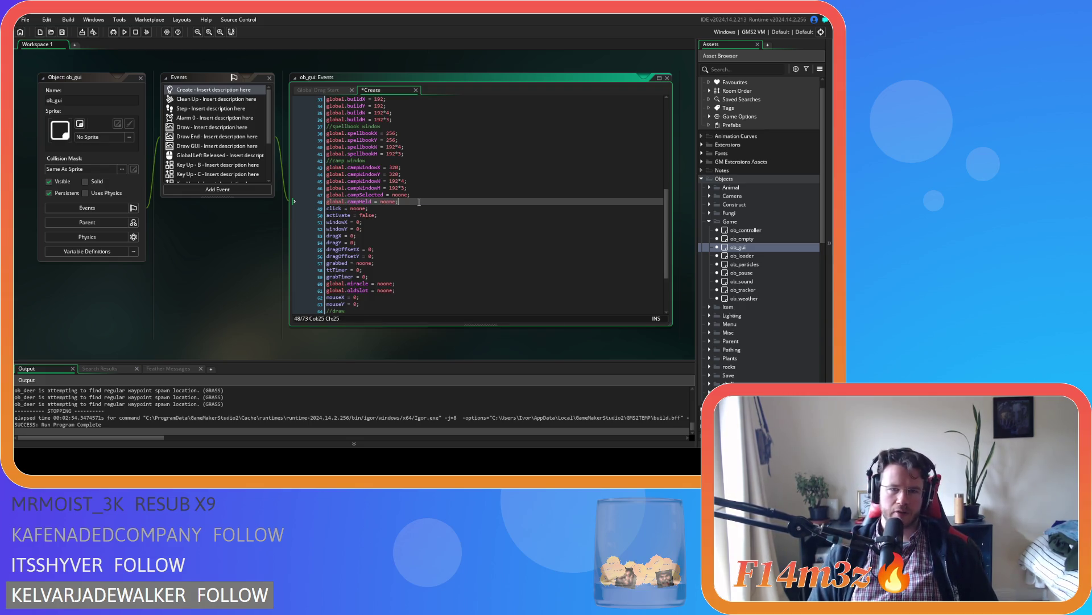
pyautogui.hotkey('ctrl', 's')
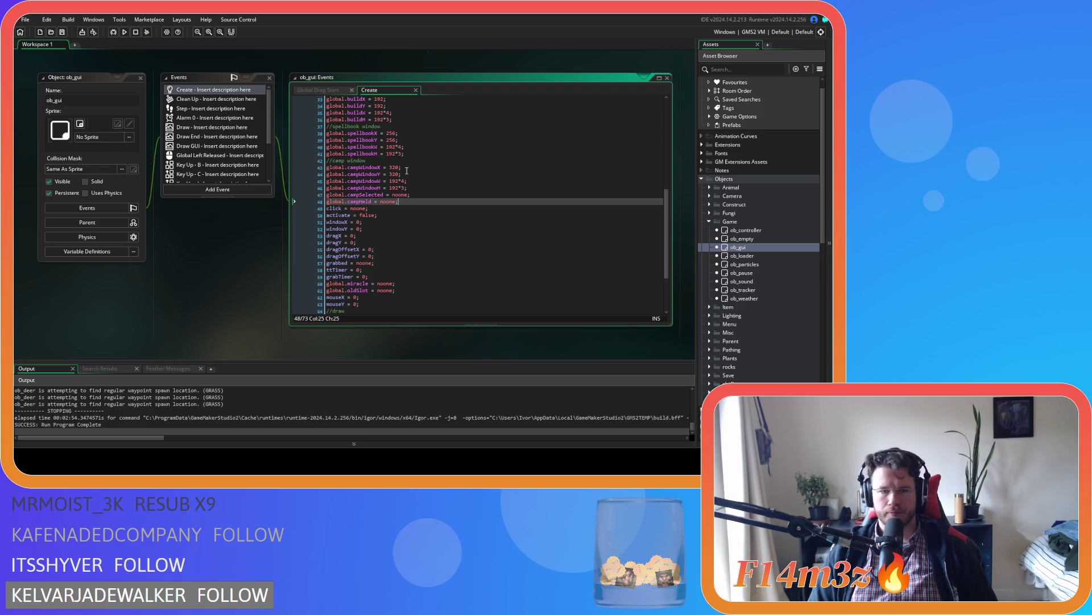
pyautogui.scroll(-10, 734, 246)
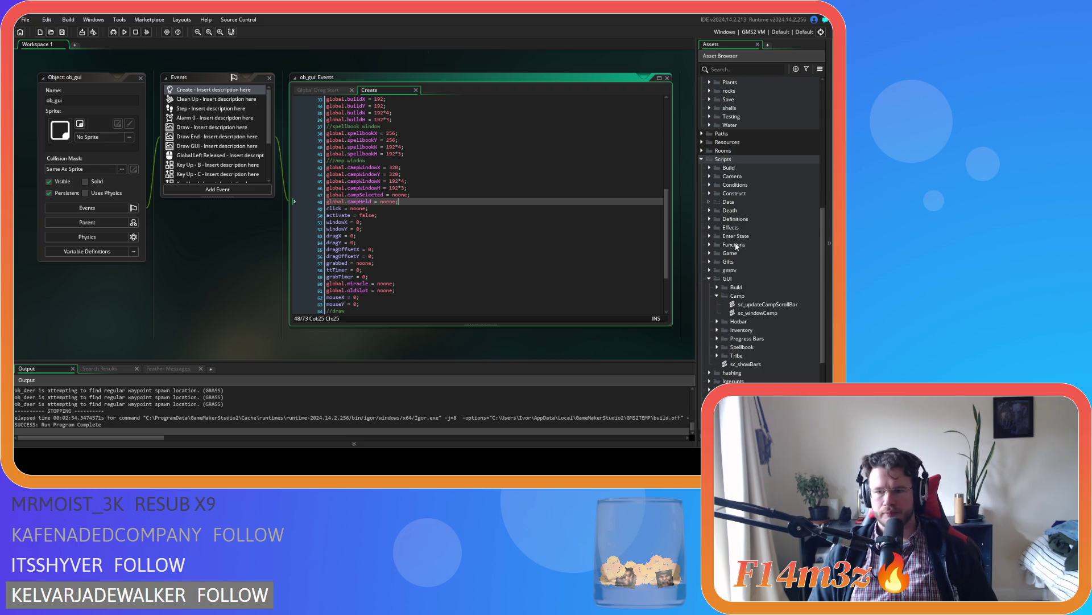
pyautogui.doubleClick(757, 314)
pyautogui.click(333, 209)
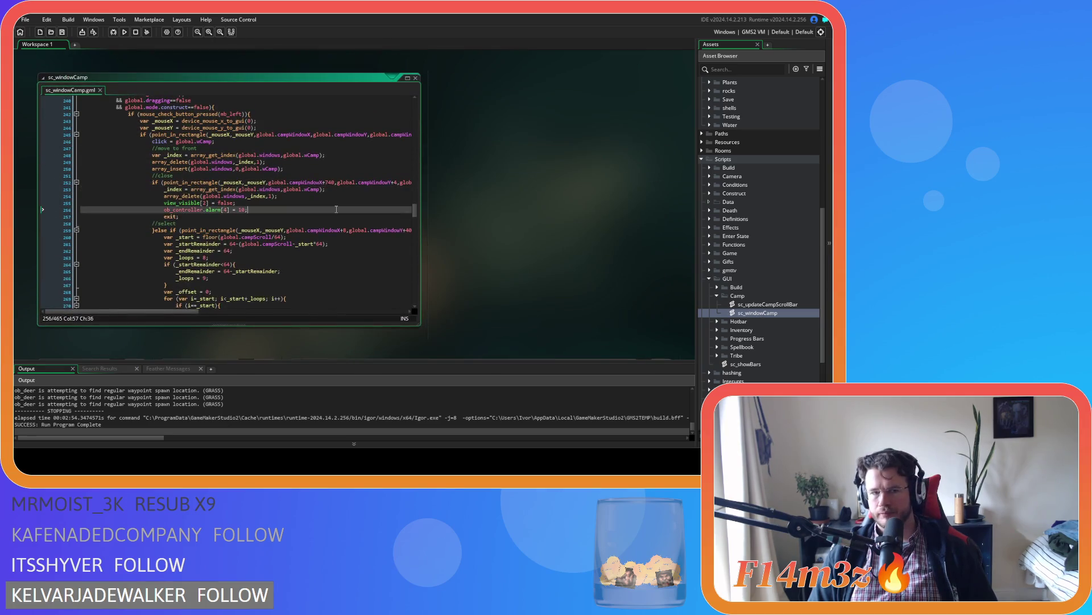
pyautogui.scroll(-7, 333, 210)
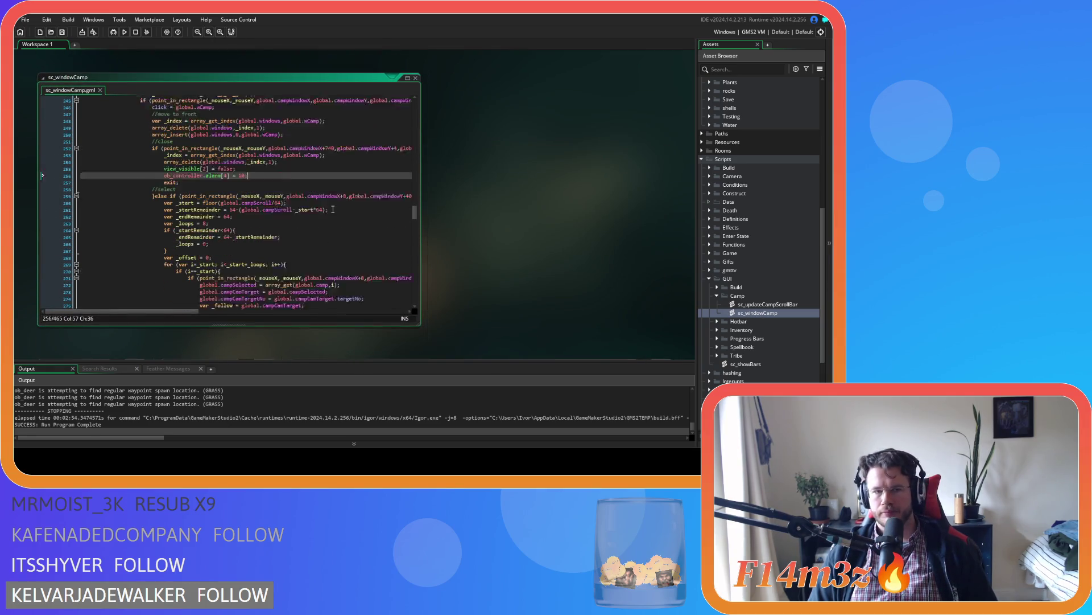
pyautogui.scroll(-11, 332, 209)
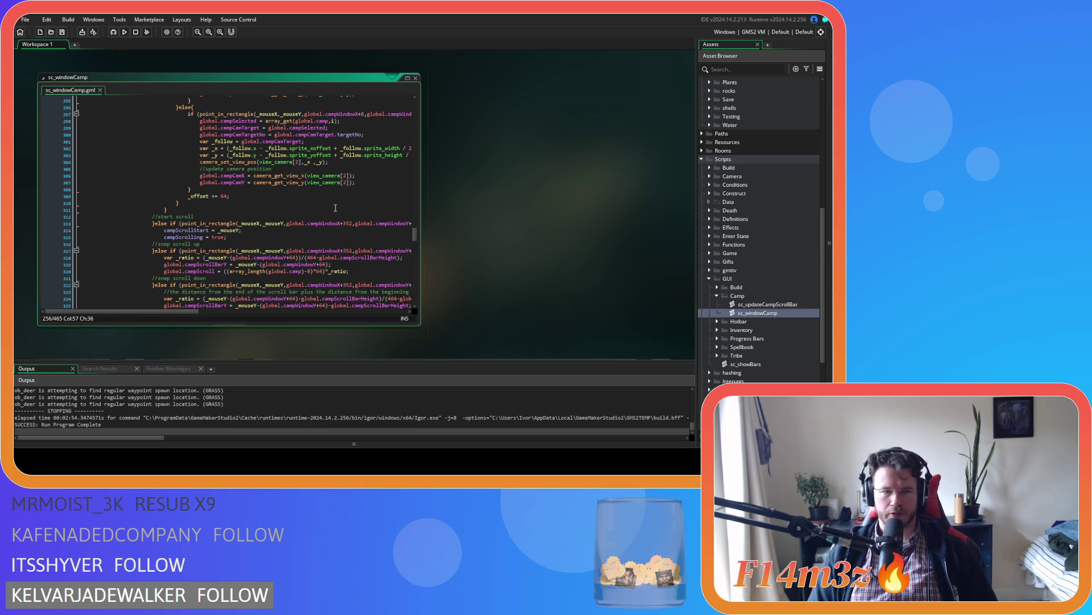
pyautogui.click(335, 195)
pyautogui.scroll(2, 285, 200)
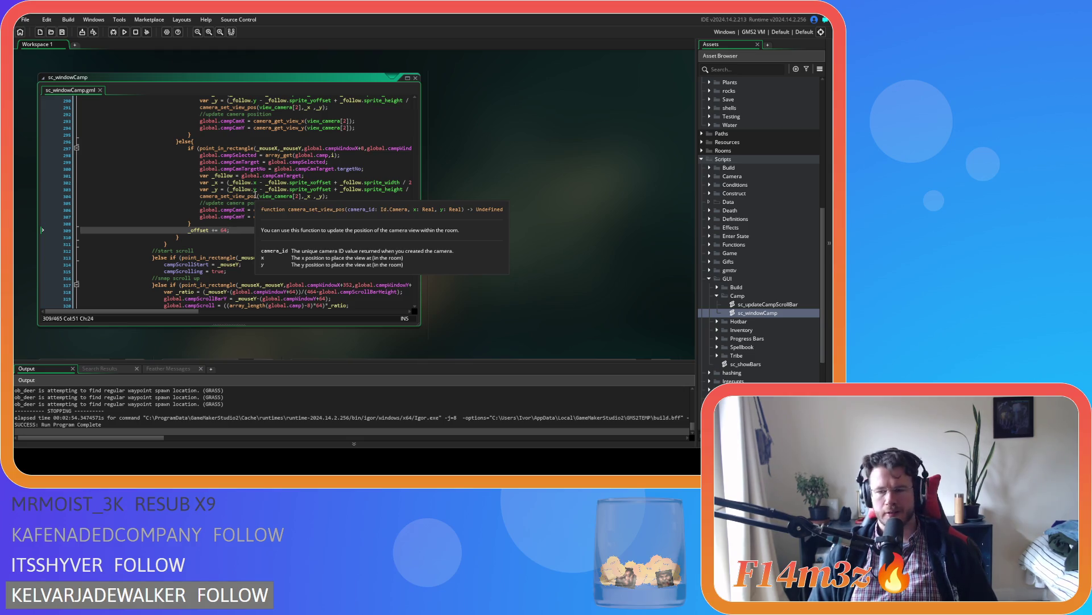
pyautogui.click(258, 196)
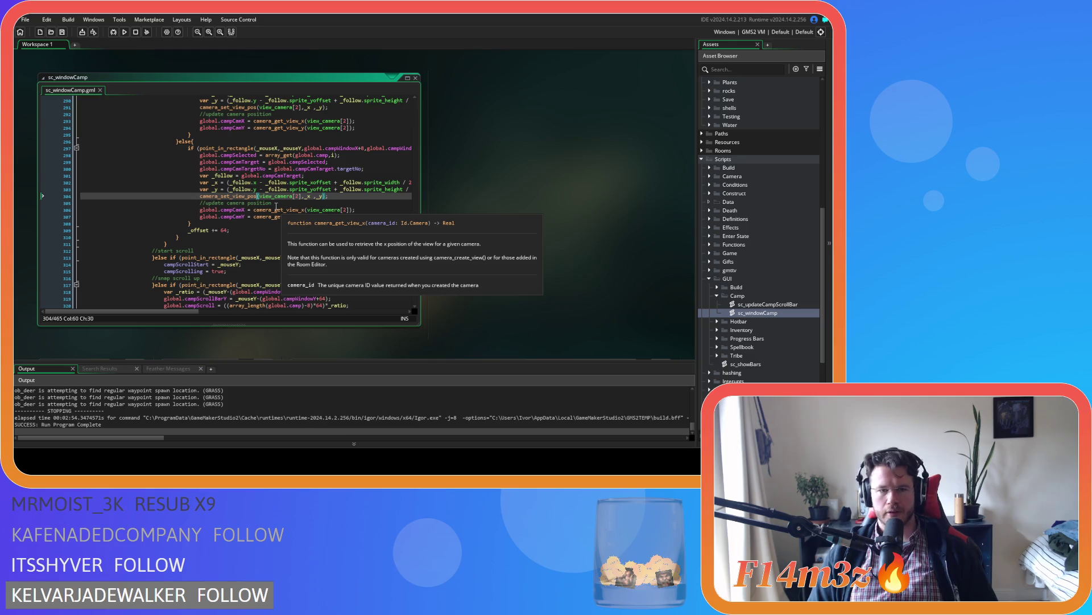
pyautogui.click(284, 202)
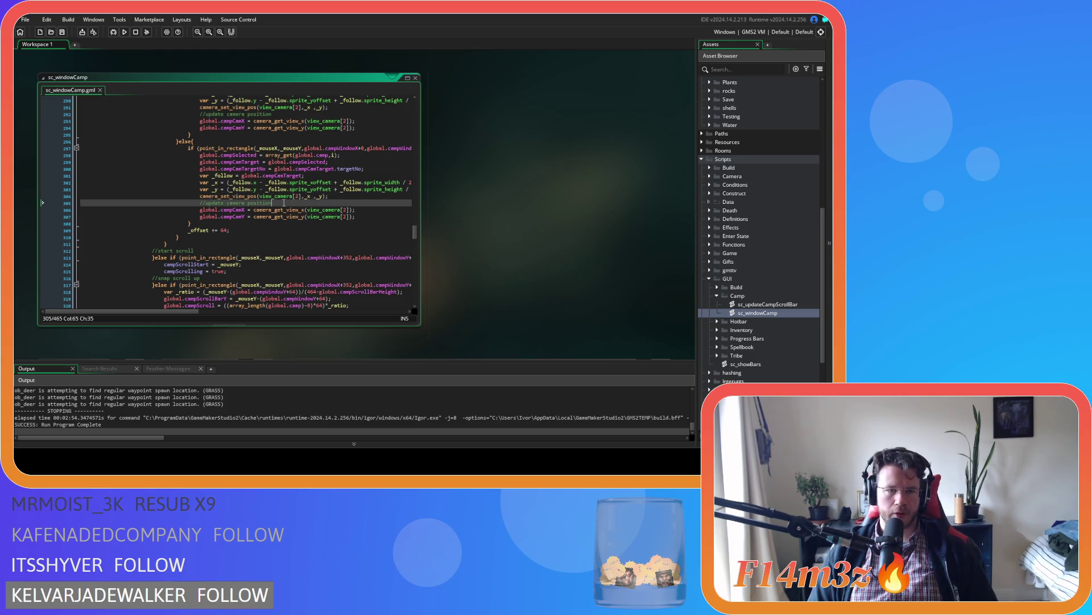
pyautogui.click(348, 209)
pyautogui.click(369, 218)
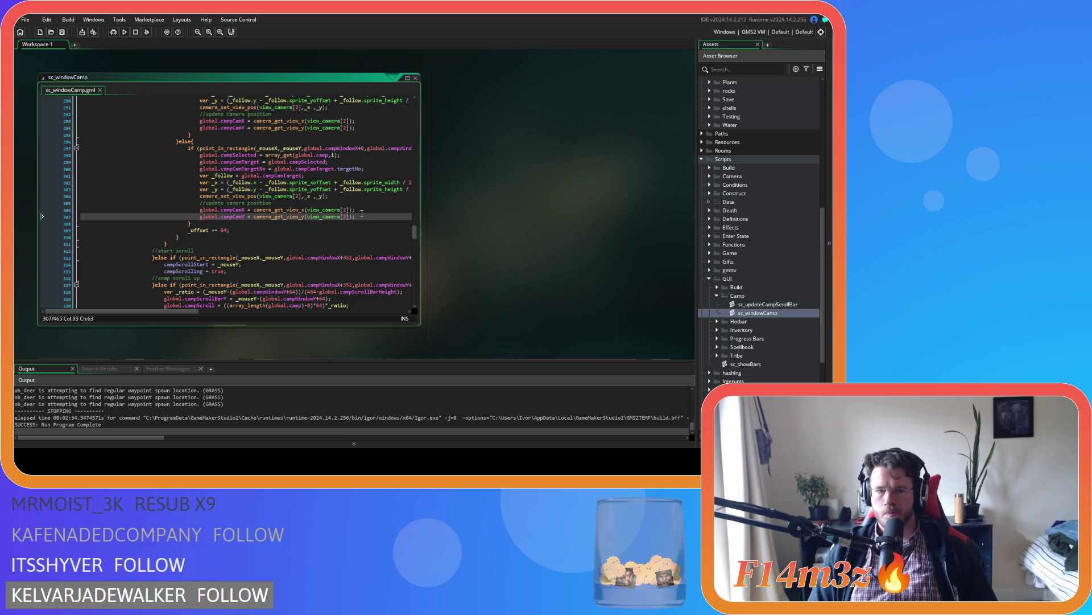
pyautogui.scroll(10, 361, 213)
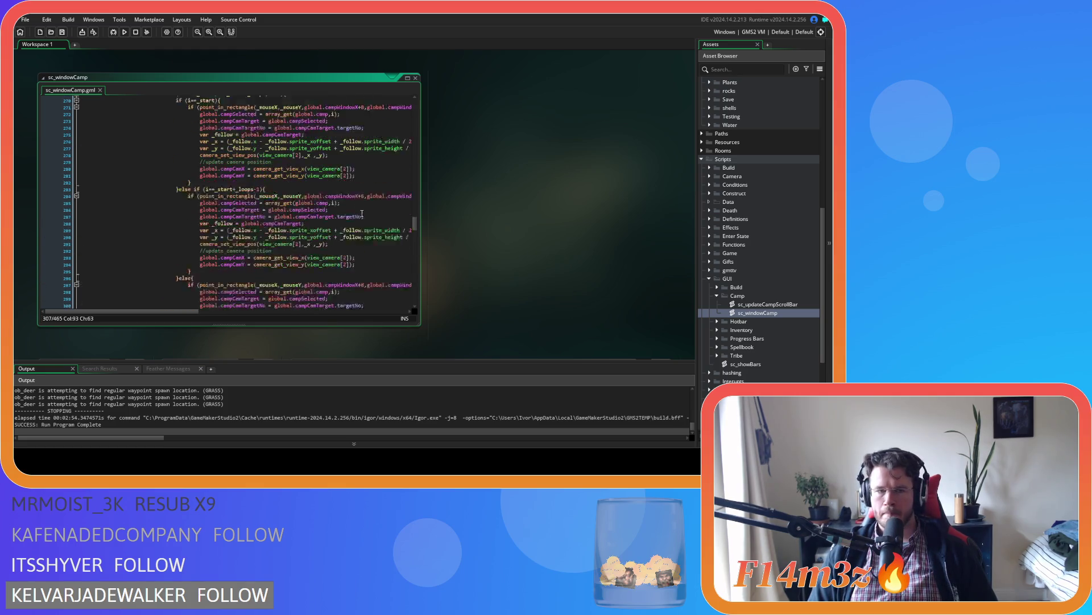
pyautogui.scroll(9, 362, 213)
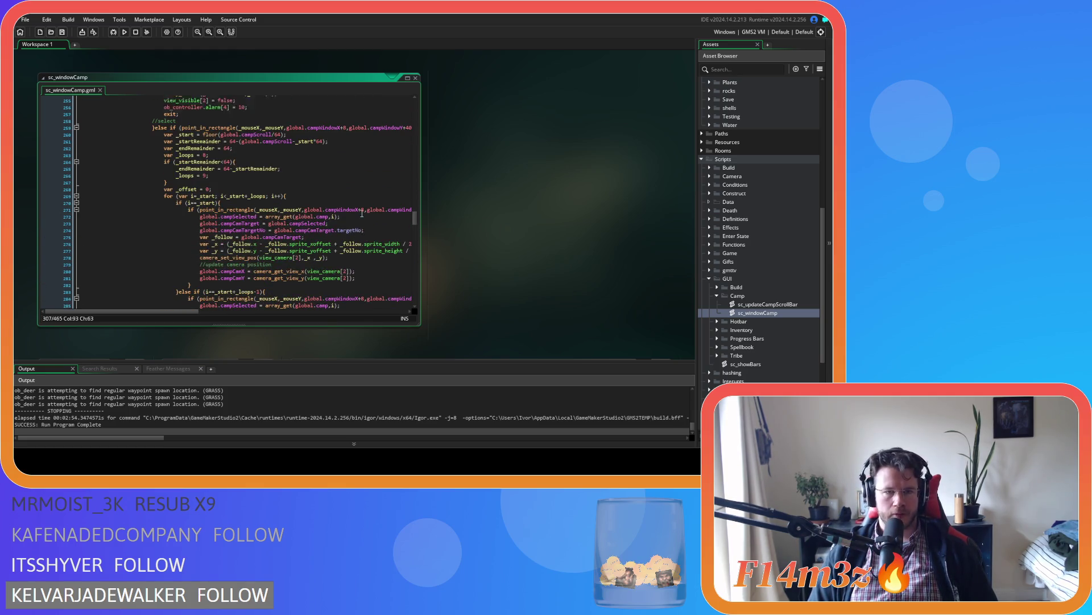
pyautogui.scroll(-10, 362, 214)
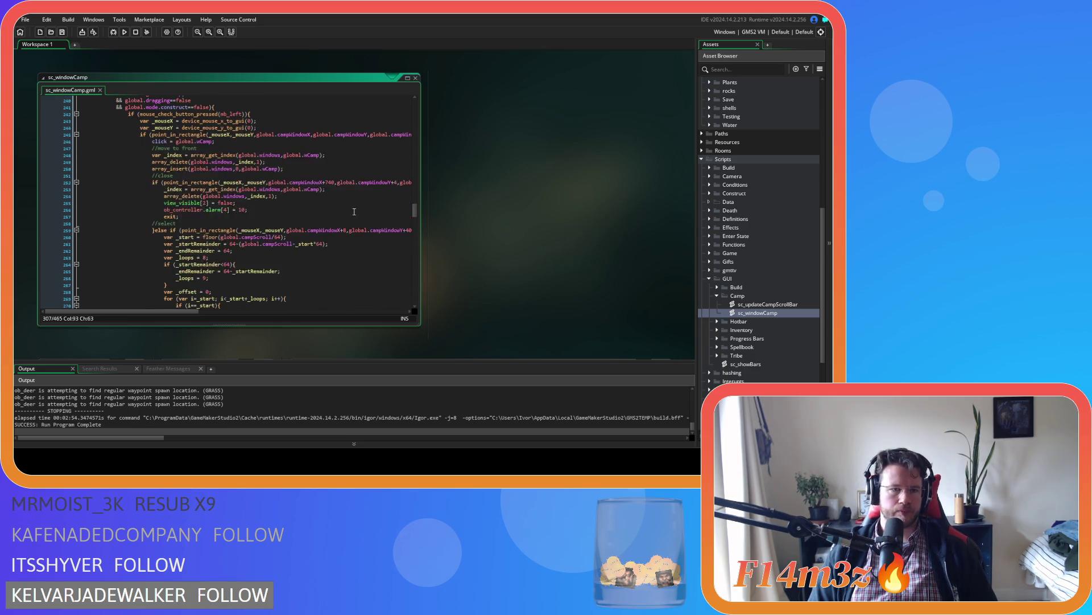
pyautogui.scroll(5, 352, 212)
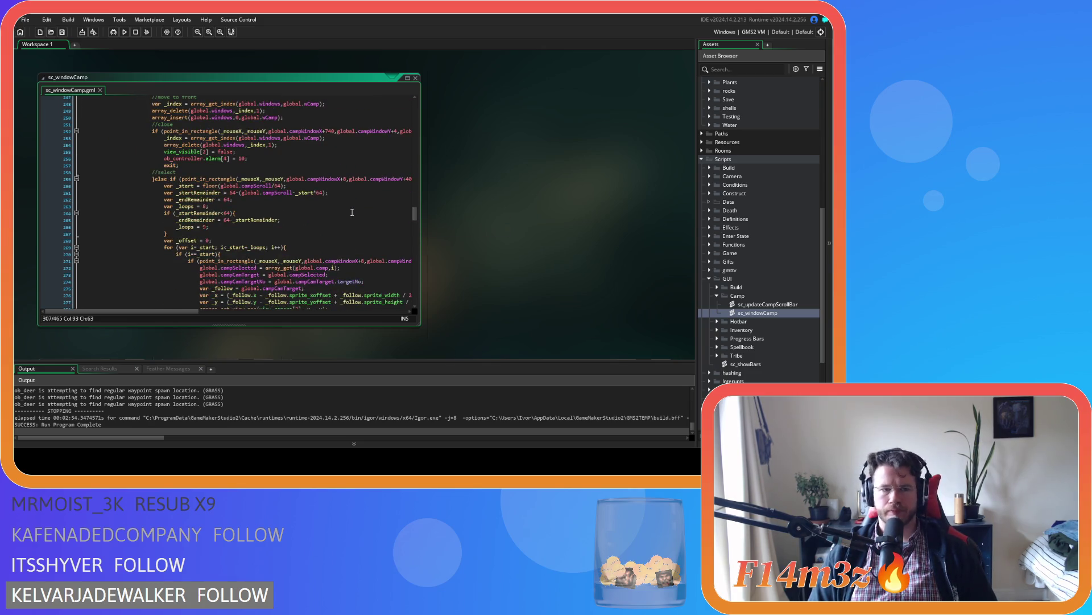
pyautogui.scroll(4, 353, 212)
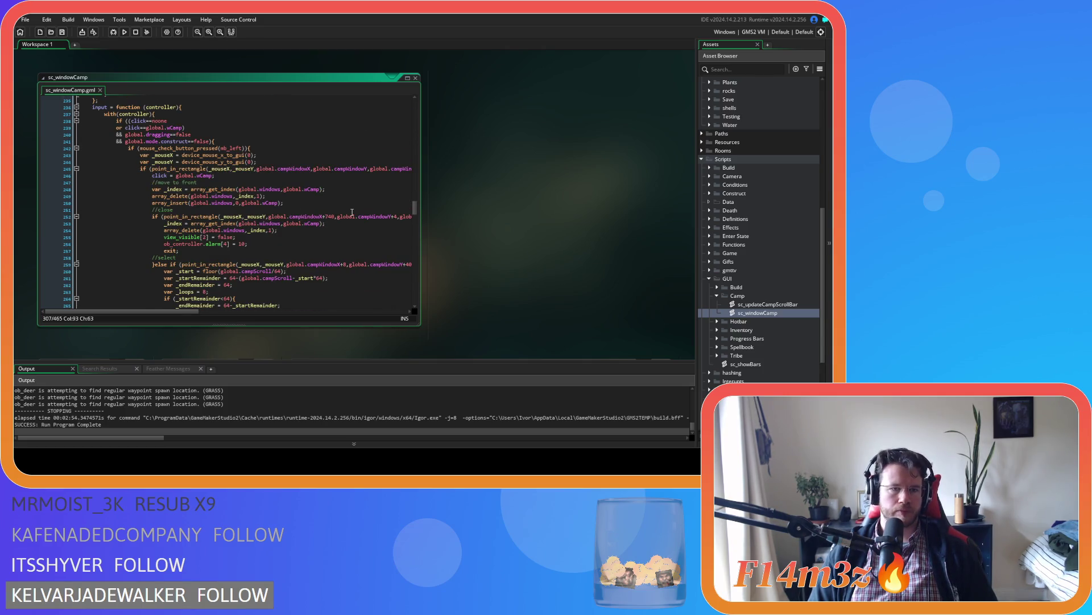
pyautogui.scroll(-3, 352, 212)
pyautogui.scroll(3, 352, 212)
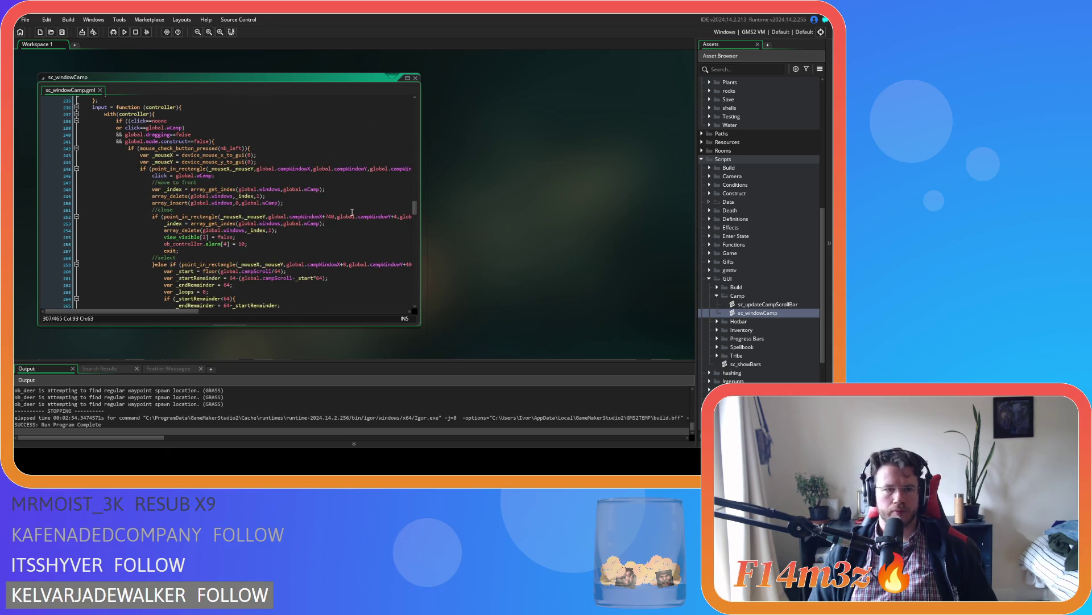
pyautogui.scroll(-15, 352, 212)
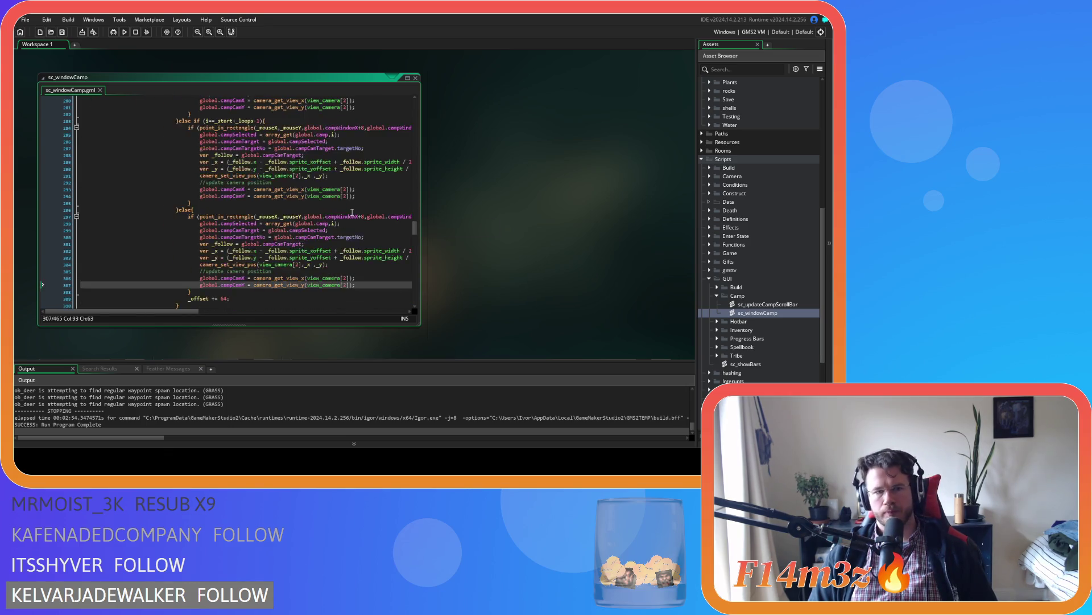
pyautogui.scroll(-4, 353, 213)
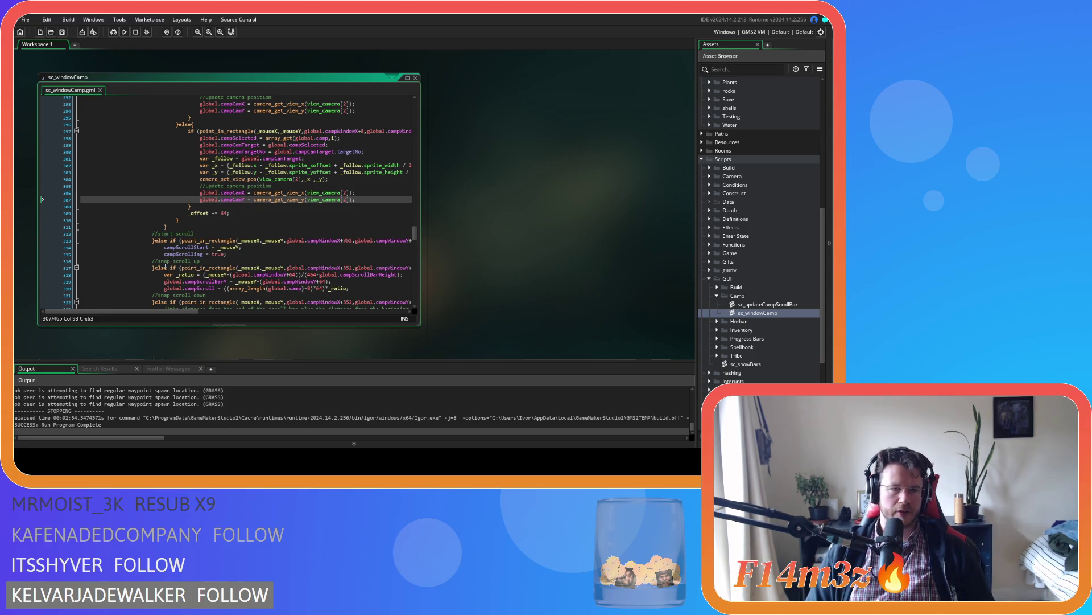
pyautogui.moveTo(159, 270); pyautogui.dragTo(159, 247)
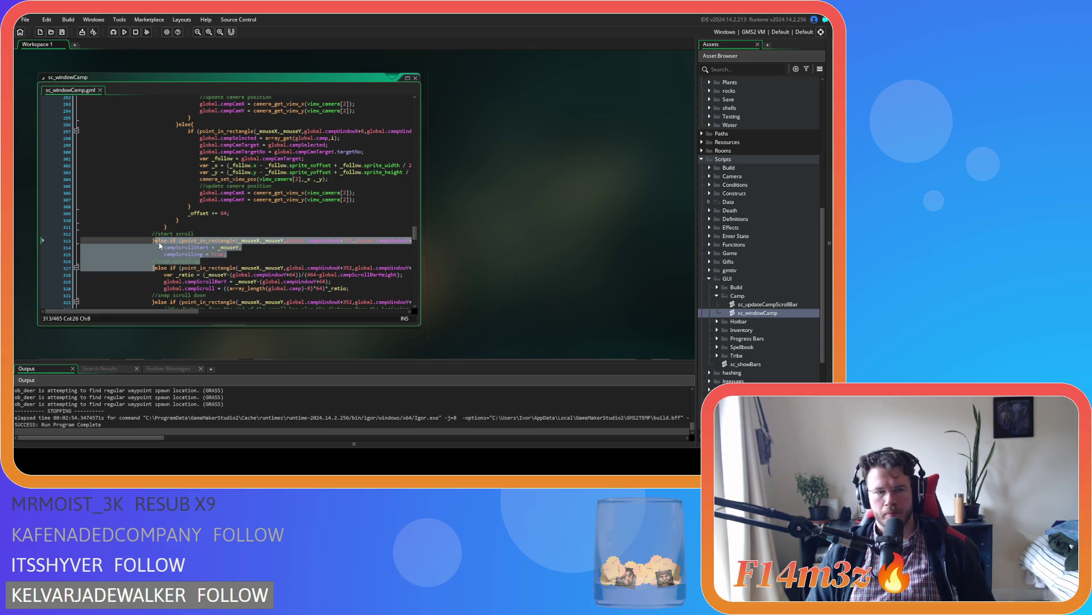
# Duplicate the start scroll branch, relabel its comment //pick up, and save sc_windowCamp
pyautogui.hotkey('ctrl', 'c')
pyautogui.press('Left')
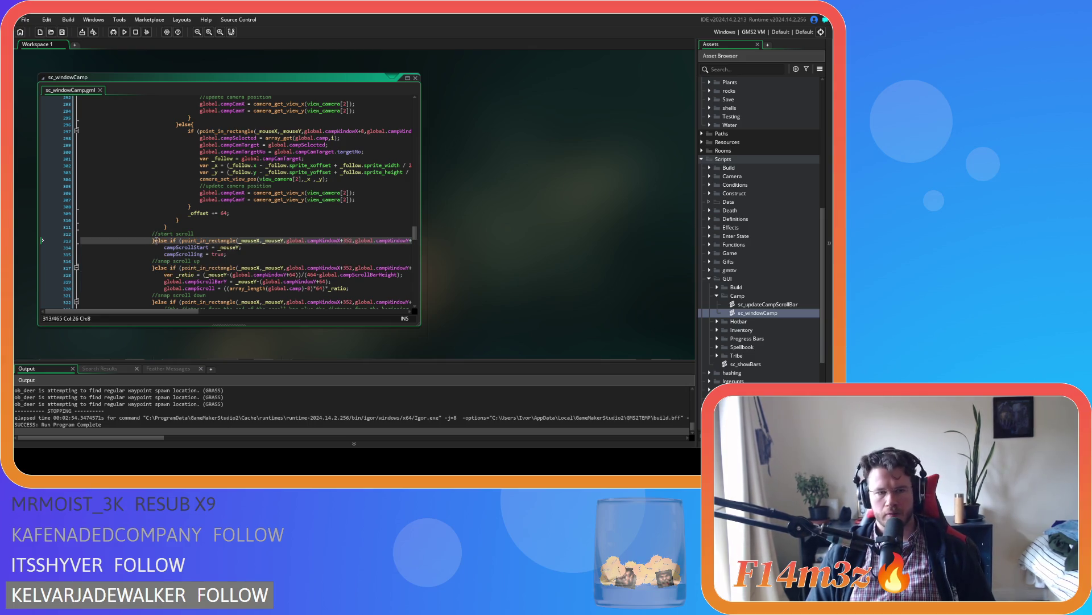
pyautogui.hotkey('ctrl', 'v')
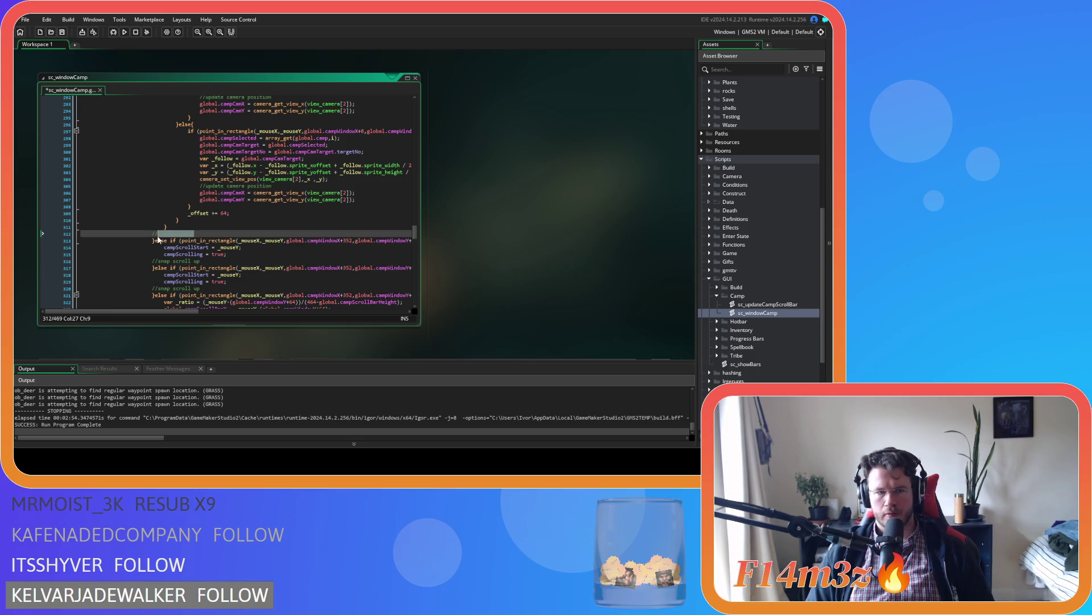
pyautogui.click(205, 260)
pyautogui.hotkey('ctrl', 'shift', 'Left')
pyautogui.hotkey('ctrl', 'shift', 'Left')
pyautogui.hotkey('ctrl', 'shift', 'Left')
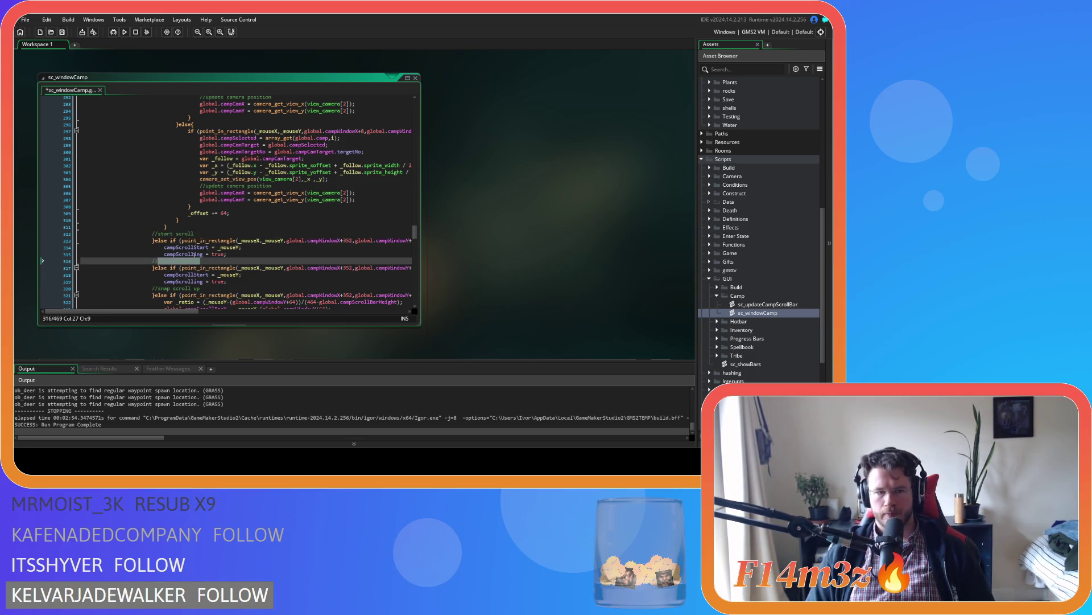
pyautogui.write('start scroll')
pyautogui.moveTo(194, 234); pyautogui.dragTo(159, 235)
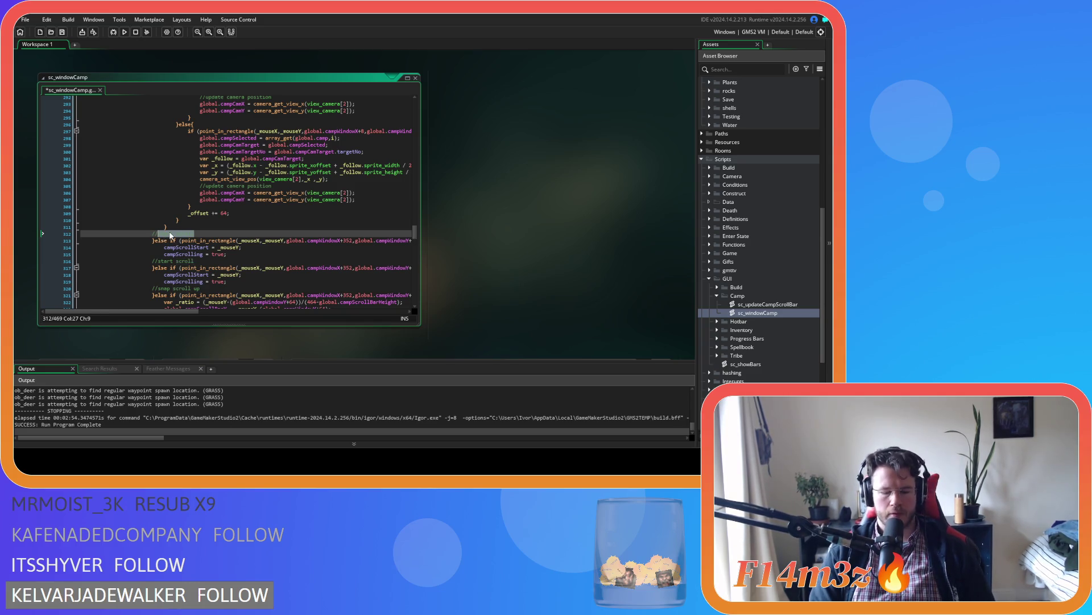
pyautogui.write('pack ')
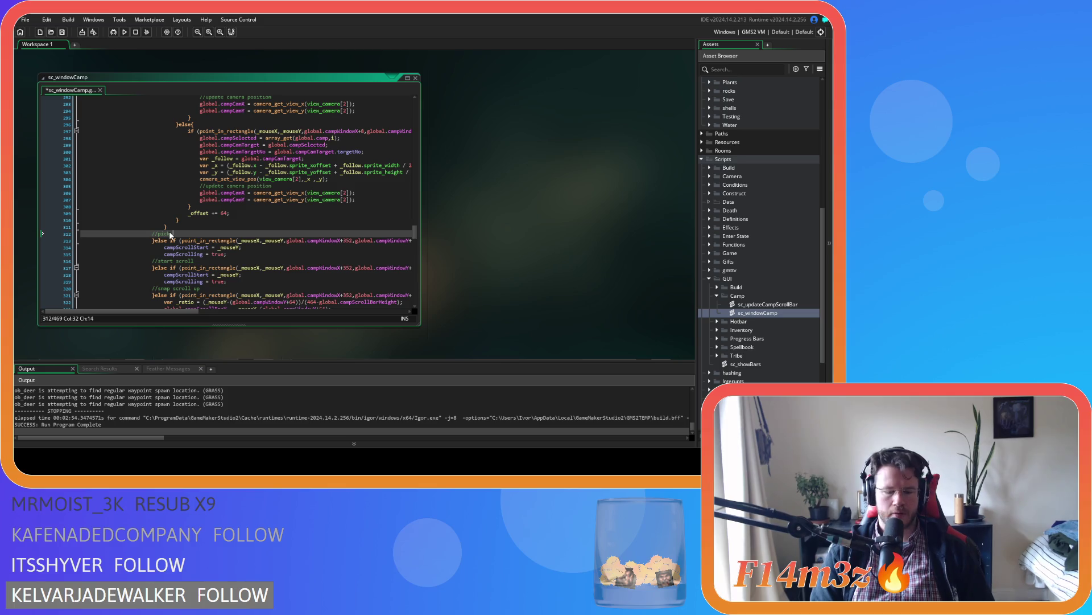
pyautogui.write('up')
pyautogui.hotkey('ctrl', 's')
# Review the campScrolling lines in the newly copied branch
pyautogui.click(282, 254)
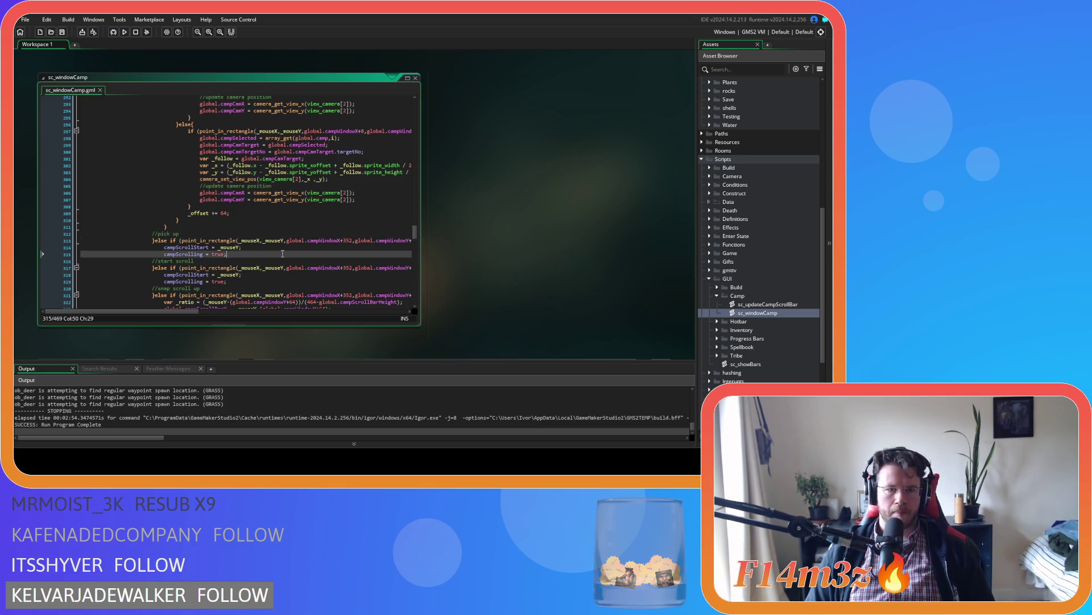
pyautogui.moveTo(191, 312)
pyautogui.mouseDown()
pyautogui.moveTo(208, 308)
pyautogui.moveTo(218, 277)
pyautogui.mouseUp()
pyautogui.scroll(15, 218, 278)
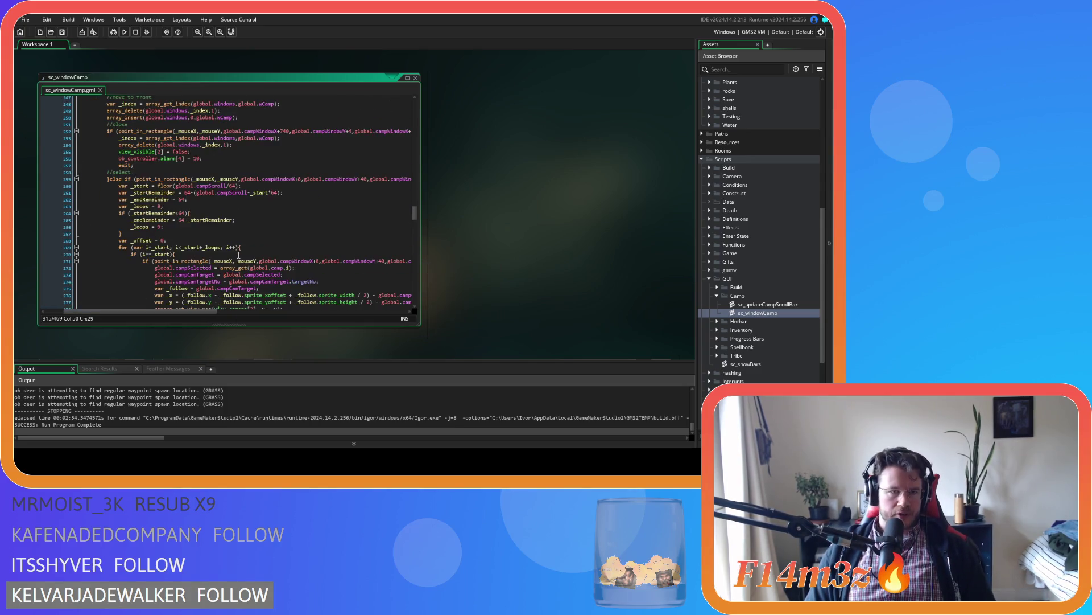
pyautogui.scroll(-5, 237, 257)
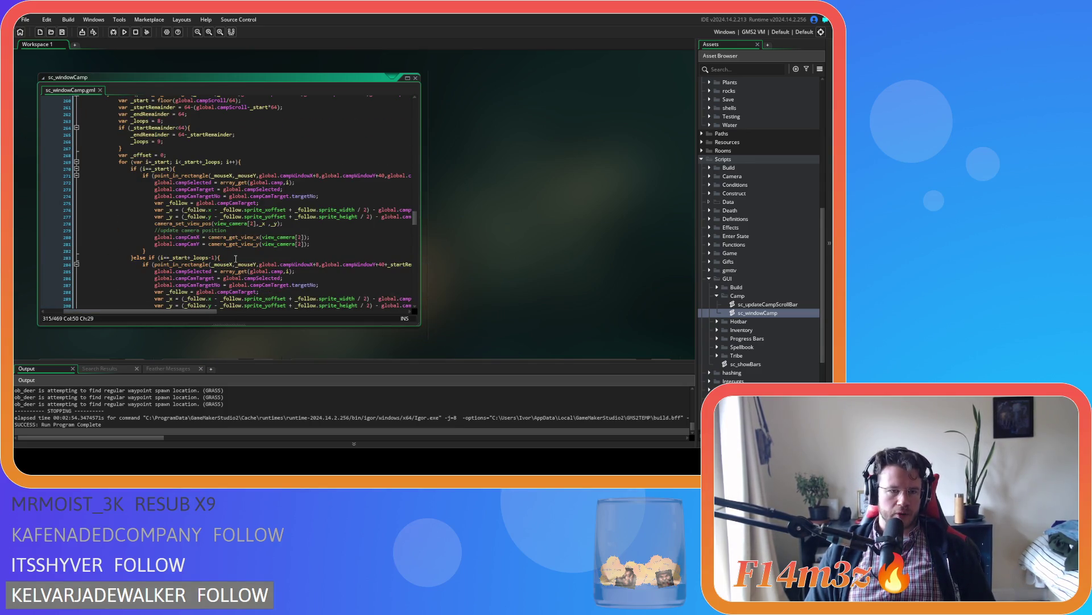
pyautogui.scroll(-9, 235, 258)
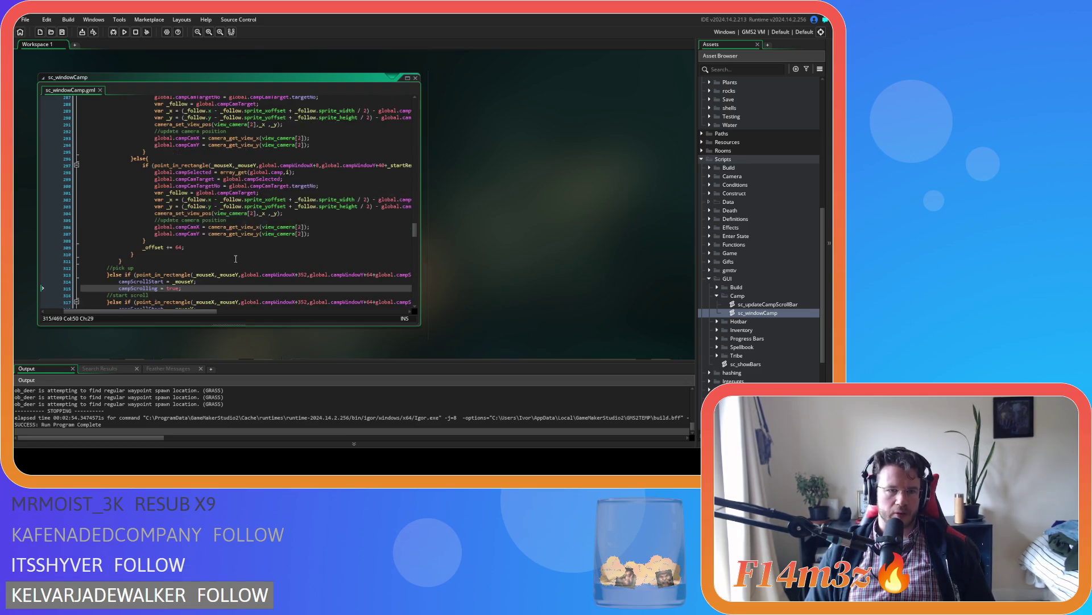
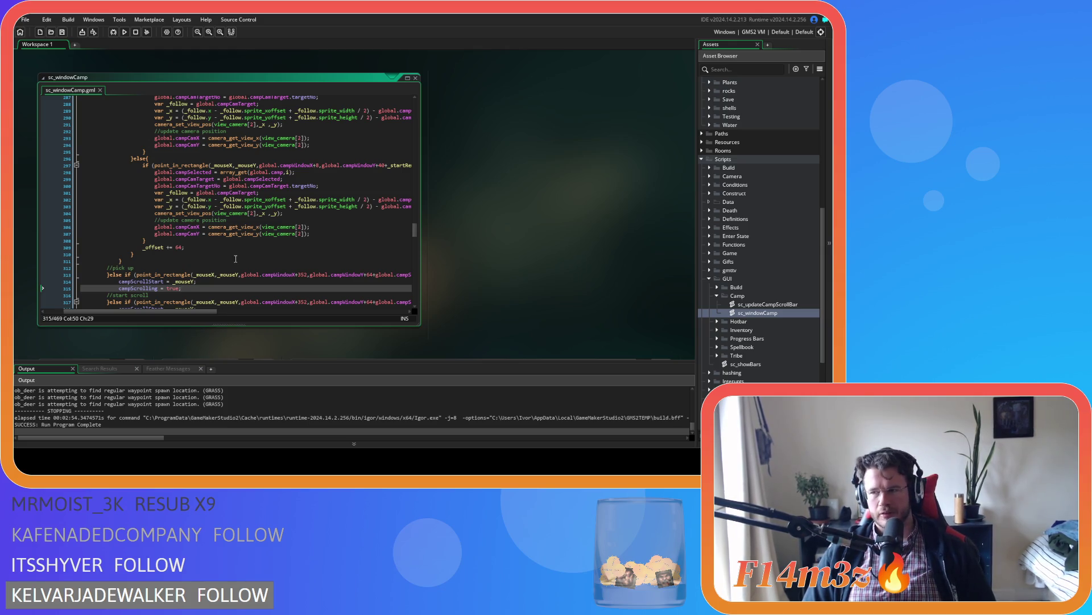
# Inspect the camp list loop's _mouseX point_in_rectangle check on line 297 and its end at line 311
pyautogui.scroll(4, 223, 256)
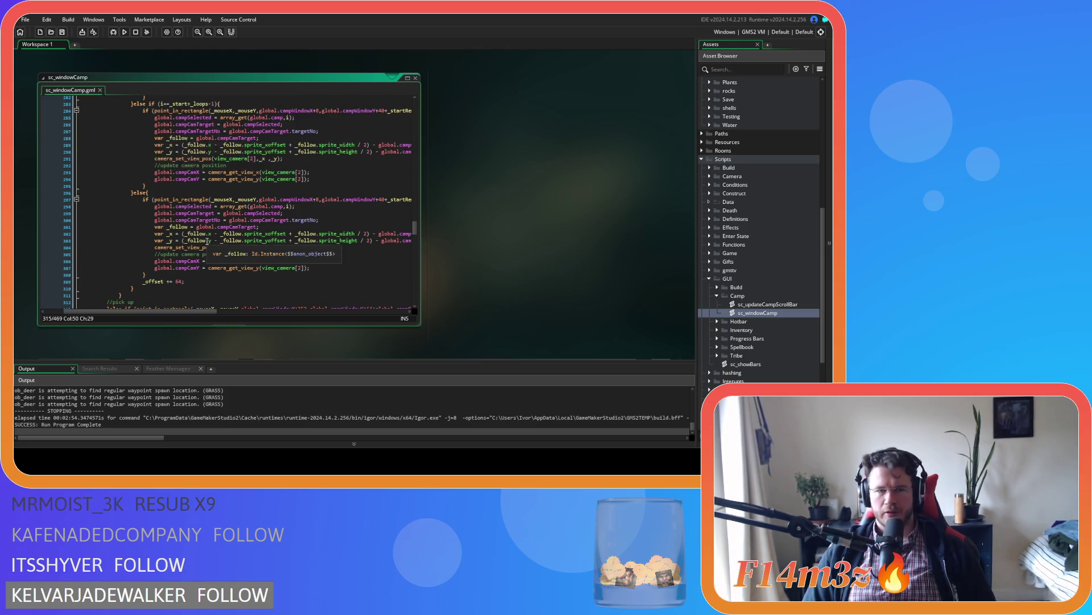
pyautogui.click(222, 234)
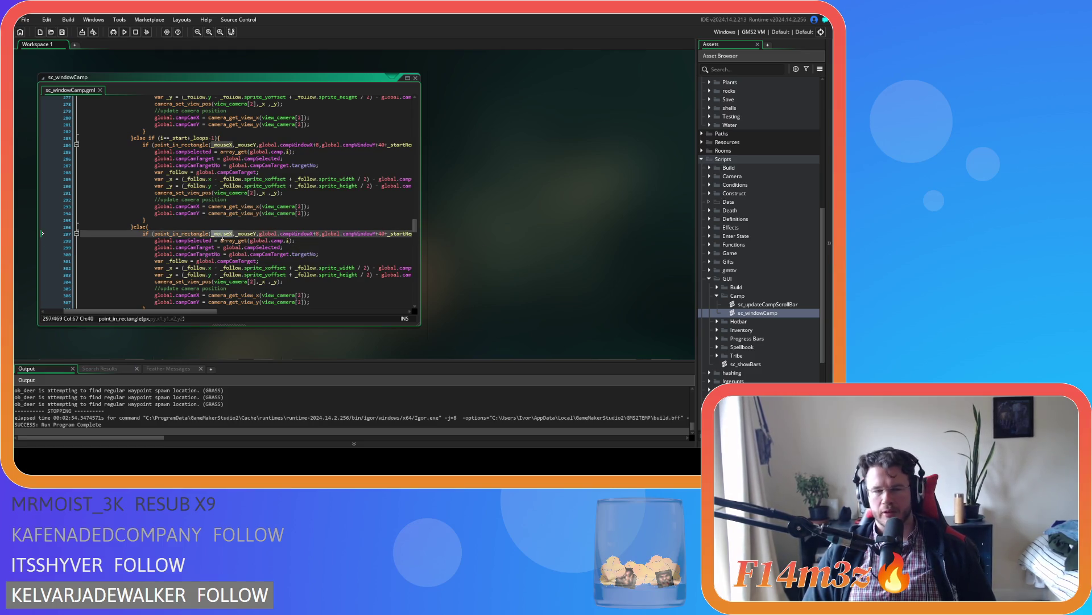
pyautogui.click(175, 234)
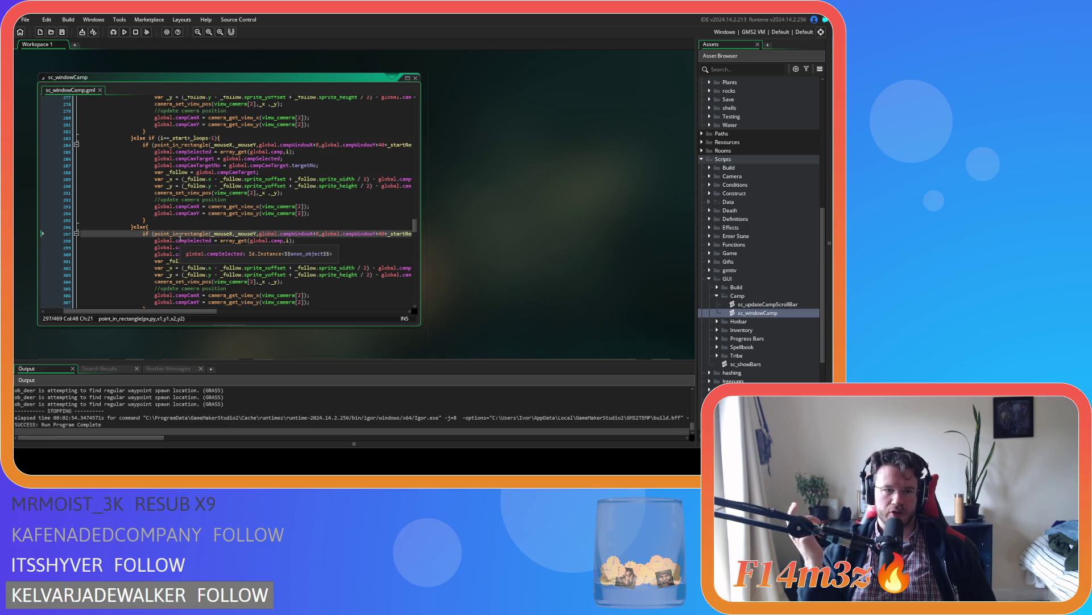
pyautogui.scroll(-5, 180, 237)
pyautogui.scroll(11, 145, 235)
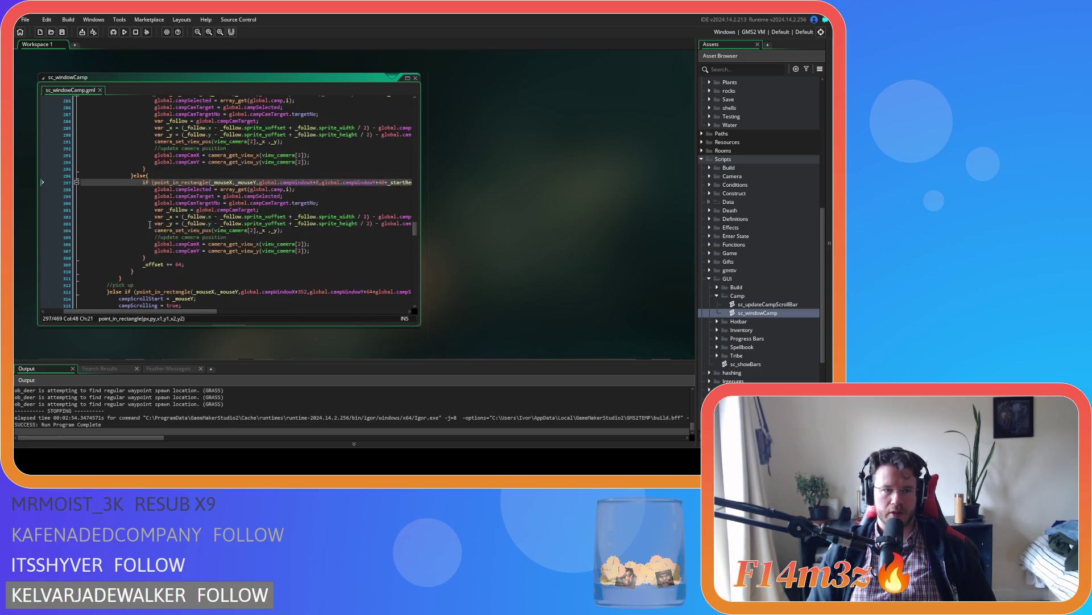
pyautogui.scroll(-9, 145, 235)
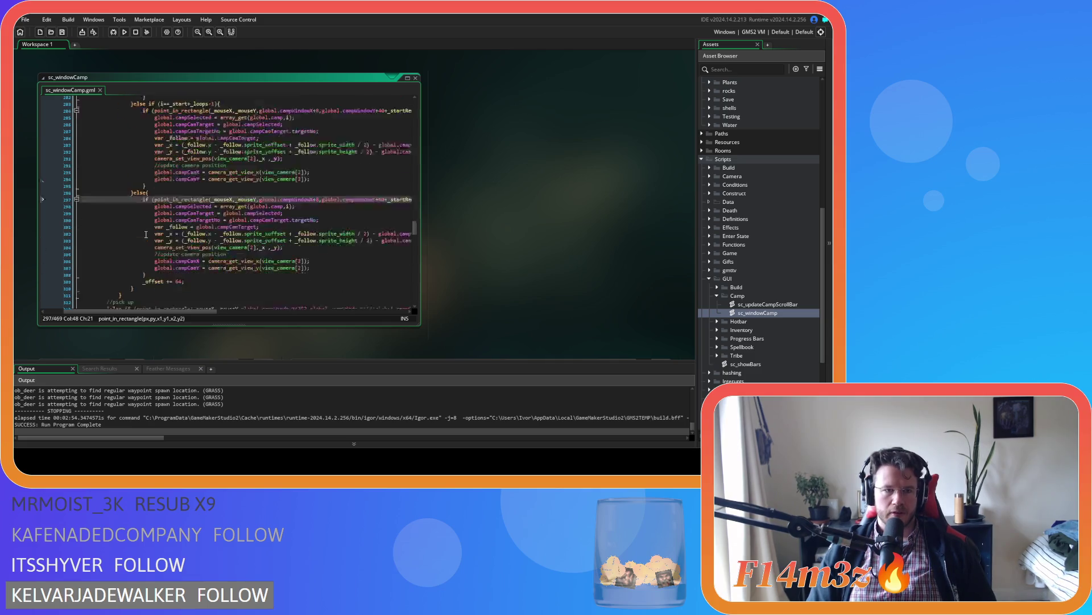
pyautogui.click(130, 260)
pyautogui.scroll(4, 142, 259)
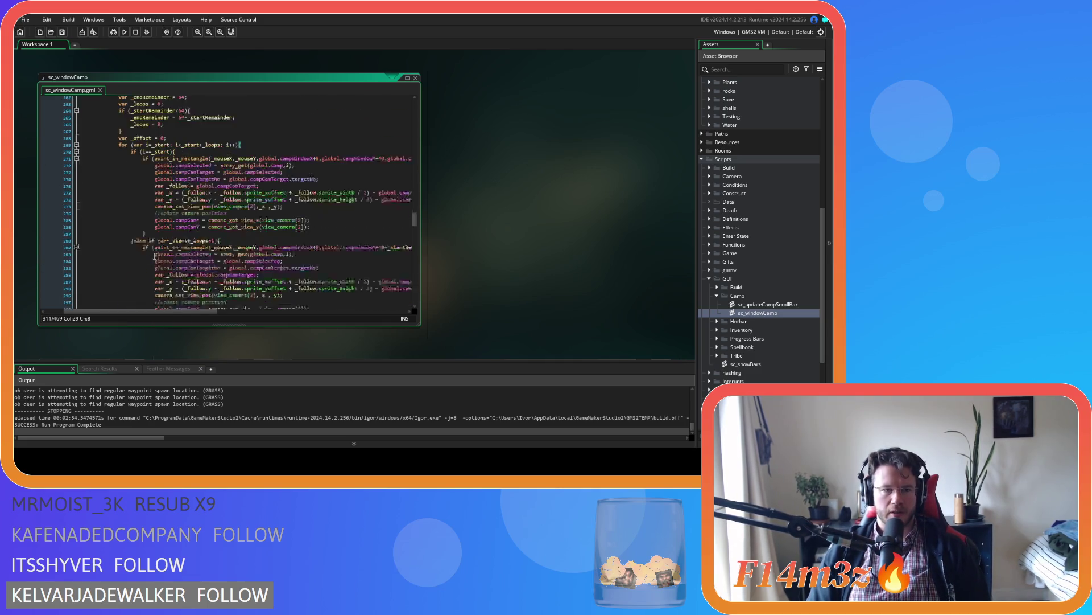
# Select the camp list selection loop and copy it
pyautogui.moveTo(120, 260)
pyautogui.mouseDown()
pyautogui.moveTo(111, 223)
pyautogui.moveTo(118, 128)
pyautogui.mouseUp()
pyautogui.scroll(3, 122, 187)
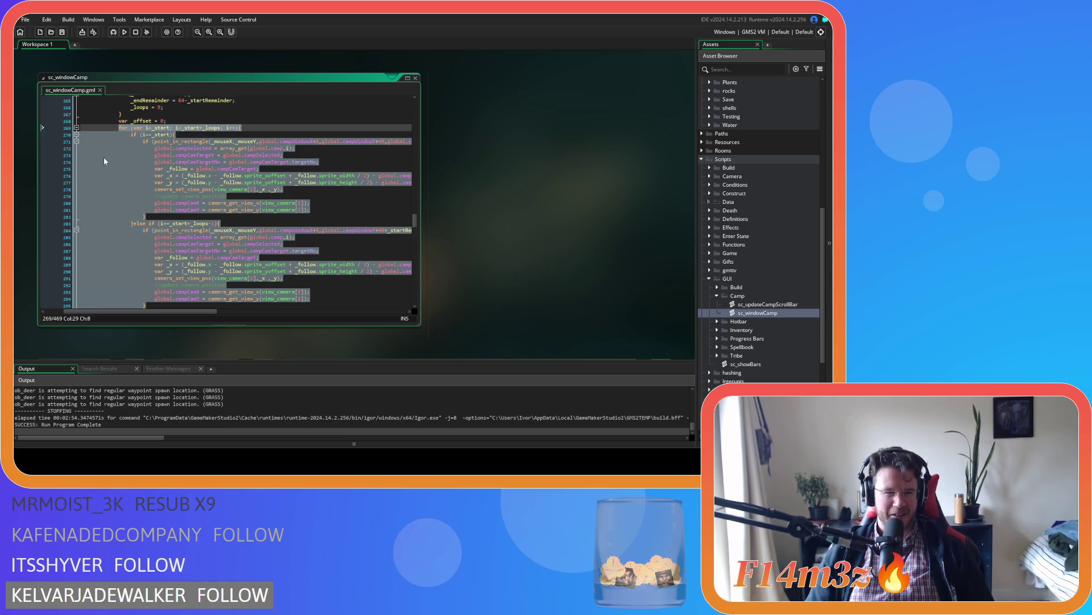
pyautogui.scroll(-3, 171, 216)
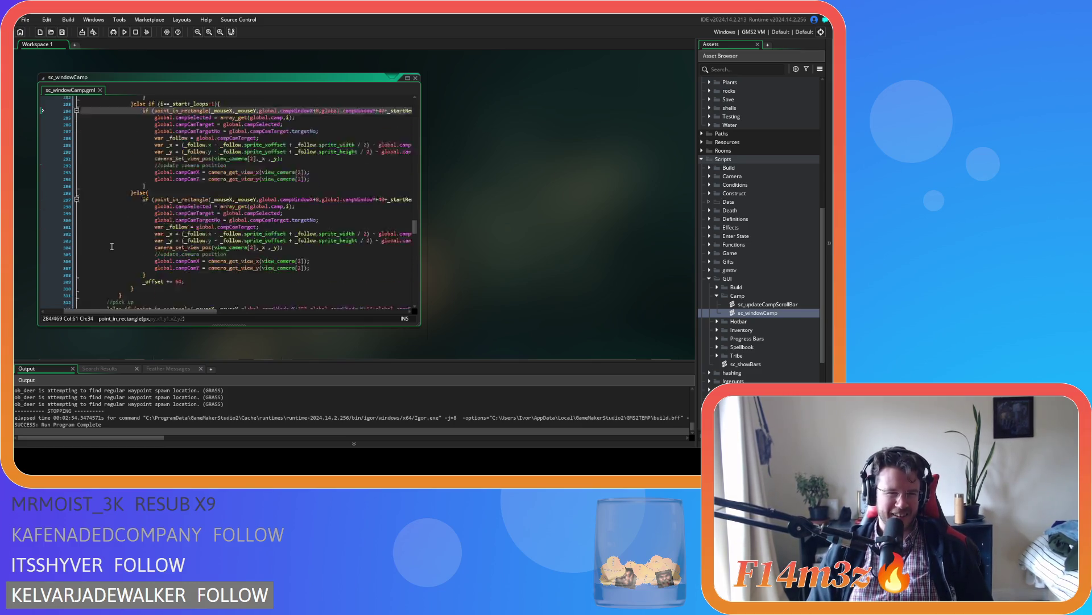
pyautogui.scroll(5, 123, 188)
pyautogui.keyDown('shift'); pyautogui.click(113, 197); pyautogui.keyUp('shift')
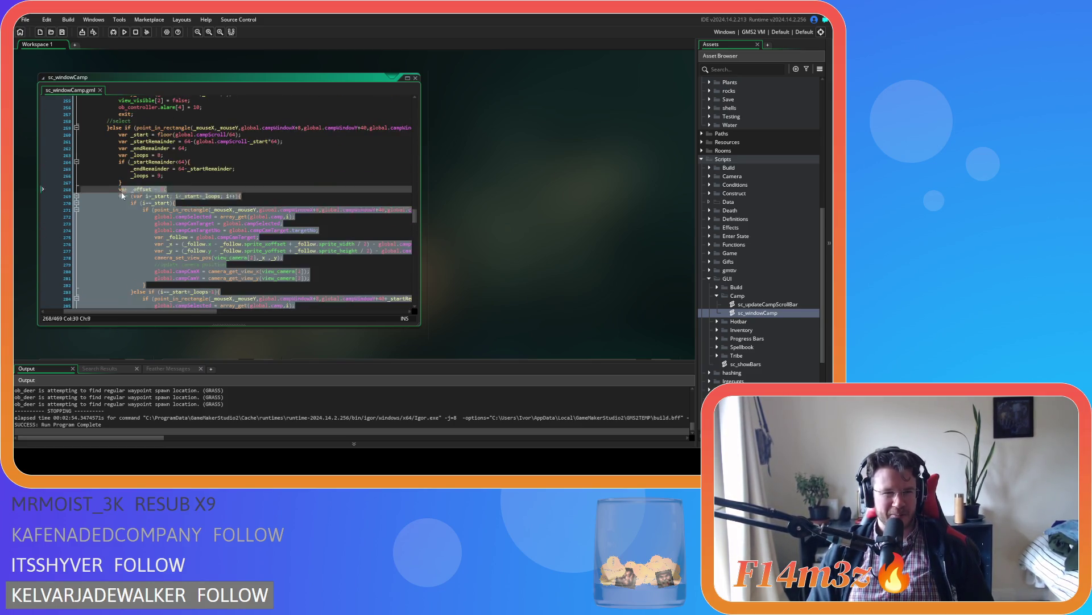
pyautogui.rightClick(132, 230)
pyautogui.click(158, 246)
pyautogui.scroll(-6, 158, 246)
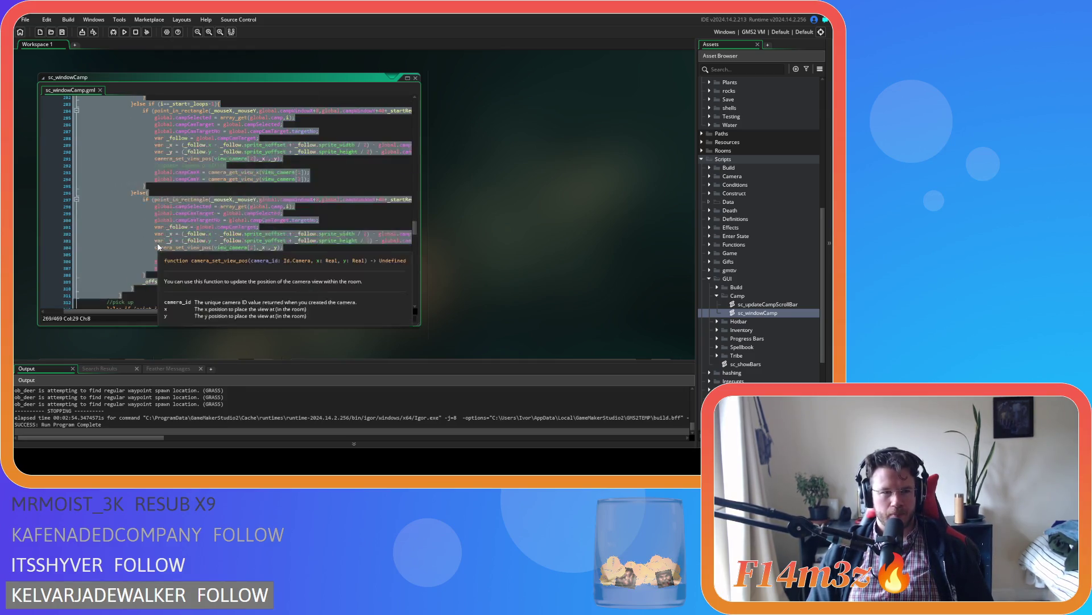
pyautogui.rightClick(132, 215)
pyautogui.click(159, 229)
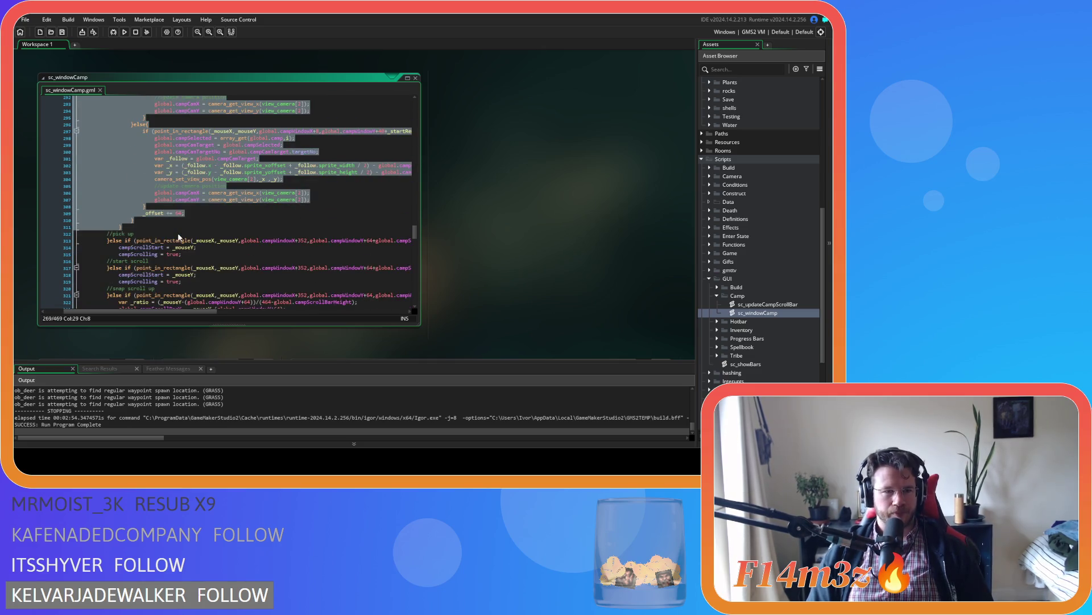
# Extend the selection up to the var _start line and copy the whole select-branch code
pyautogui.scroll(7, 194, 254)
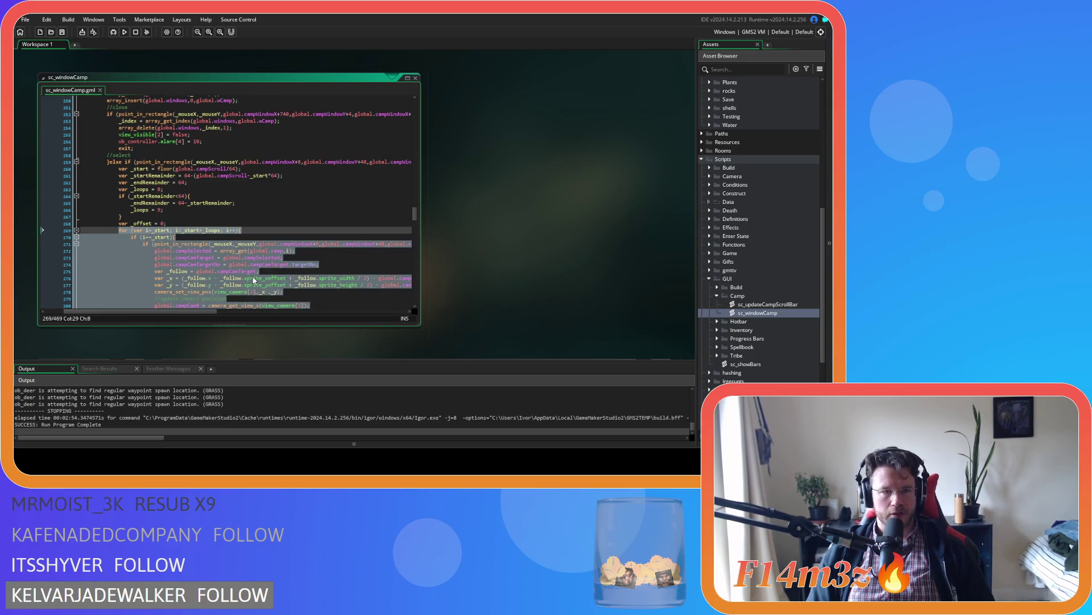
pyautogui.moveTo(254, 281)
pyautogui.hotkey('shift', 'Up')
pyautogui.hotkey('shift', 'Up')
pyautogui.hotkey('shift', 'Up')
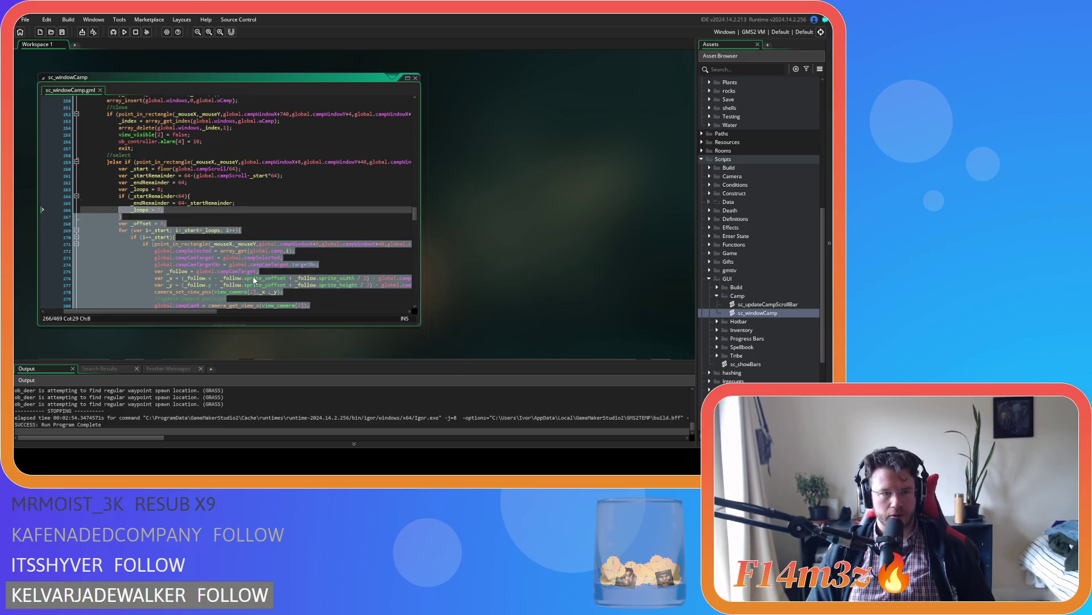
pyautogui.hotkey('shift', 'Up')
pyautogui.hotkey('shift', 'Up')
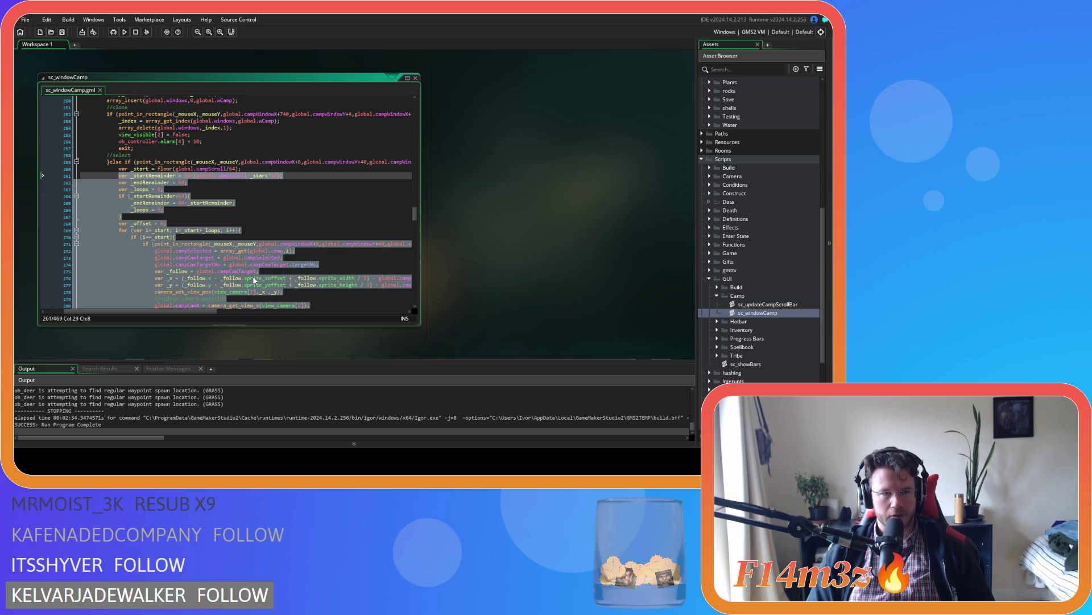
pyautogui.hotkey('shift', 'Up')
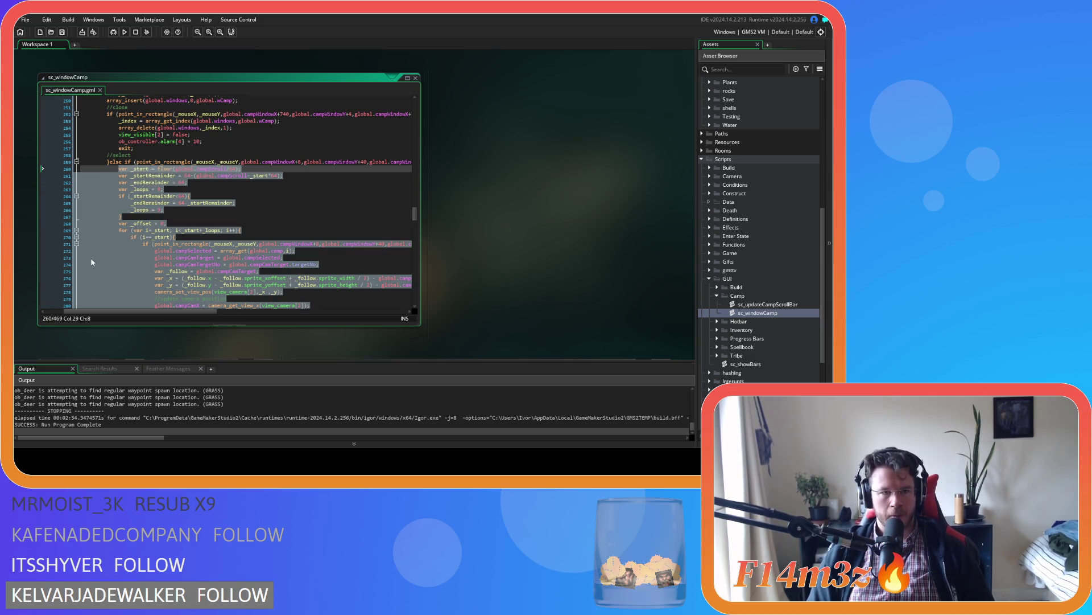
pyautogui.rightClick(142, 190)
pyautogui.click(161, 204)
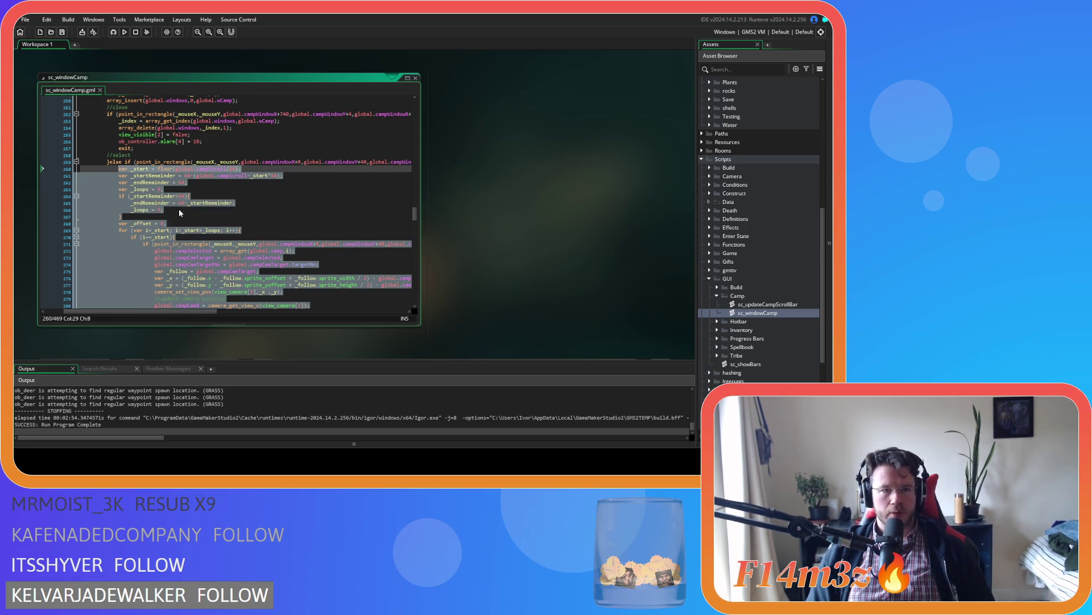
pyautogui.scroll(-8, 179, 211)
pyautogui.rightClick(127, 153)
pyautogui.click(157, 177)
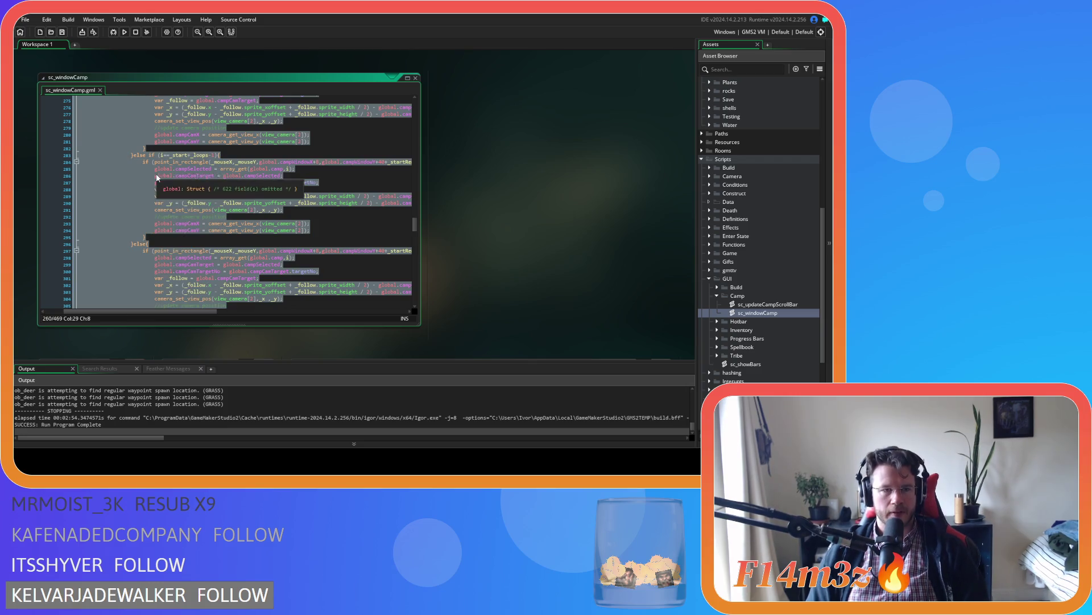
# Paste the copied loop into the pick up branch at line 315
pyautogui.scroll(-7, 157, 177)
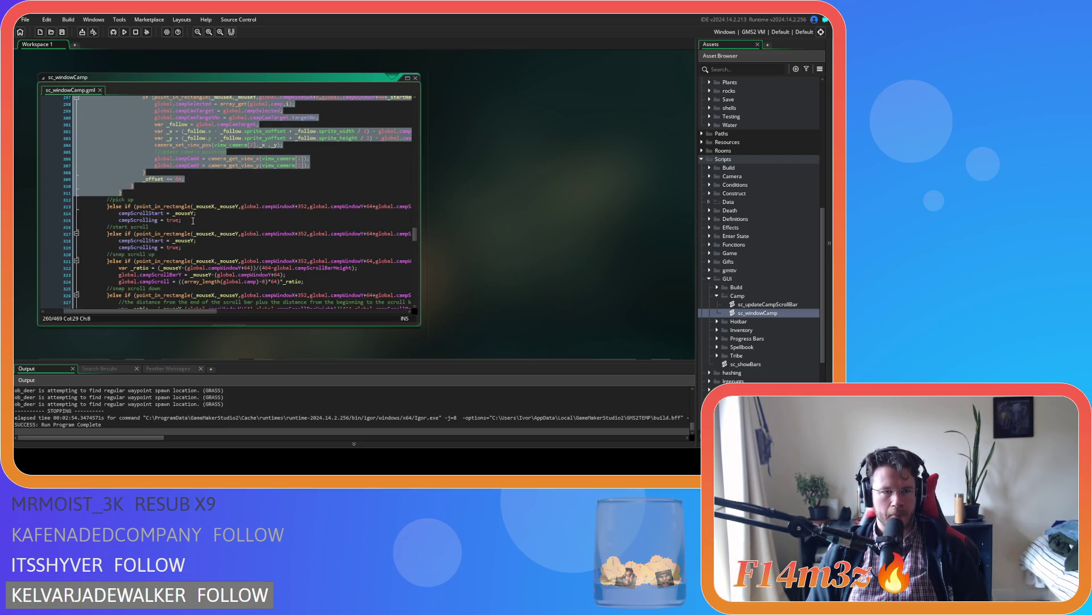
pyautogui.click(193, 220)
pyautogui.hotkey('ctrl', 'v')
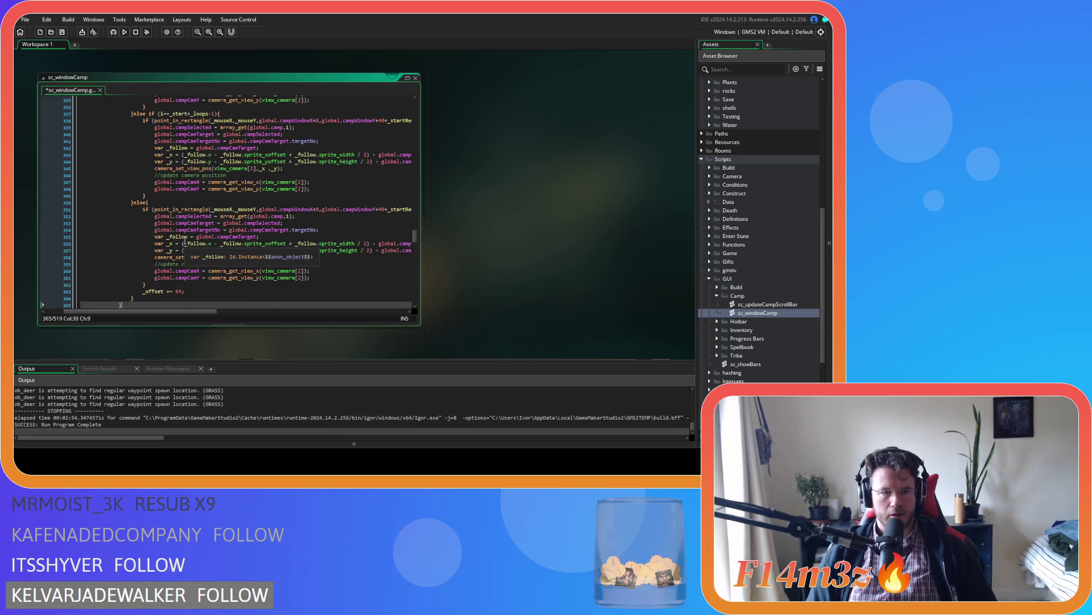
# Save the sc_windowCamp script
pyautogui.scroll(8, 185, 239)
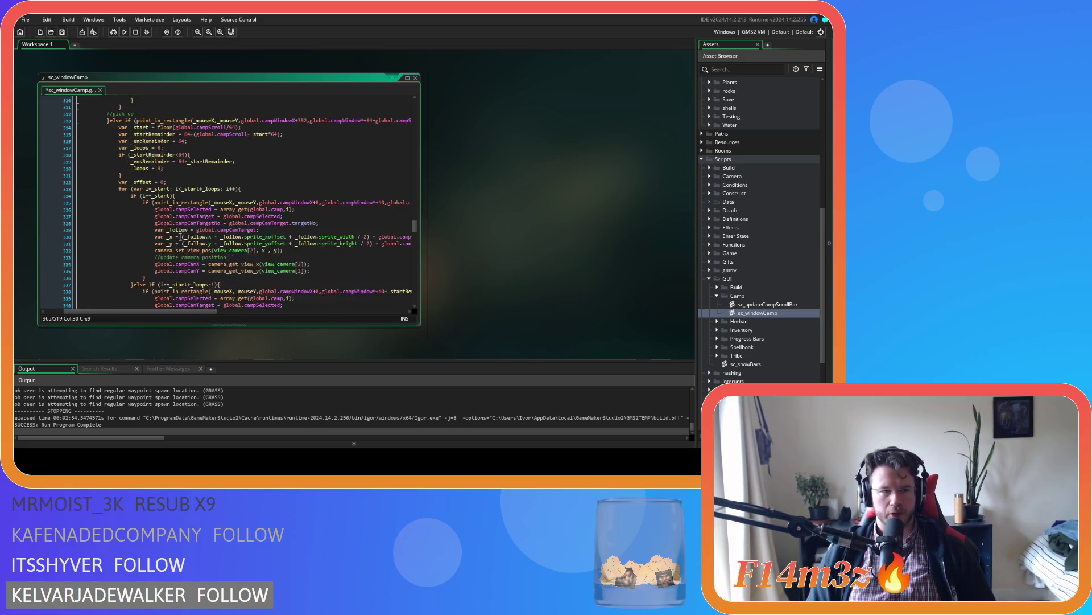
pyautogui.scroll(3, 179, 236)
pyautogui.click(244, 235)
pyautogui.hotkey('ctrl', 's')
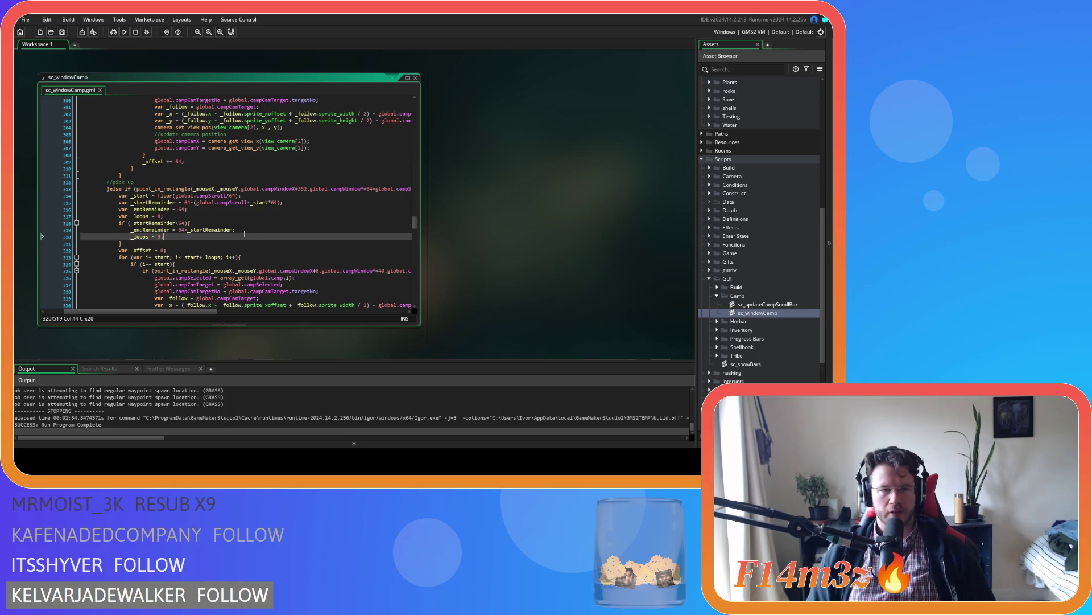
# Select lines 328–335 of the pasted copy and undo the paste, removing the duplicated loop
pyautogui.scroll(-4, 244, 234)
pyautogui.click(164, 205)
pyautogui.moveTo(312, 253)
pyautogui.mouseDown()
pyautogui.moveTo(239, 247)
pyautogui.moveTo(154, 193)
pyautogui.mouseUp()
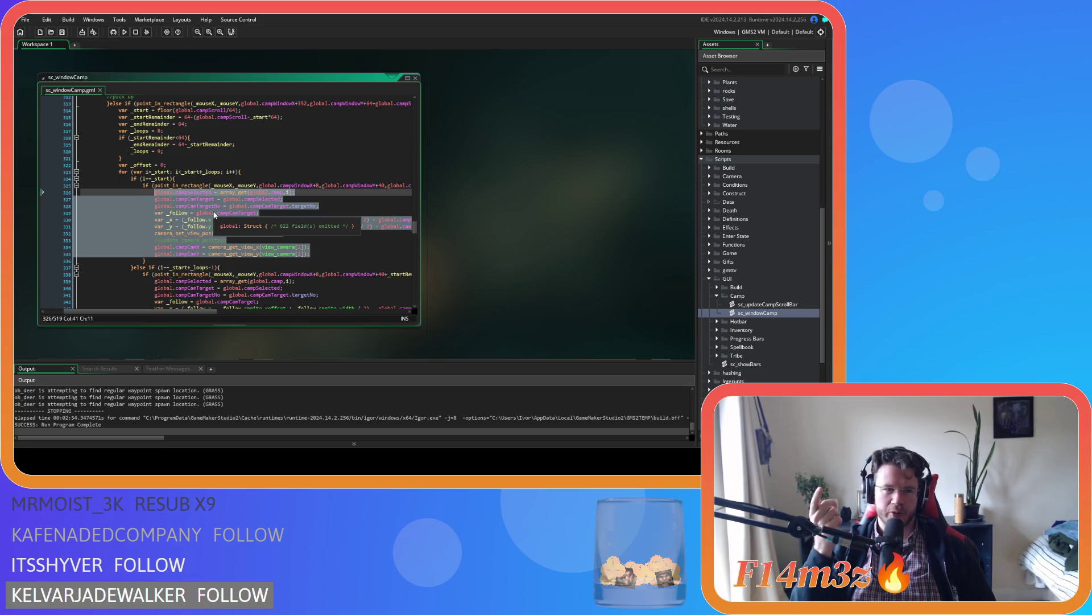
pyautogui.hotkey('ctrl', 'z')
pyautogui.hotkey('ctrl', 'z')
pyautogui.hotkey('ctrl', 'z')
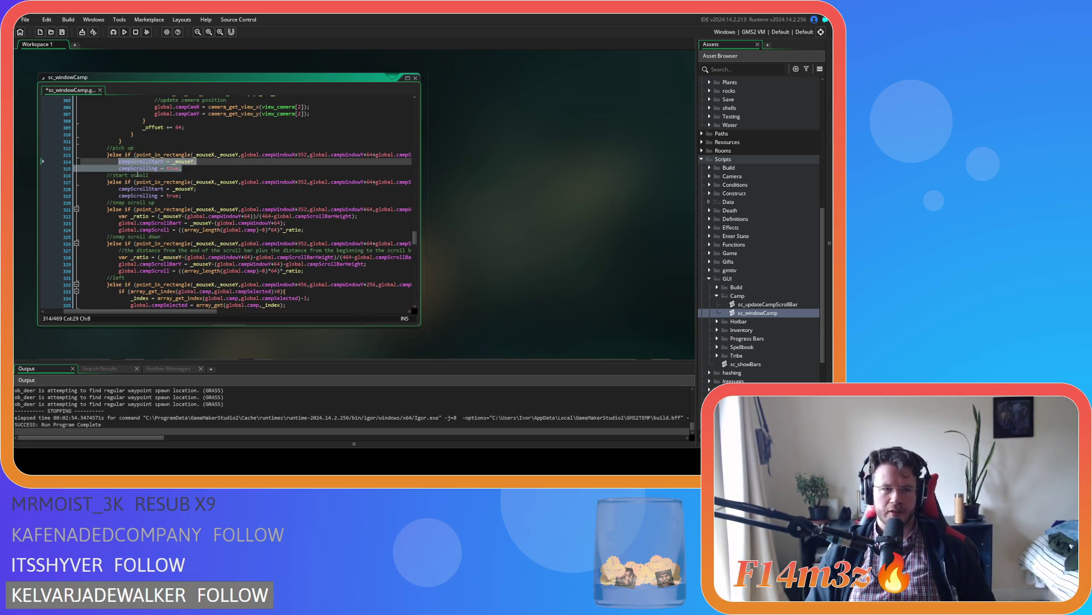
# Select and delete the pick up branch lines 313–317, then restore them
pyautogui.moveTo(109, 182); pyautogui.dragTo(111, 157)
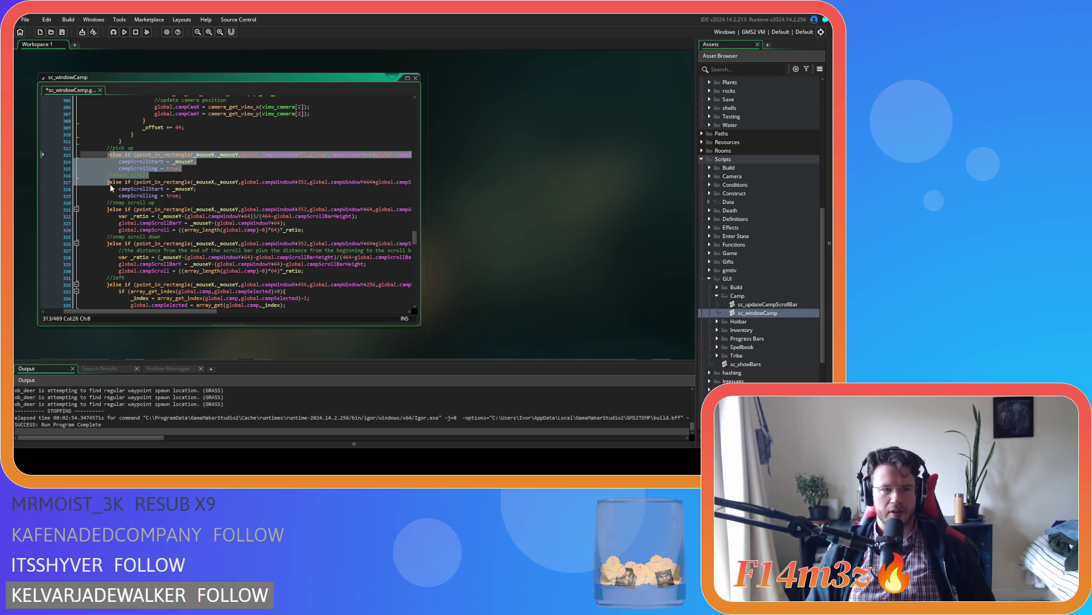
pyautogui.moveTo(112, 188); pyautogui.dragTo(112, 156)
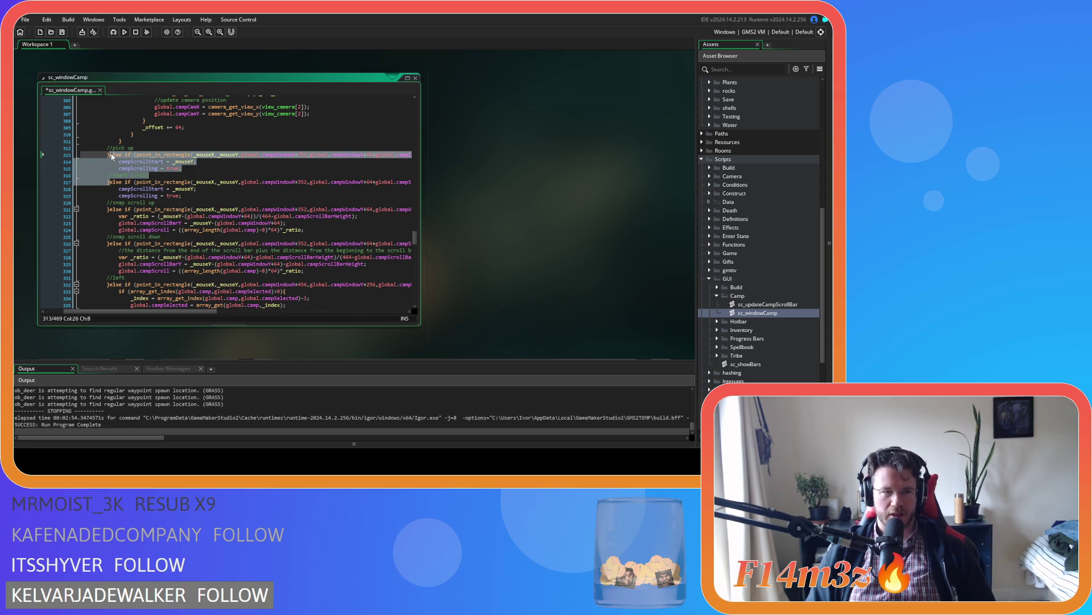
pyautogui.moveTo(112, 155); pyautogui.dragTo(110, 155)
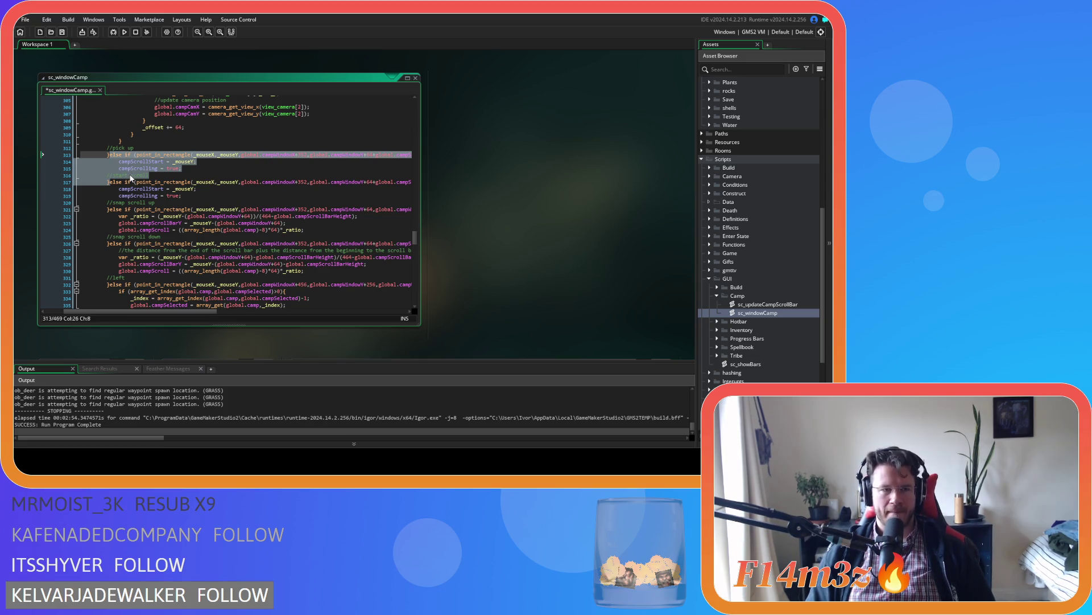
pyautogui.press('Delete')
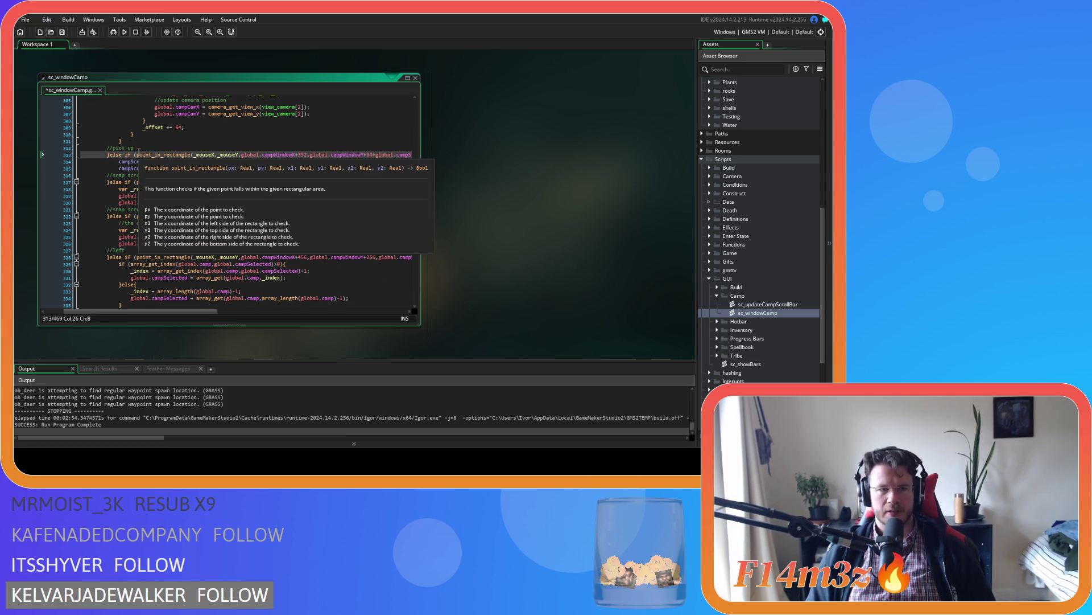
pyautogui.hotkey('ctrl', 'z')
# Relabel the line 312 pick up comment as //start scroll
pyautogui.moveTo(151, 180); pyautogui.dragTo(116, 180)
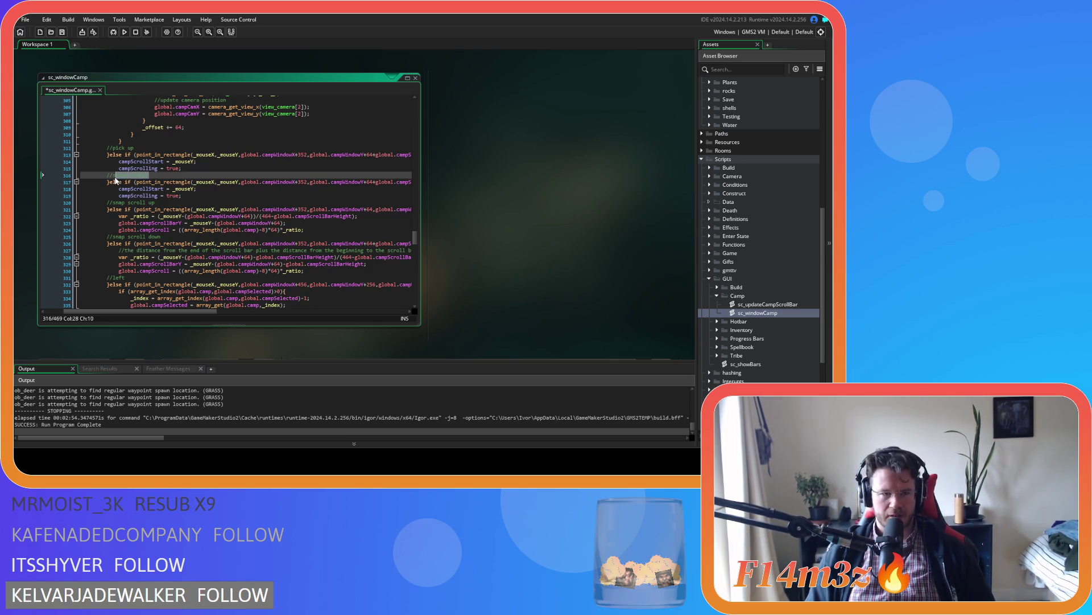
pyautogui.click(137, 148)
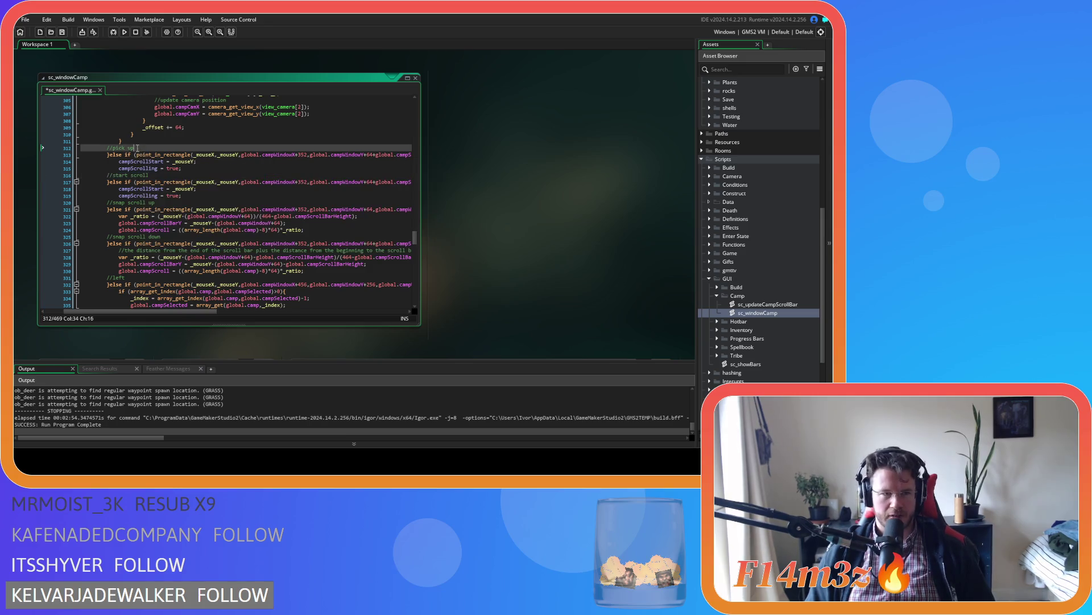
pyautogui.press('BackSpace')
pyautogui.press('BackSpace')
pyautogui.press('BackSpace')
pyautogui.hotkey('ctrl', 'v')
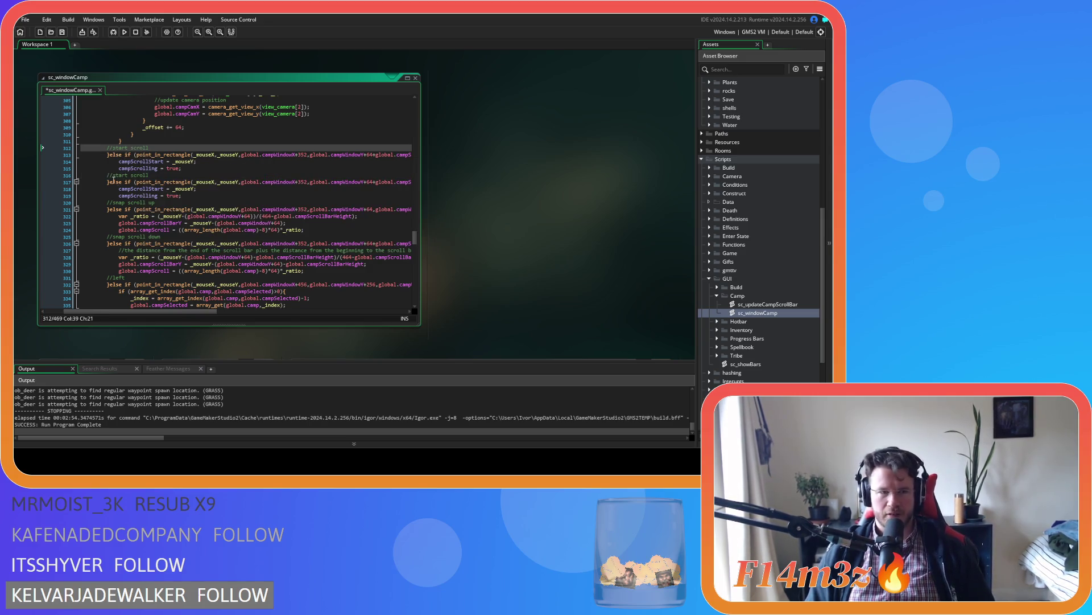
# Delete the duplicate start-scroll branch beneath it
pyautogui.moveTo(111, 182); pyautogui.dragTo(112, 161)
pyautogui.press('BackSpace')
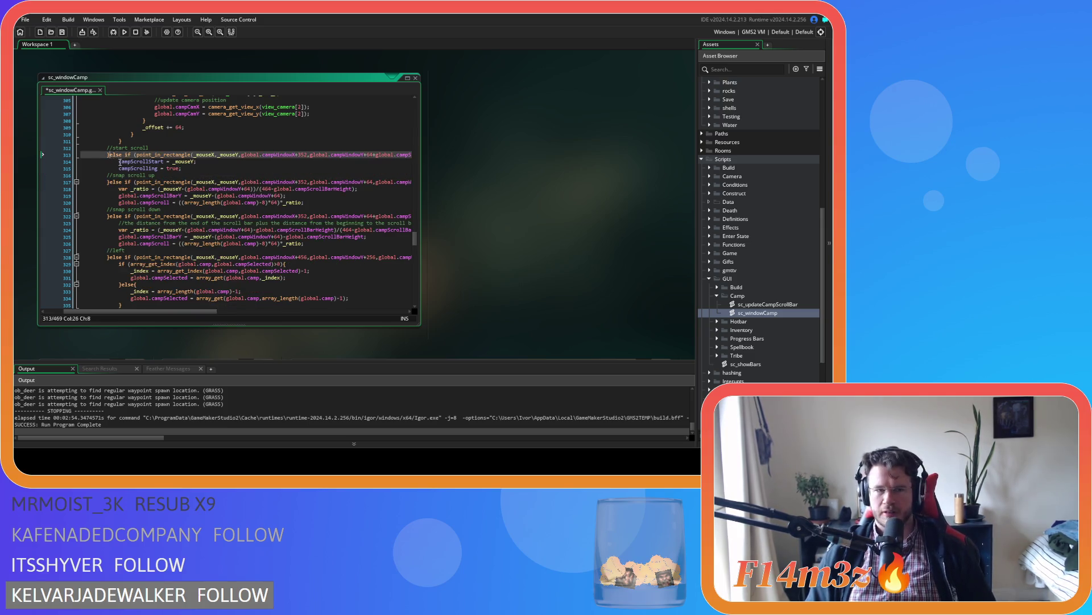
pyautogui.scroll(-4, 132, 187)
pyautogui.scroll(-11, 132, 187)
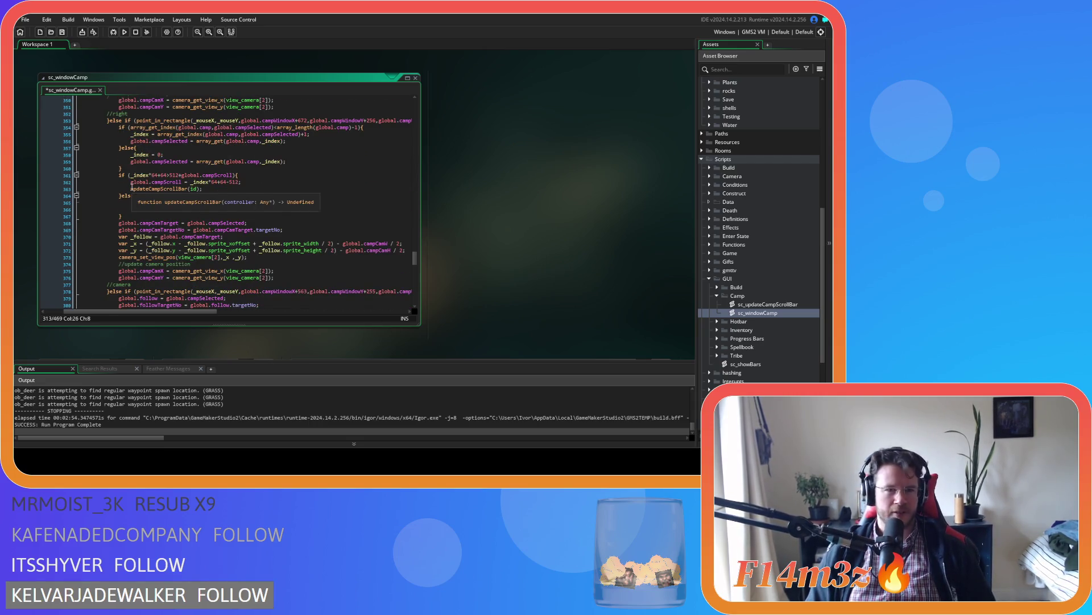
# Insert the start-scroll branch above the scroll up branch, dropping the else from the first condition
pyautogui.scroll(-10, 132, 188)
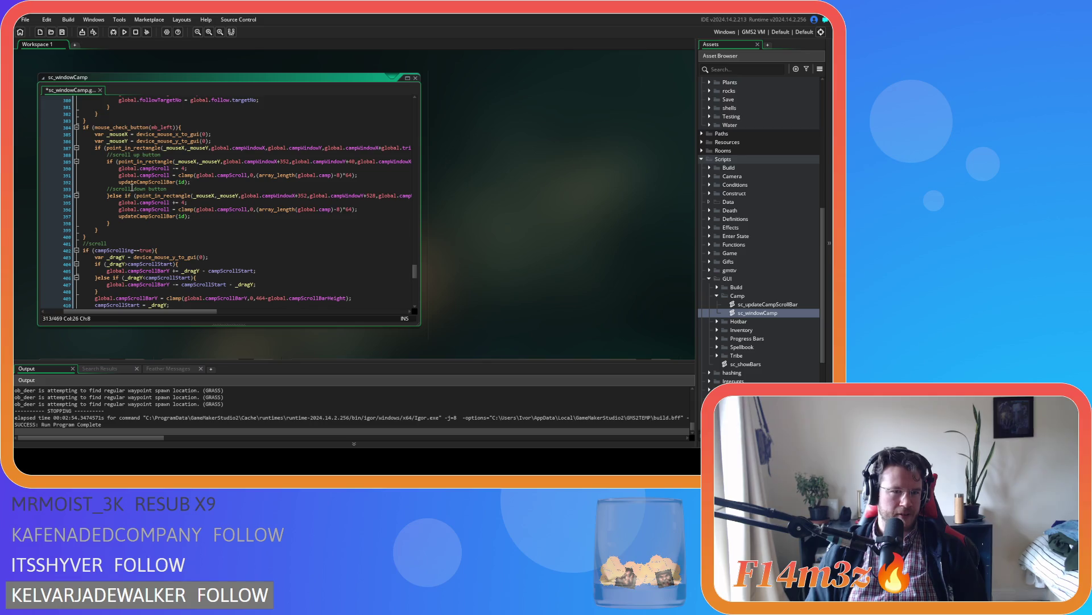
pyautogui.moveTo(124, 162)
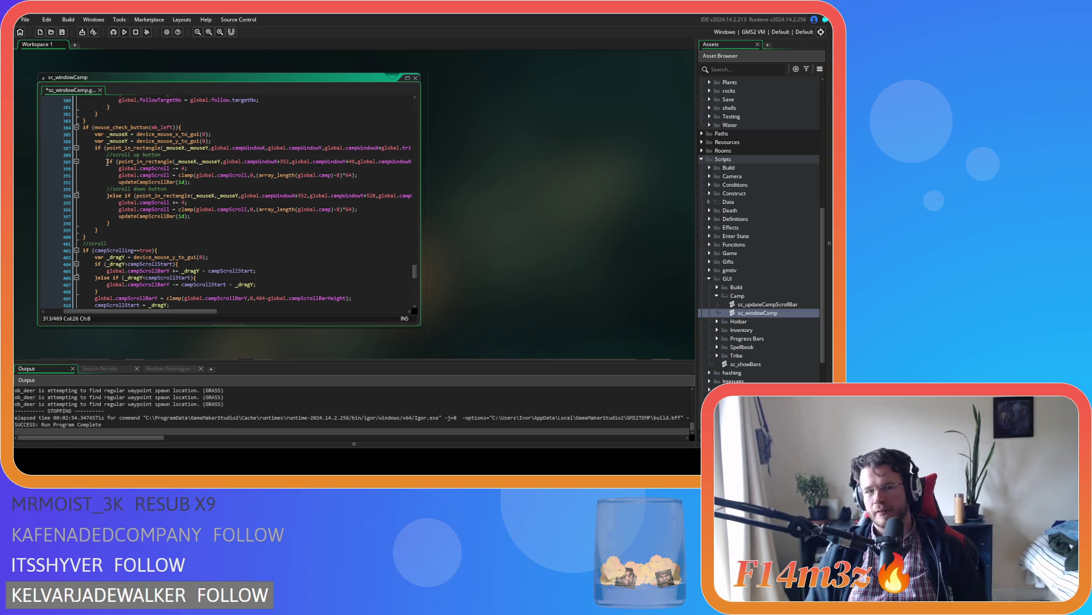
pyautogui.click(107, 162)
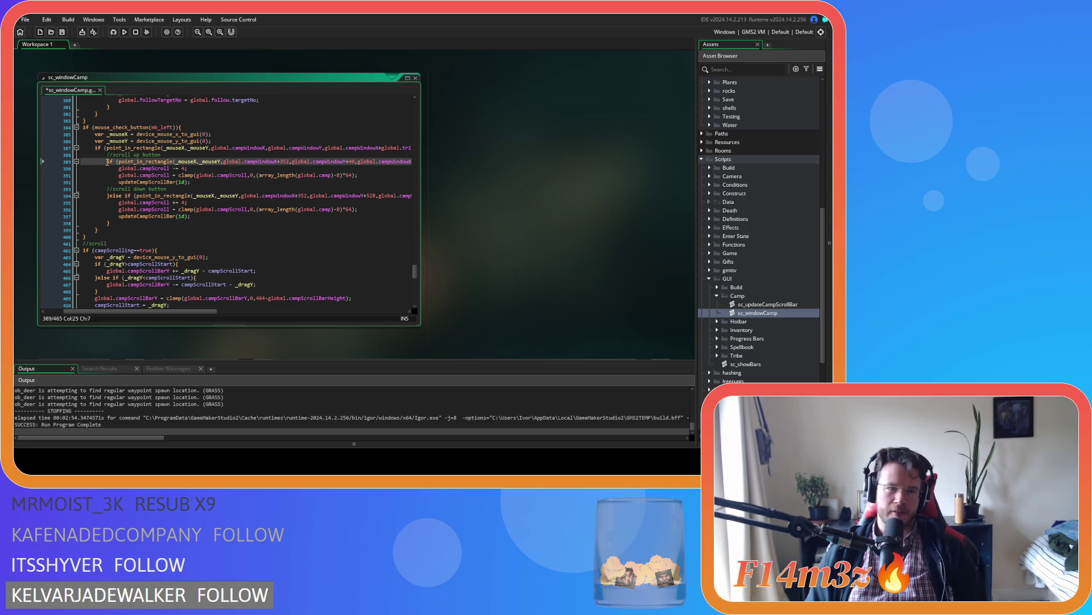
pyautogui.hotkey('ctrl', 'v')
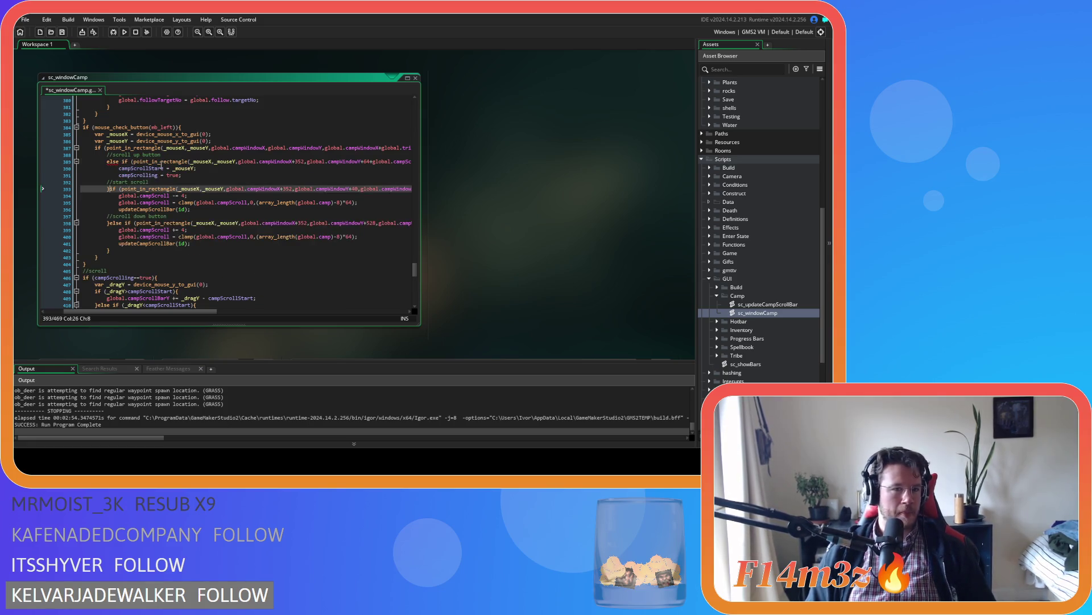
pyautogui.write('else')
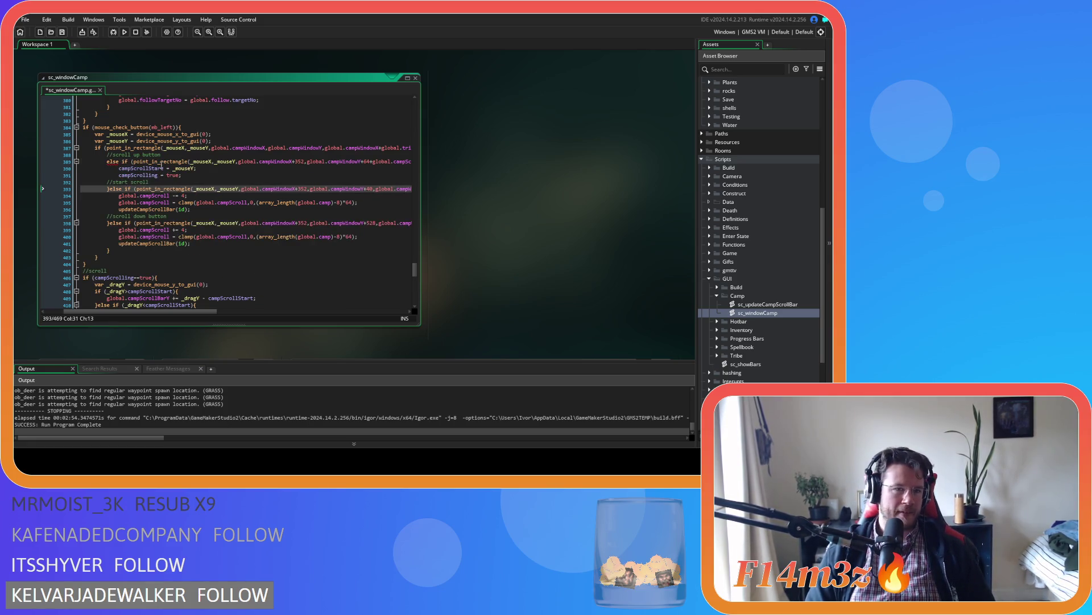
pyautogui.press('Up')
pyautogui.press('Up')
pyautogui.press('Up')
pyautogui.press('BackSpace')
pyautogui.press('BackSpace')
pyautogui.press('BackSpace')
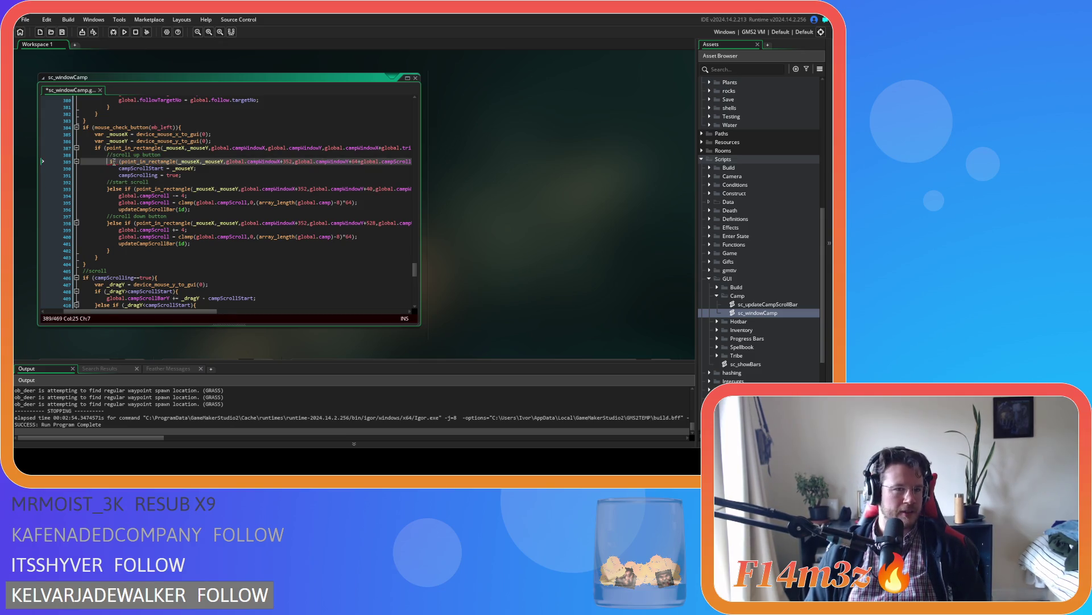
# Fix the branch comments to //start scroll and scroll up button, then save the script
pyautogui.moveTo(174, 155); pyautogui.dragTo(110, 159)
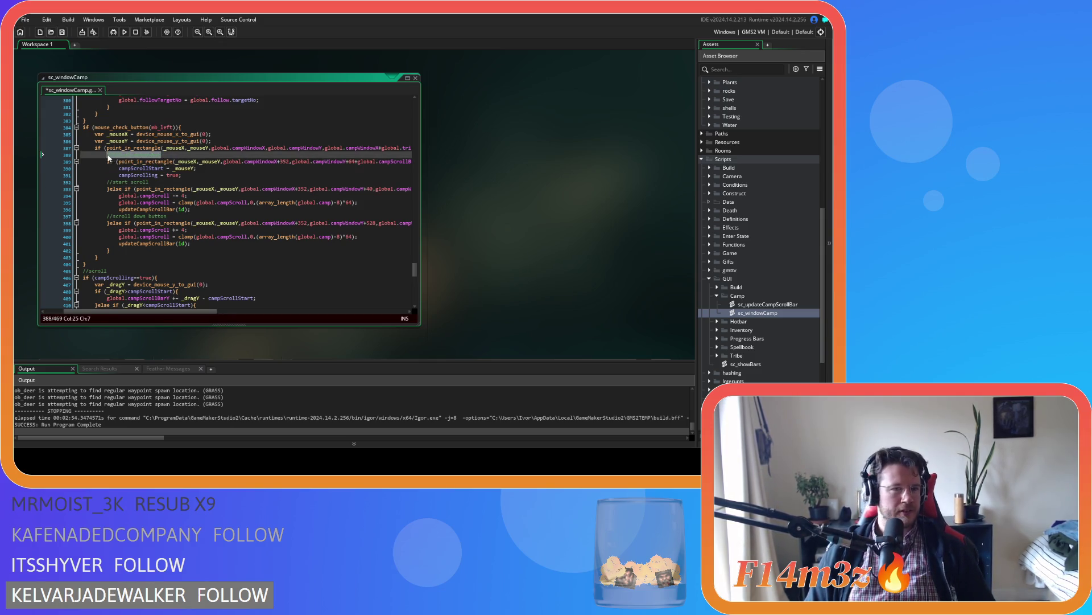
pyautogui.press('BackSpace')
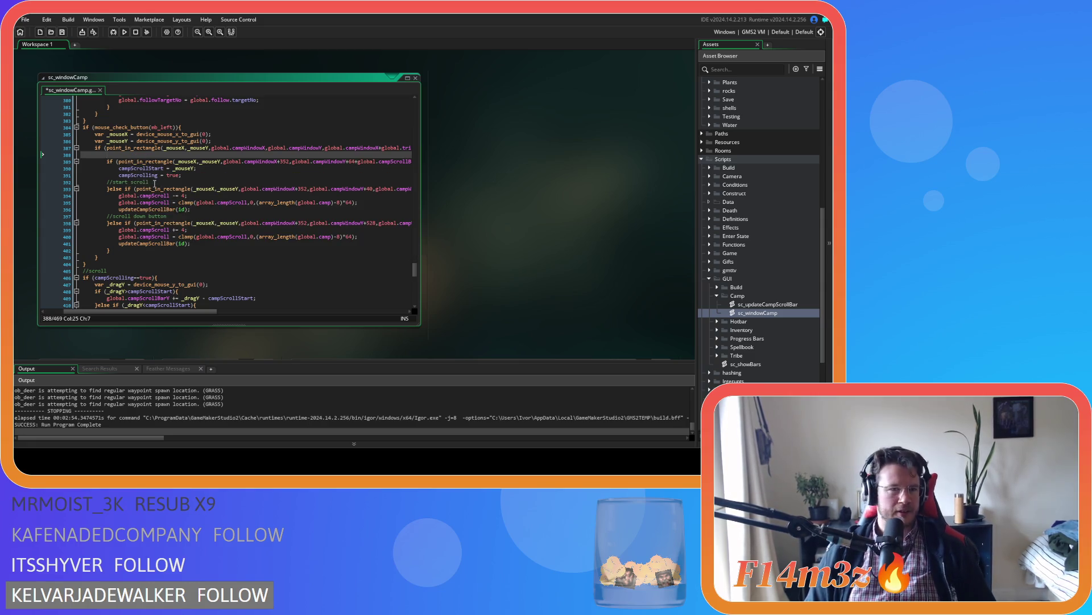
pyautogui.moveTo(155, 183); pyautogui.dragTo(103, 182)
pyautogui.hotkey('ctrl', 'v')
pyautogui.click(120, 156)
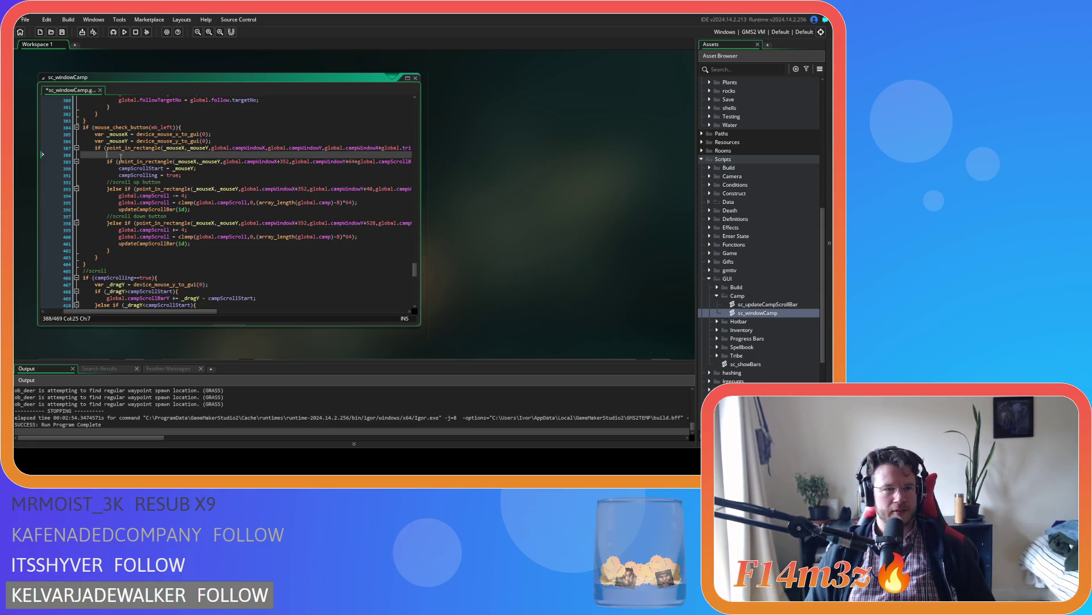
pyautogui.write('//')
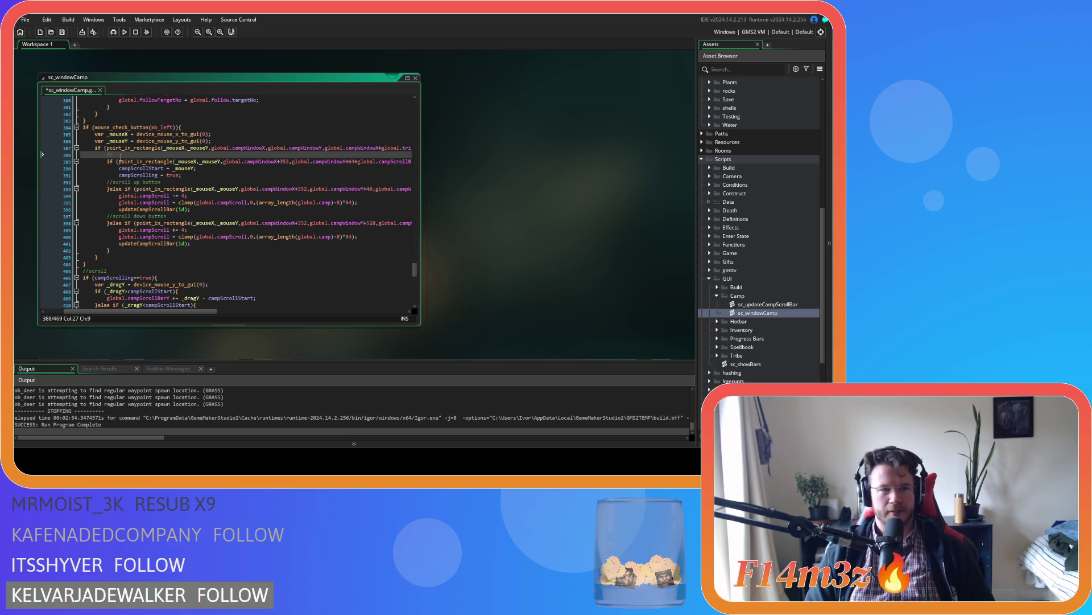
pyautogui.write('scro')
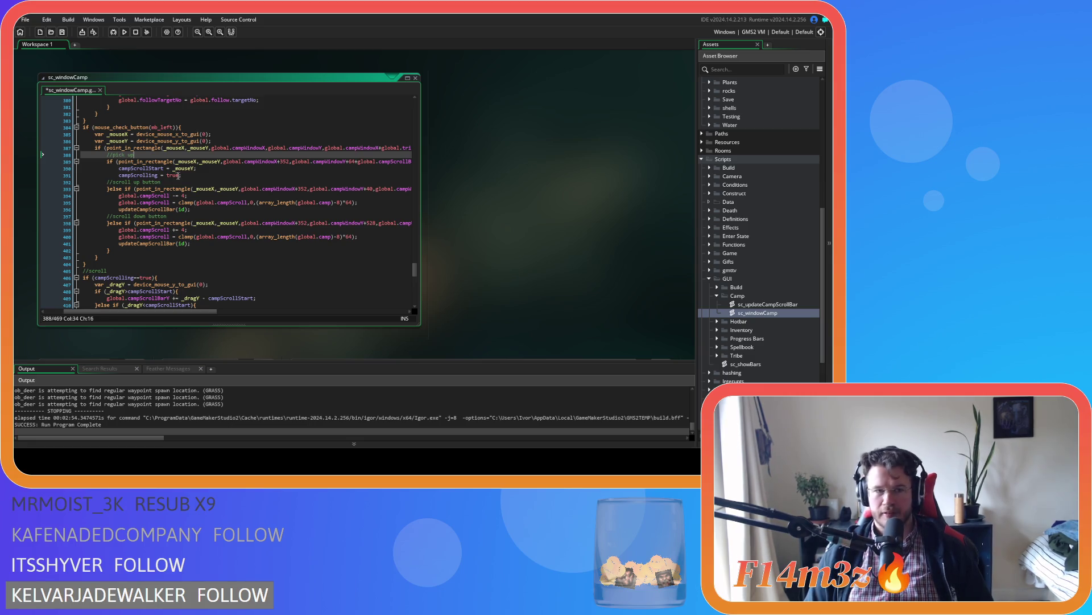
pyautogui.click(178, 176)
pyautogui.hotkey('ctrl', 's')
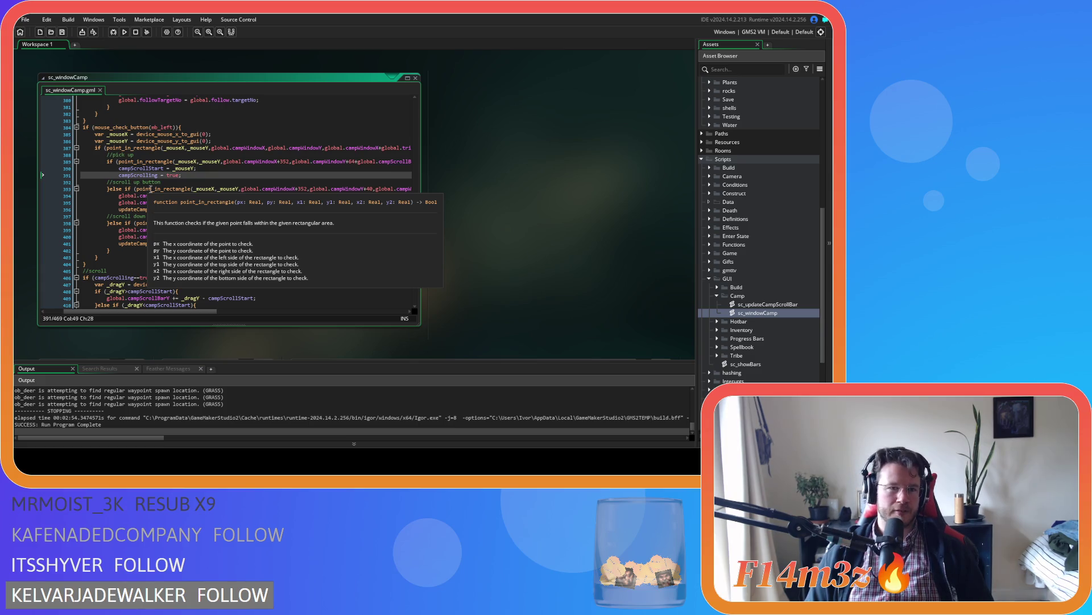
# Dismiss the function help popup and locate the end of the camp list code
pyautogui.click(154, 168)
pyautogui.scroll(5, 260, 209)
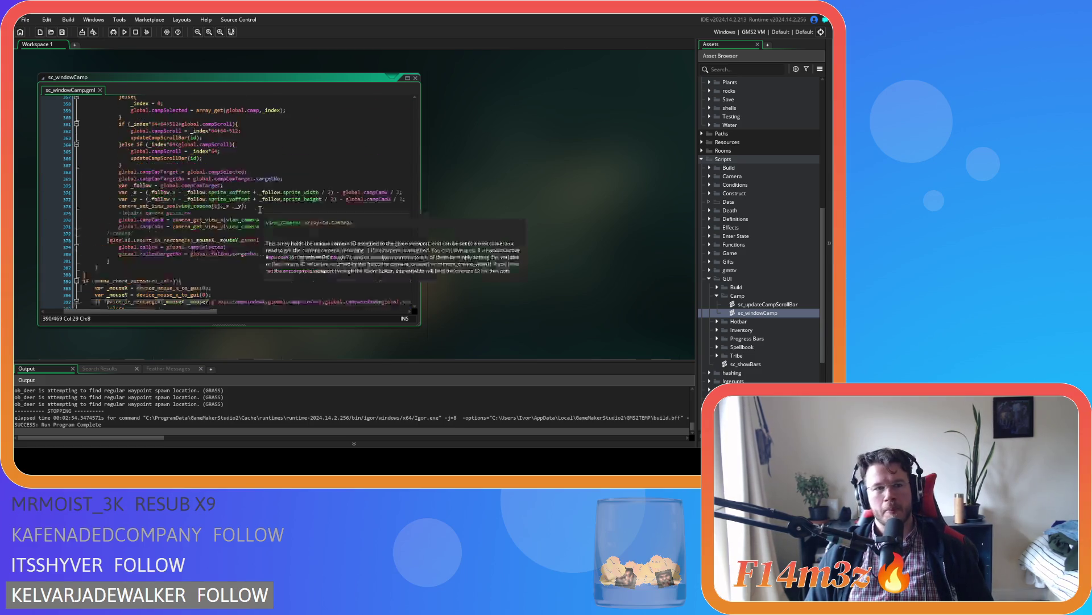
pyautogui.scroll(15, 260, 209)
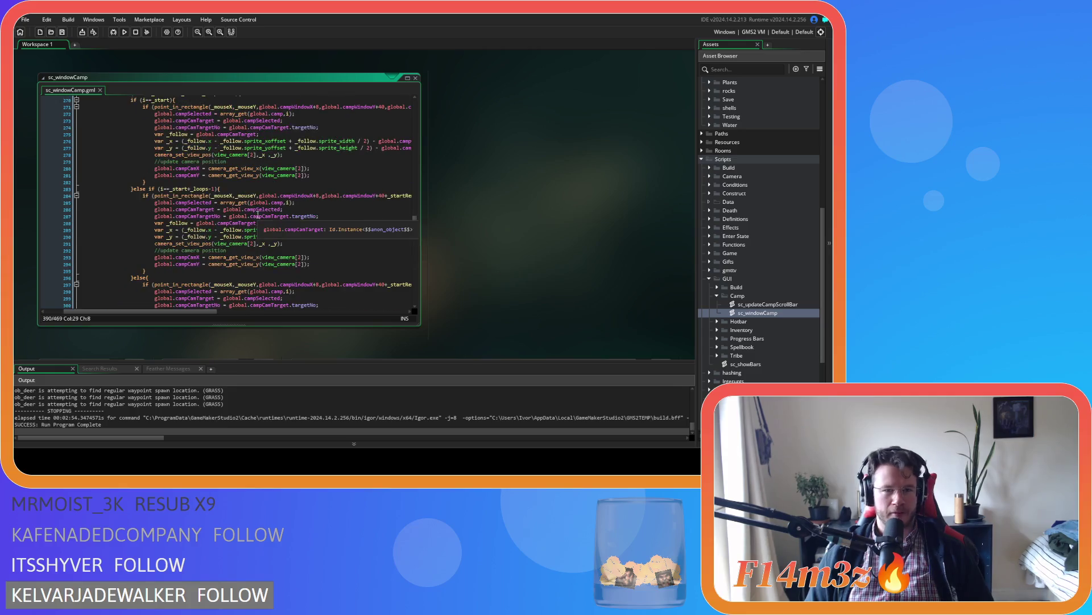
pyautogui.scroll(-6, 257, 215)
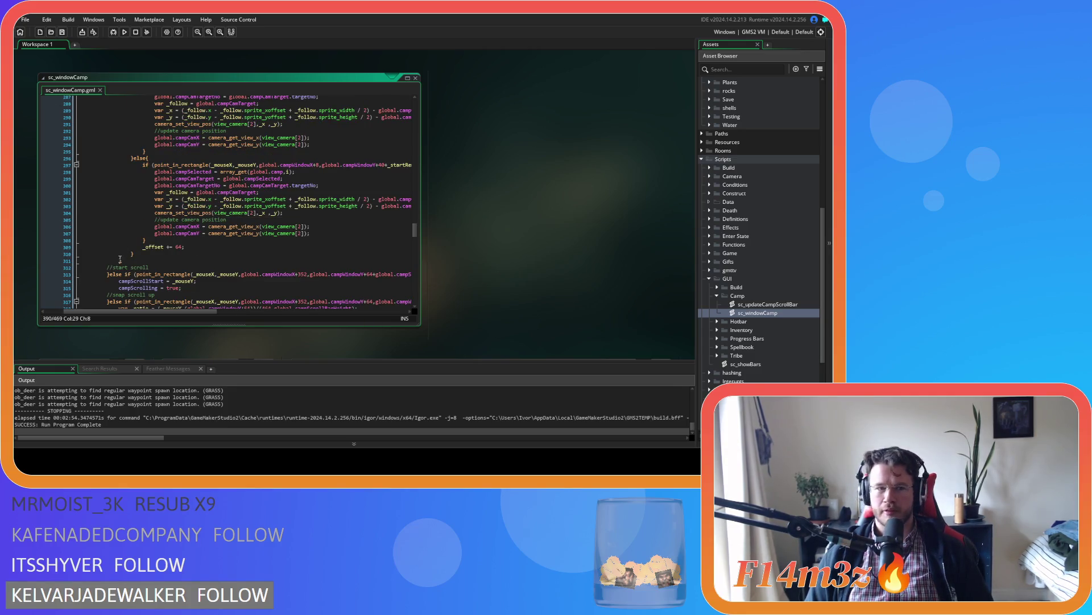
pyautogui.click(120, 259)
pyautogui.scroll(12, 173, 237)
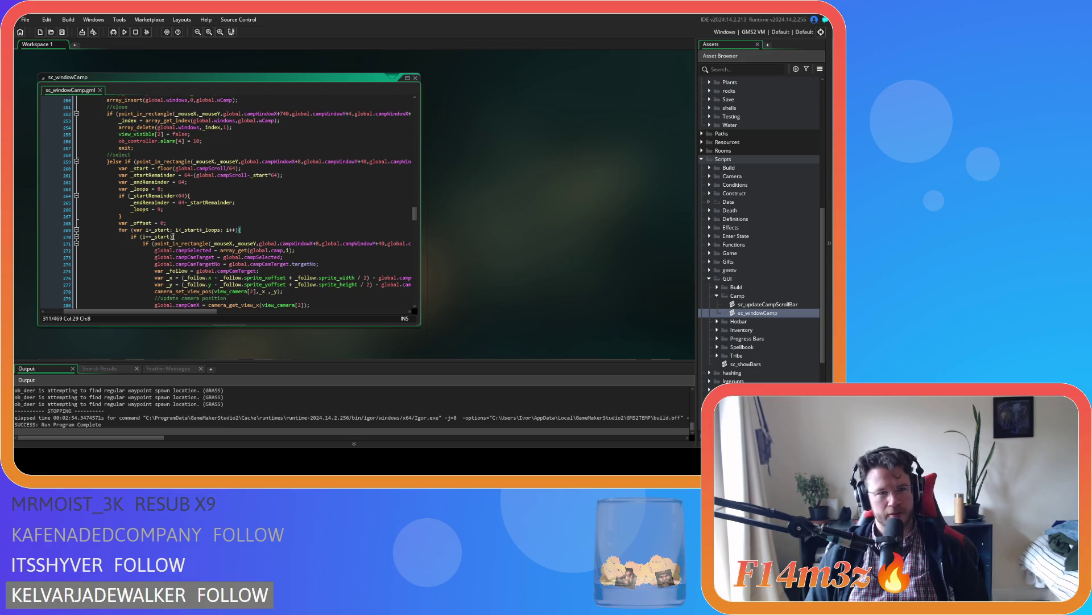
pyautogui.scroll(-12, 173, 237)
# Select the camp list code including its loop setup lines and copy it
pyautogui.moveTo(131, 257); pyautogui.dragTo(122, 167)
pyautogui.scroll(12, 122, 214)
pyautogui.rightClick(124, 187)
pyautogui.press('Escape')
pyautogui.scroll(-7, 155, 202)
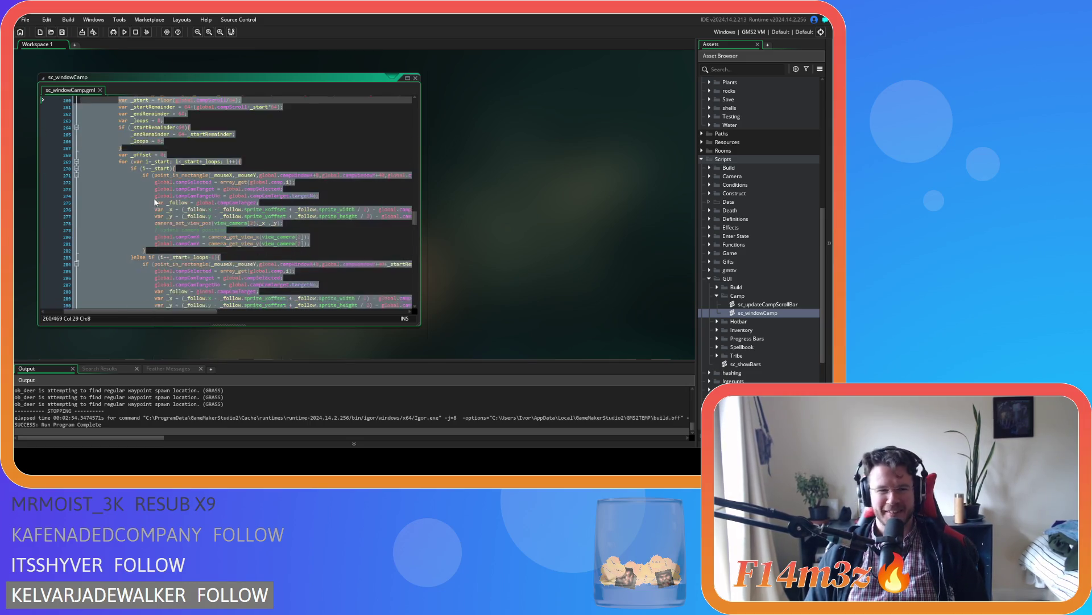
pyautogui.rightClick(124, 216)
pyautogui.click(143, 232)
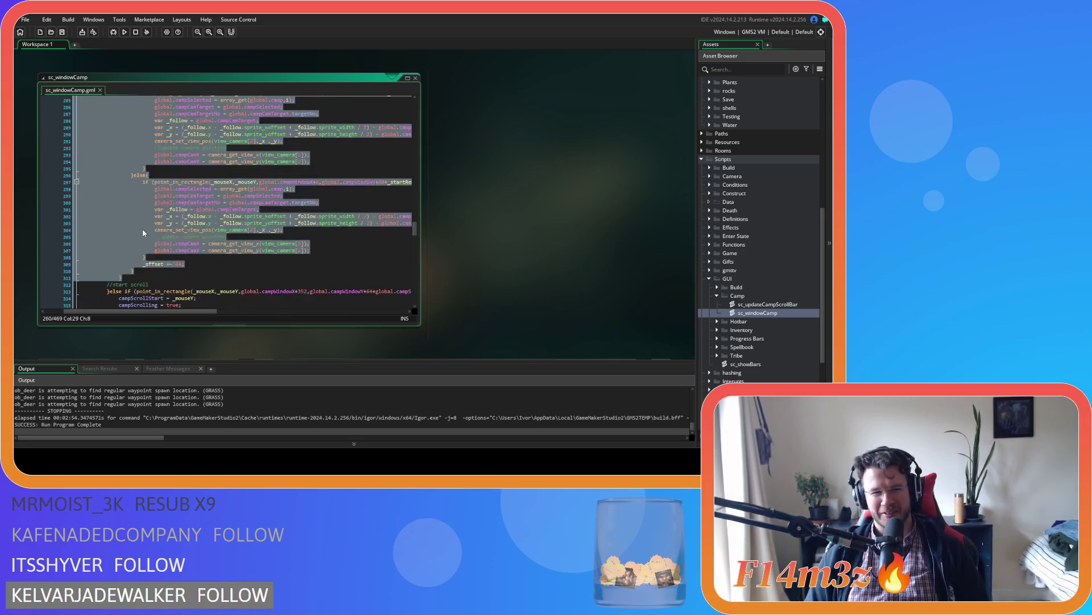
# Replace the start-scroll assignments in the pick up branch with the copied camp list code
pyautogui.scroll(-20, 142, 229)
pyautogui.scroll(-20, 130, 227)
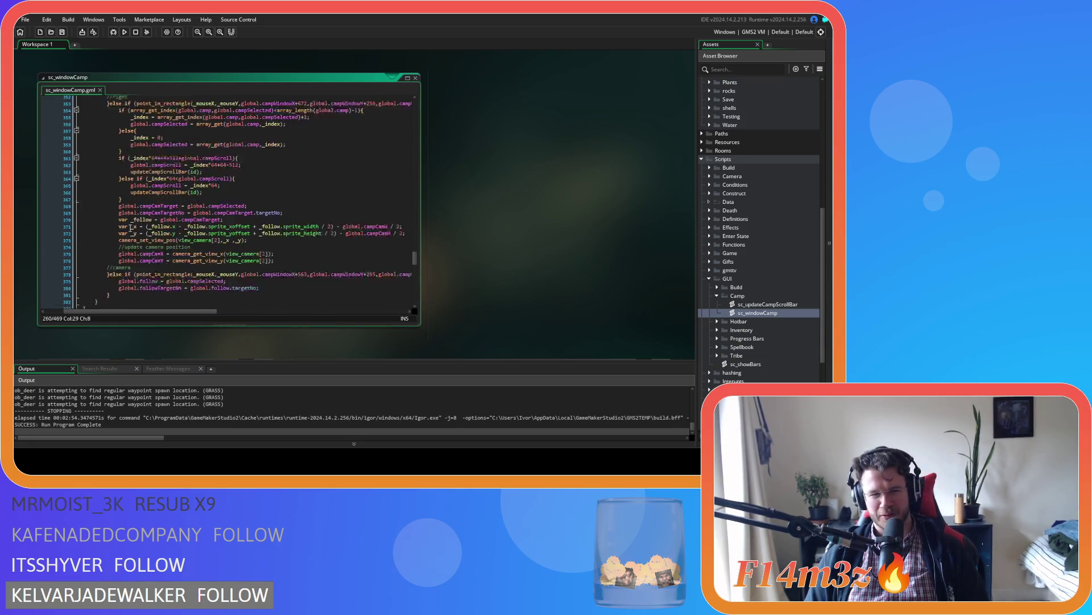
pyautogui.scroll(-4, 132, 227)
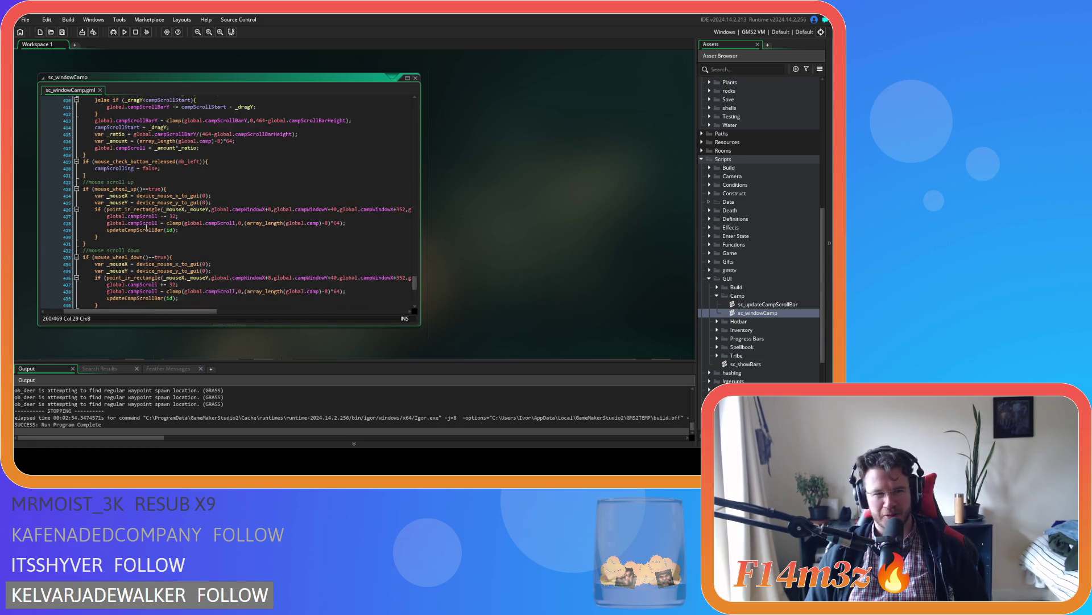
pyautogui.scroll(-2, 133, 233)
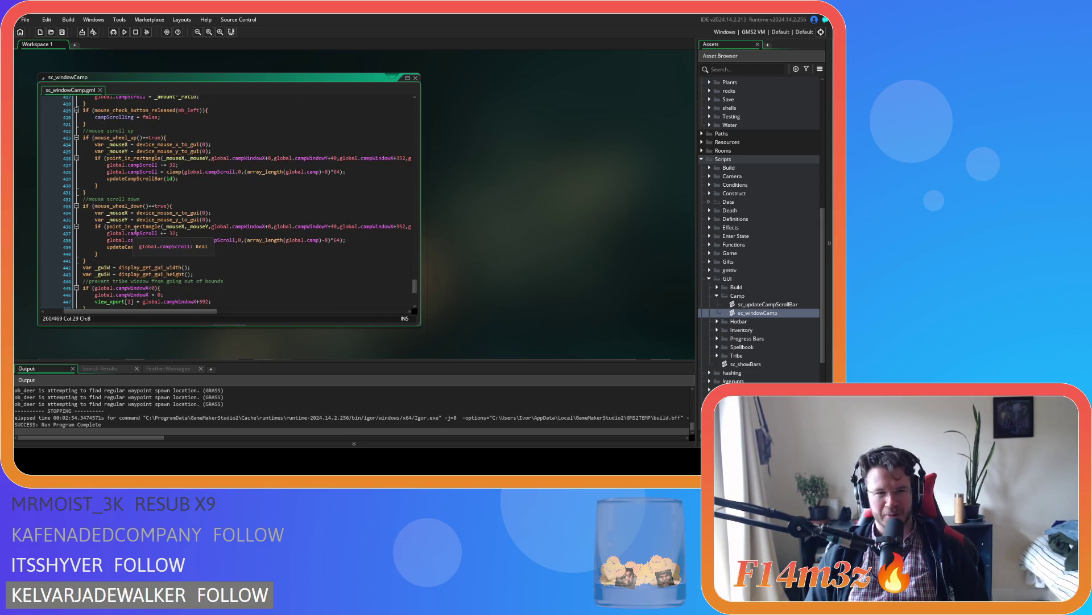
pyautogui.scroll(15, 135, 228)
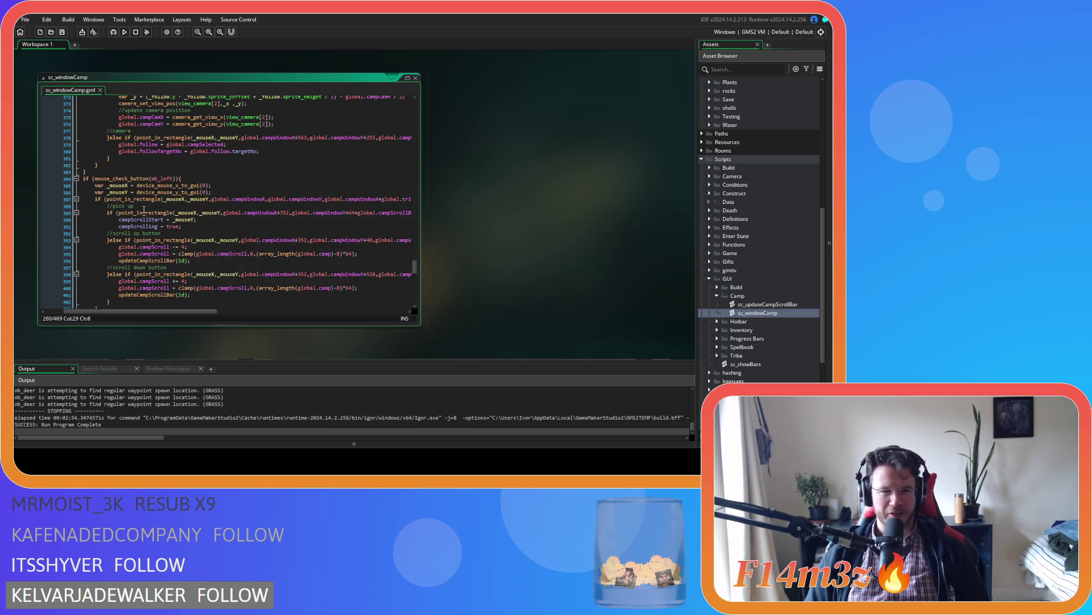
pyautogui.moveTo(153, 214)
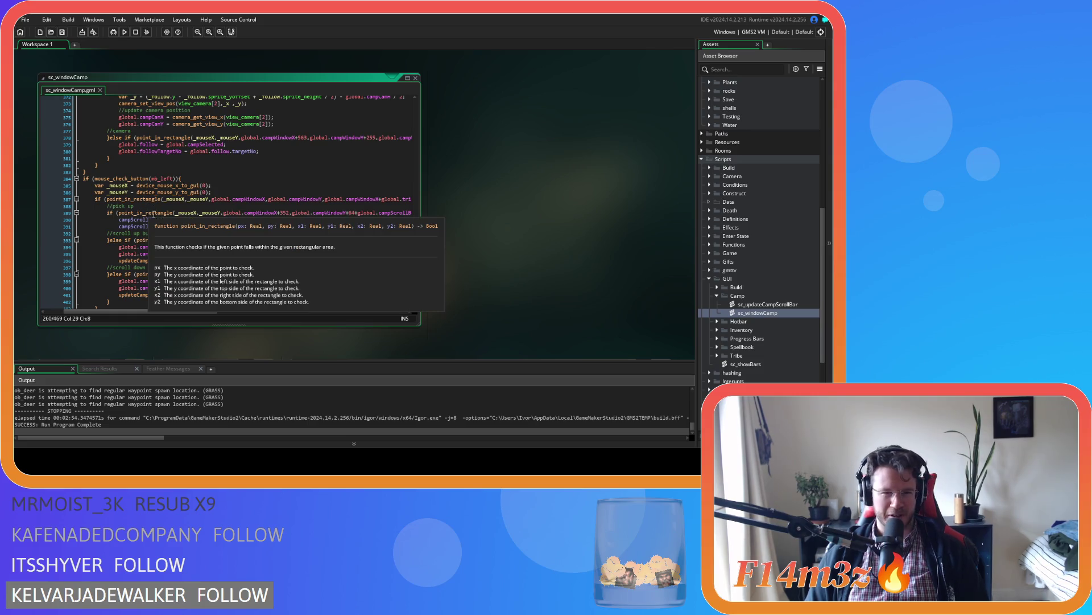
pyautogui.moveTo(181, 226); pyautogui.dragTo(118, 220)
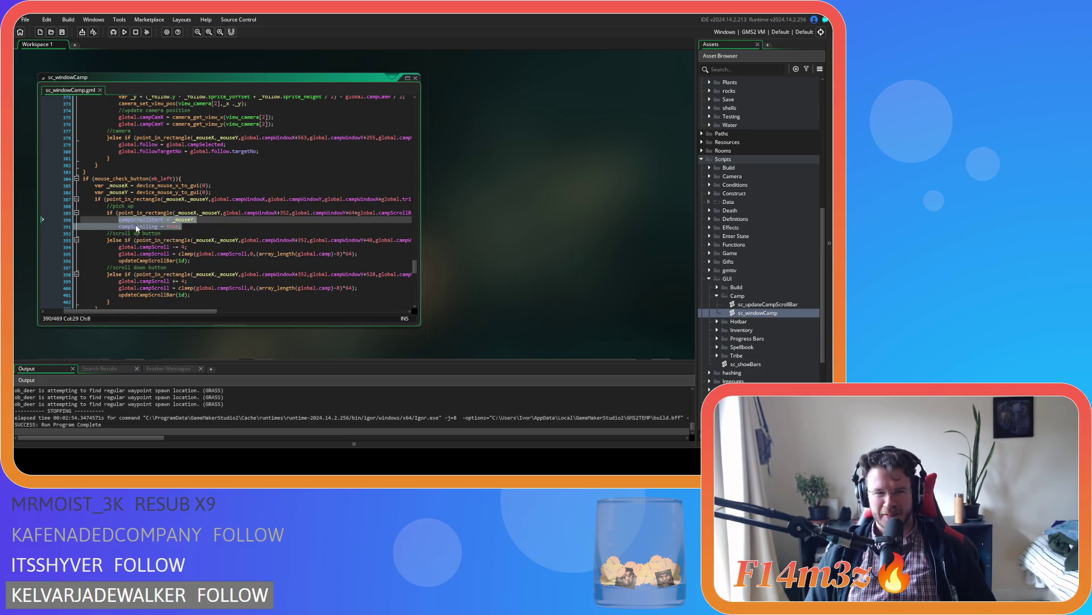
pyautogui.hotkey('ctrl', 'v')
# Save the script and review the pick-up section around line 391
pyautogui.scroll(17, 146, 225)
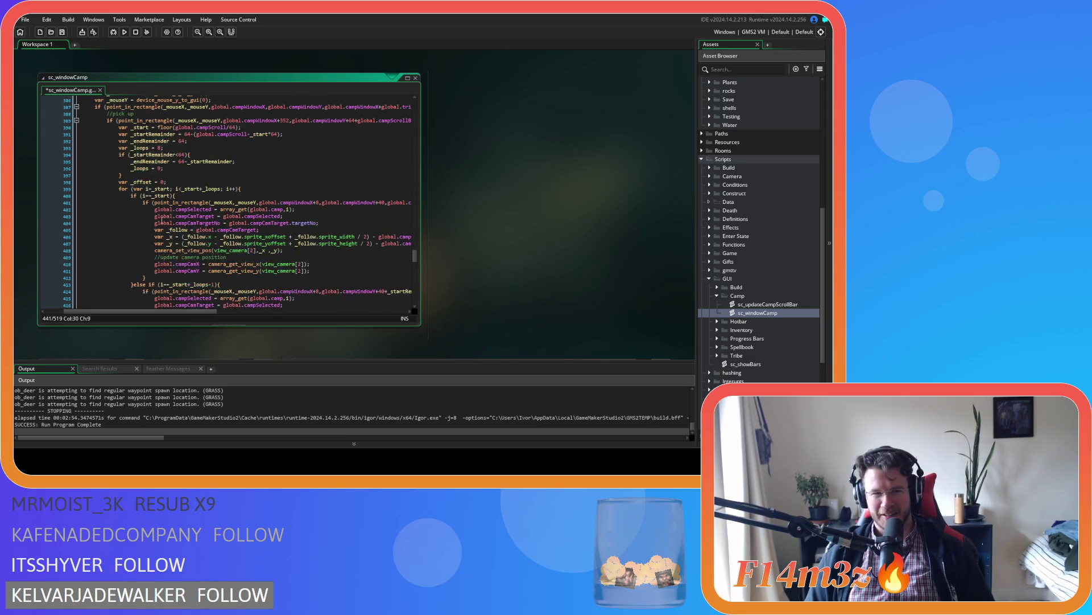
pyautogui.click(259, 236)
pyautogui.hotkey('ctrl', 's')
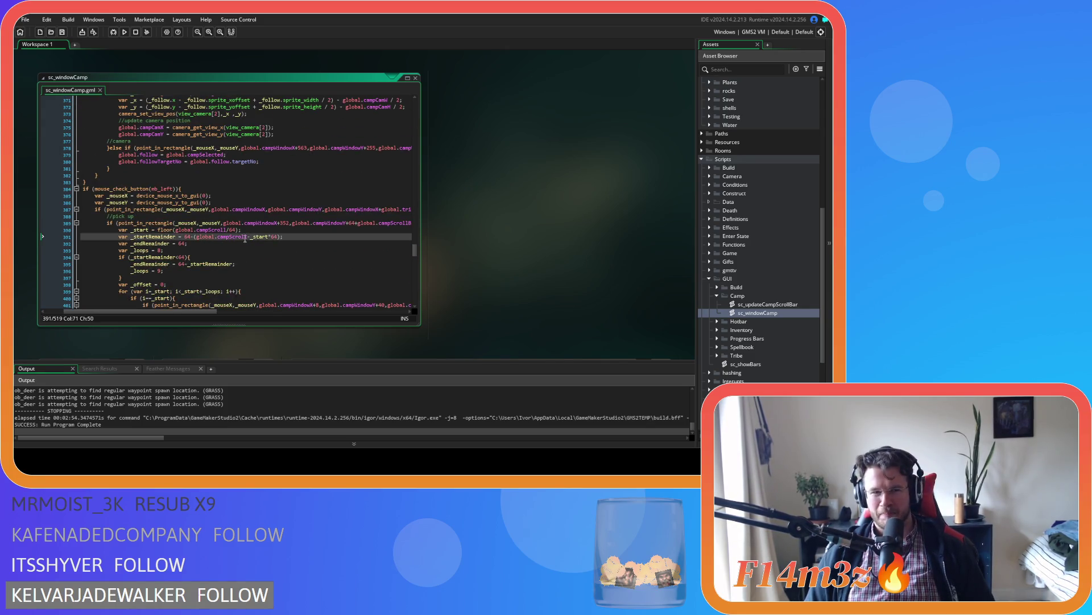
pyautogui.scroll(-7, 240, 235)
pyautogui.scroll(-3, 240, 235)
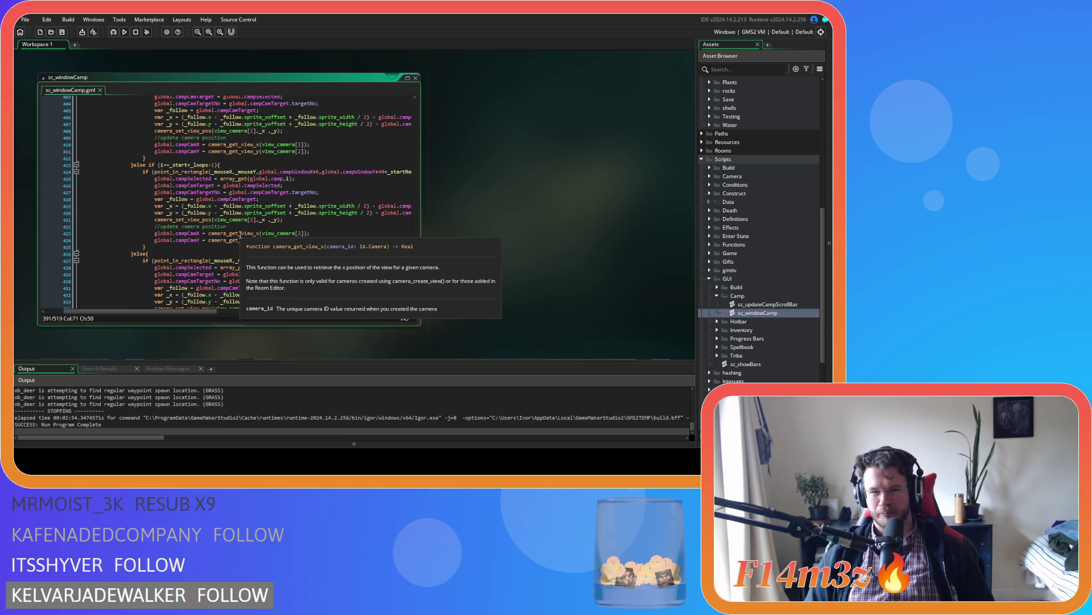
pyautogui.scroll(6, 239, 235)
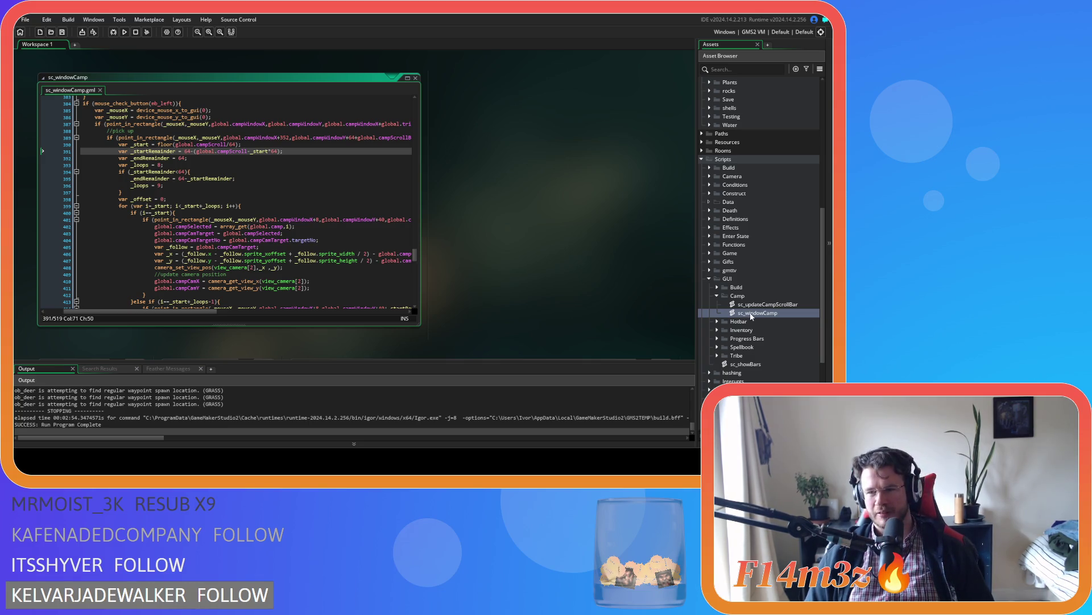
pyautogui.scroll(10, 751, 315)
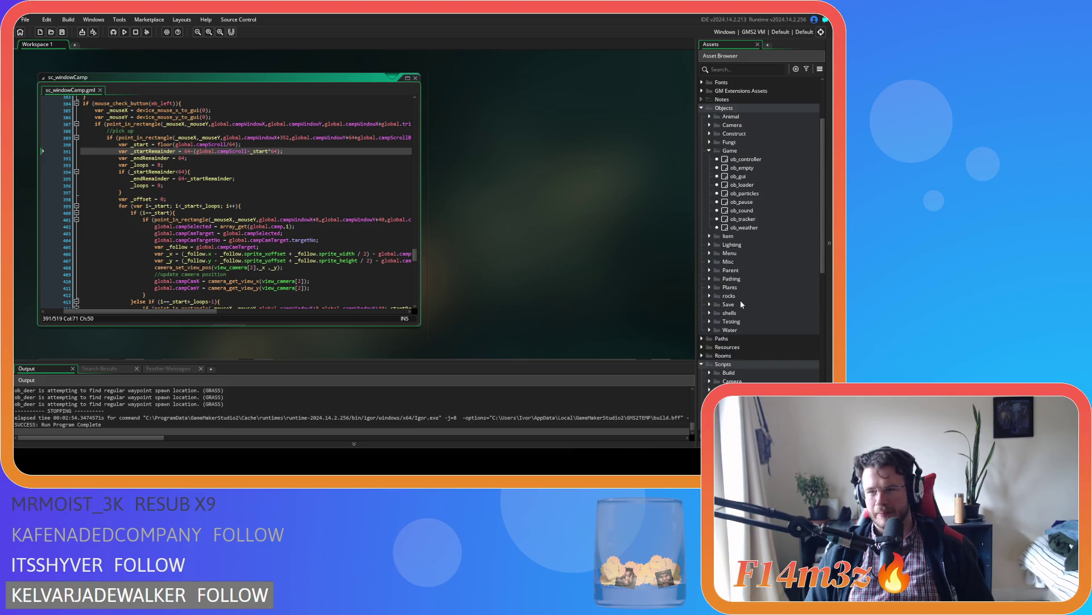
# Open ob_gui's Create event code
pyautogui.doubleClick(739, 229)
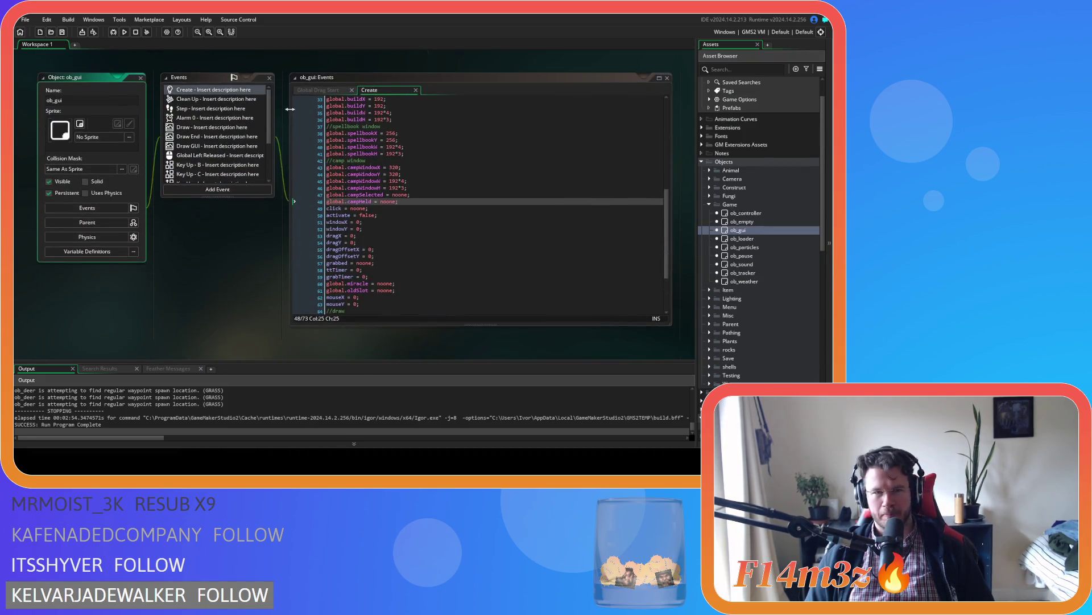
pyautogui.click(307, 92)
pyautogui.click(364, 90)
pyautogui.click(392, 202)
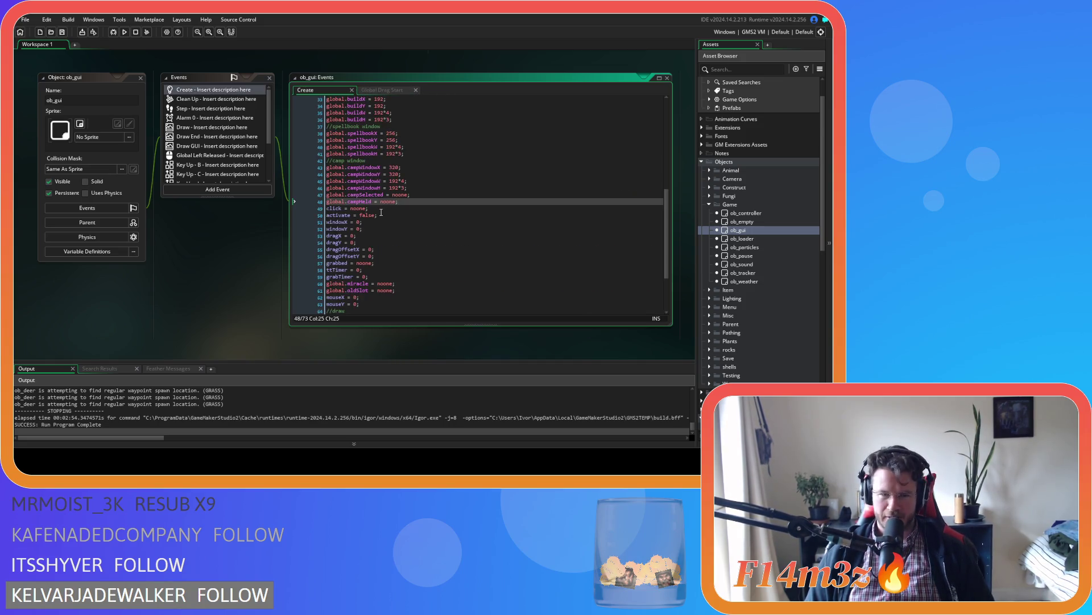
# Add a campPickUpTimer = 0 line after grabTimer, then reopen sc_windowCamp
pyautogui.click(370, 268)
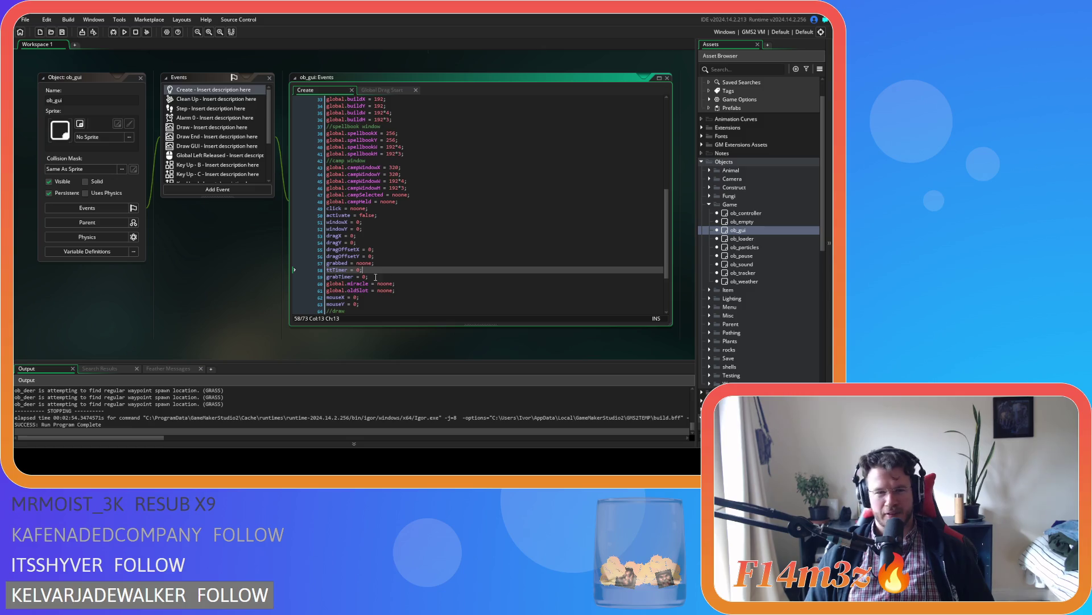
pyautogui.click(377, 276)
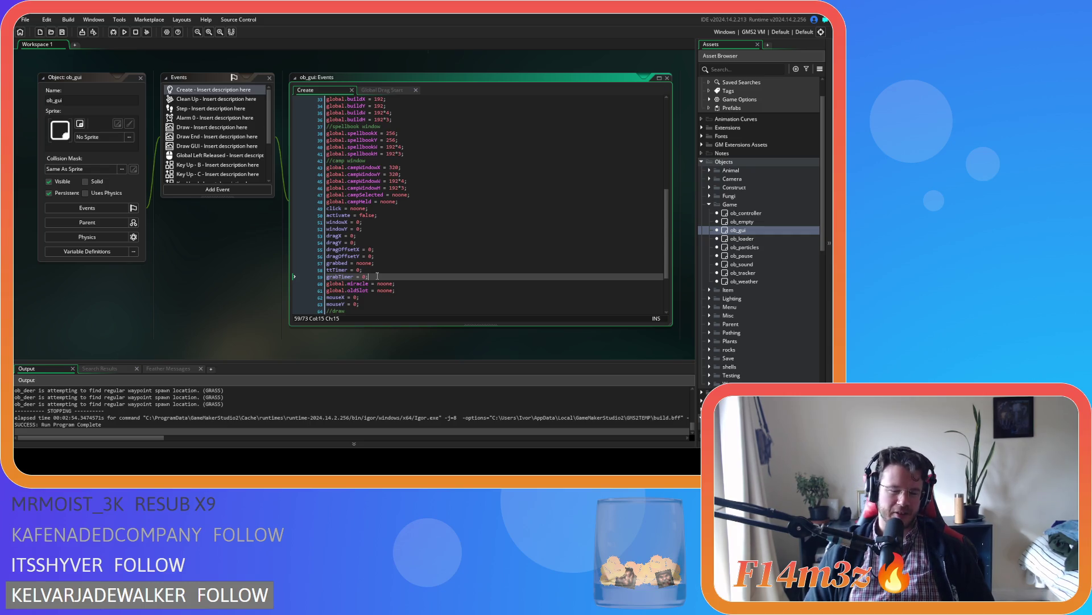
pyautogui.press('Return')
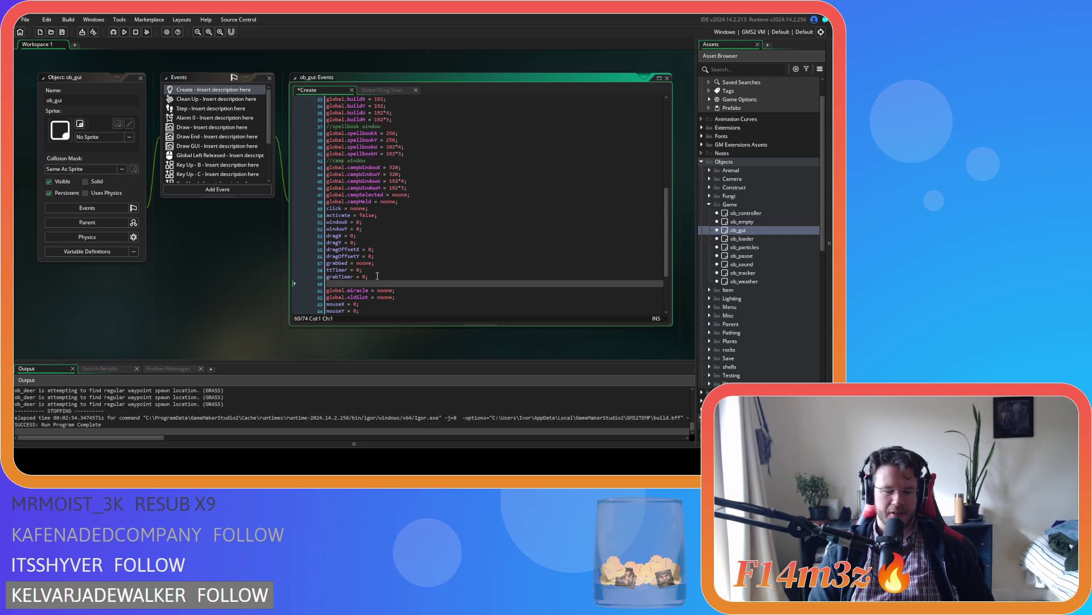
pyautogui.write('camp')
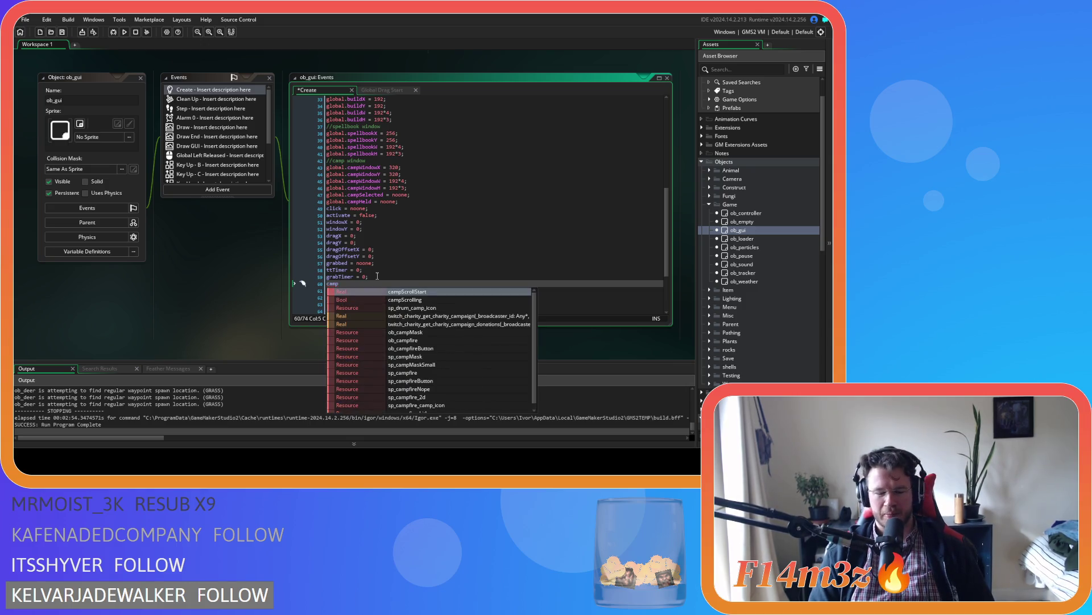
pyautogui.write('Gra')
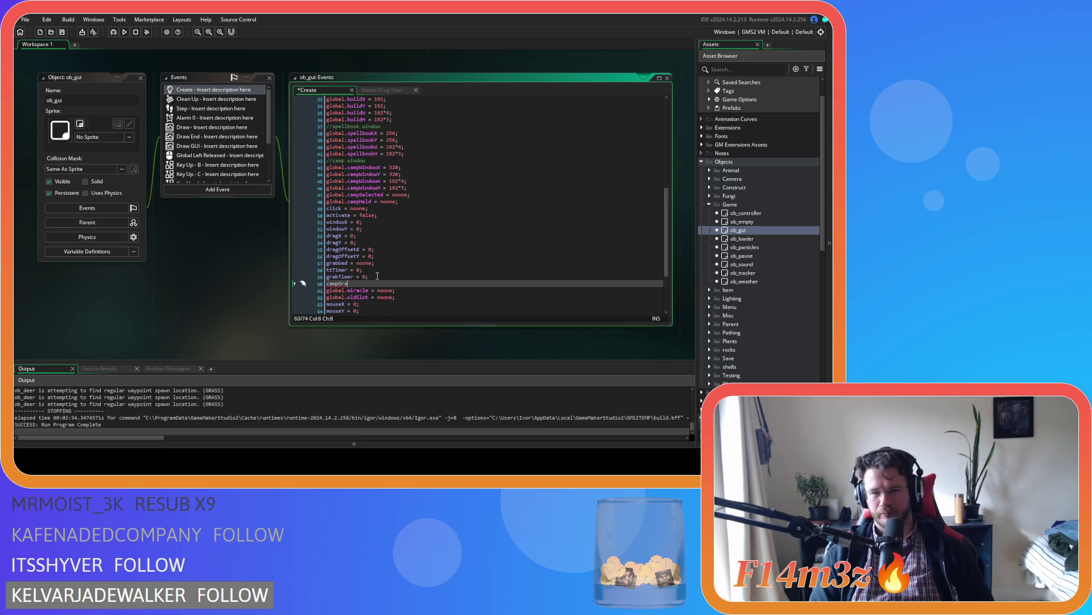
pyautogui.write('bPickUpTimer = 0;')
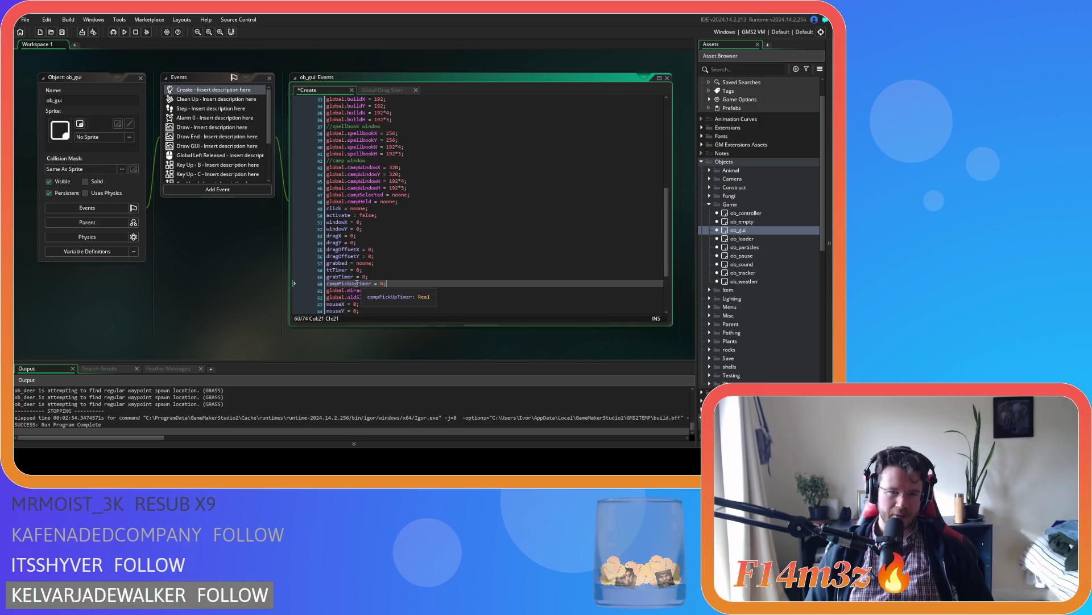
pyautogui.doubleClick(357, 284)
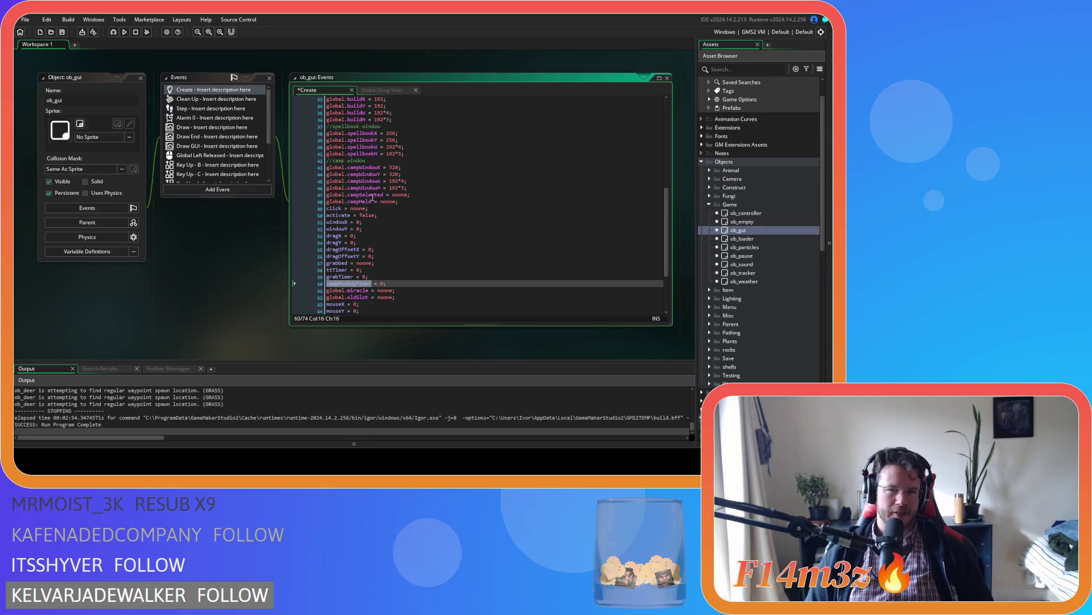
pyautogui.scroll(-5, 753, 247)
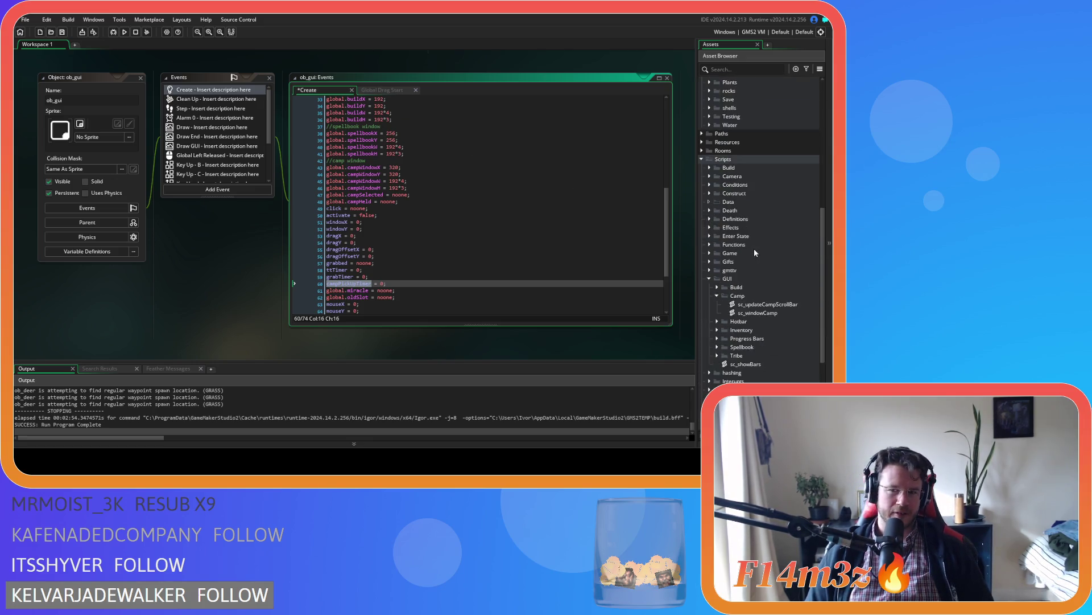
pyautogui.doubleClick(757, 244)
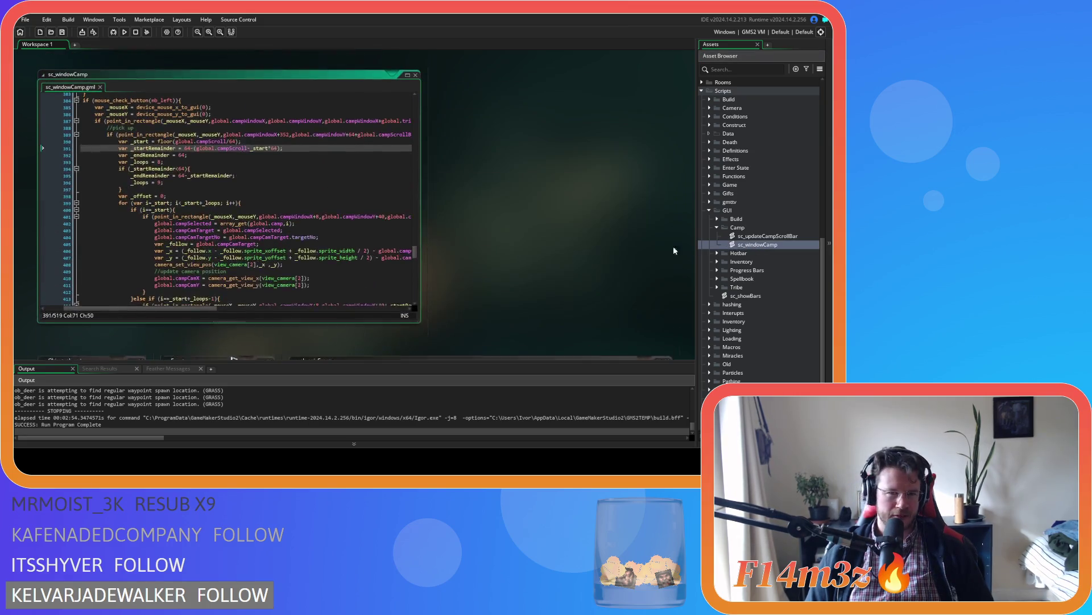
# Review the pick-up branch around the _startRemainder check
pyautogui.click(269, 172)
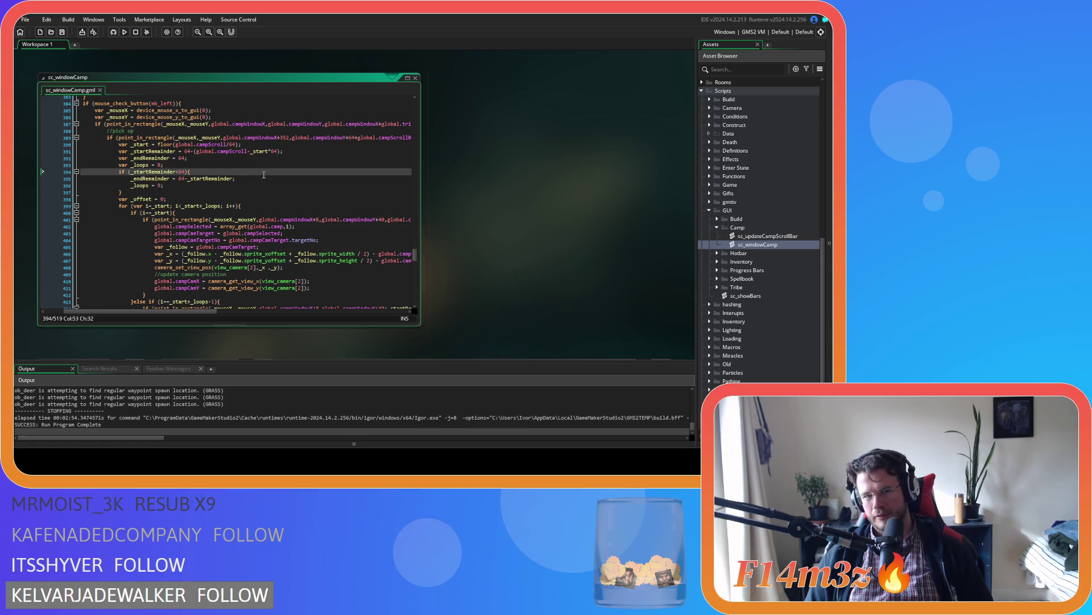
pyautogui.scroll(-4, 264, 175)
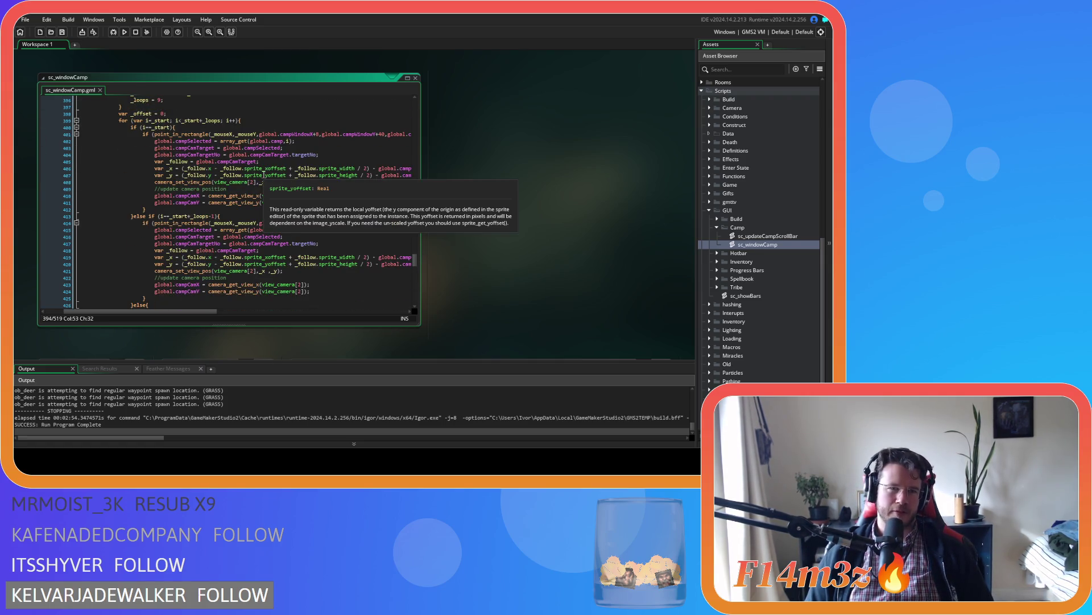
pyautogui.scroll(5, 264, 175)
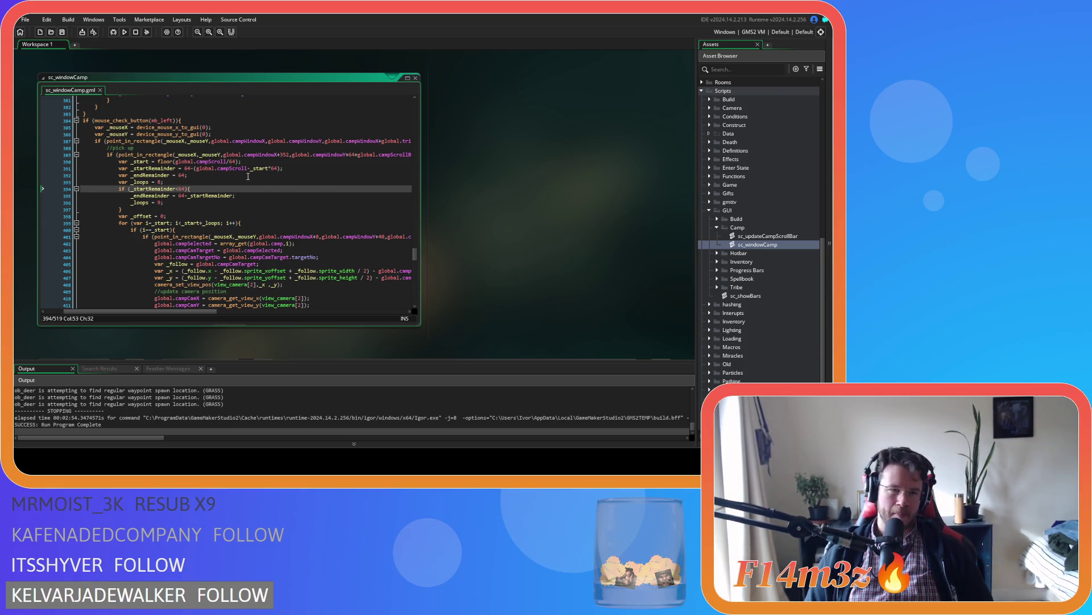
pyautogui.scroll(-3, 252, 179)
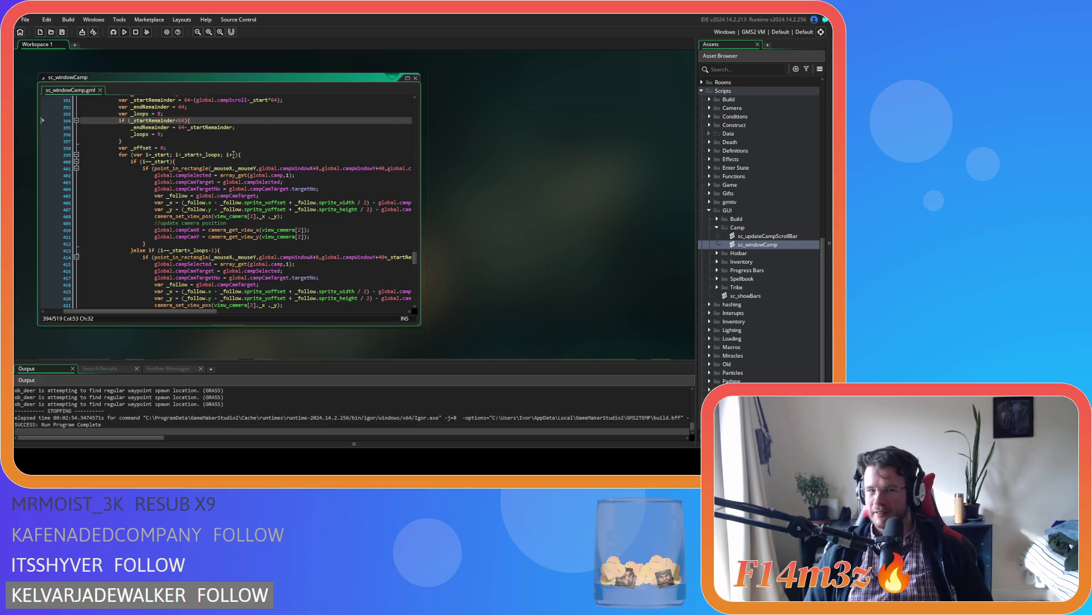
pyautogui.scroll(2, 233, 154)
pyautogui.scroll(3, 233, 154)
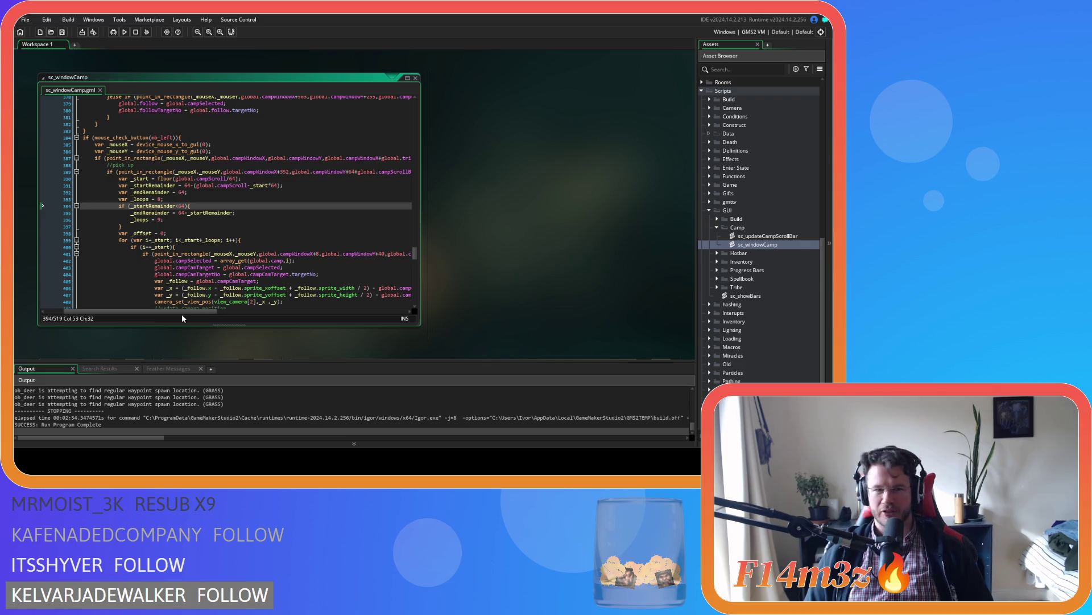
pyautogui.moveTo(186, 312)
pyautogui.mouseDown()
pyautogui.moveTo(258, 313)
pyautogui.moveTo(161, 302)
pyautogui.moveTo(317, 307)
pyautogui.mouseUp()
# Add an if (campPickUpTimer>25) condition after the pick-up rectangle check
pyautogui.click(406, 169)
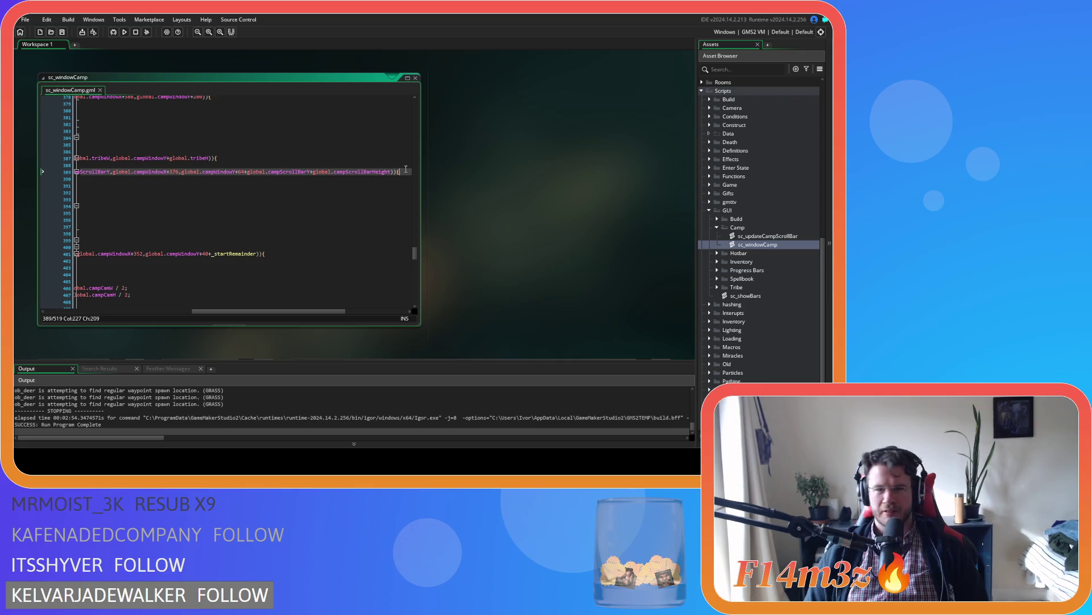
pyautogui.press('Return')
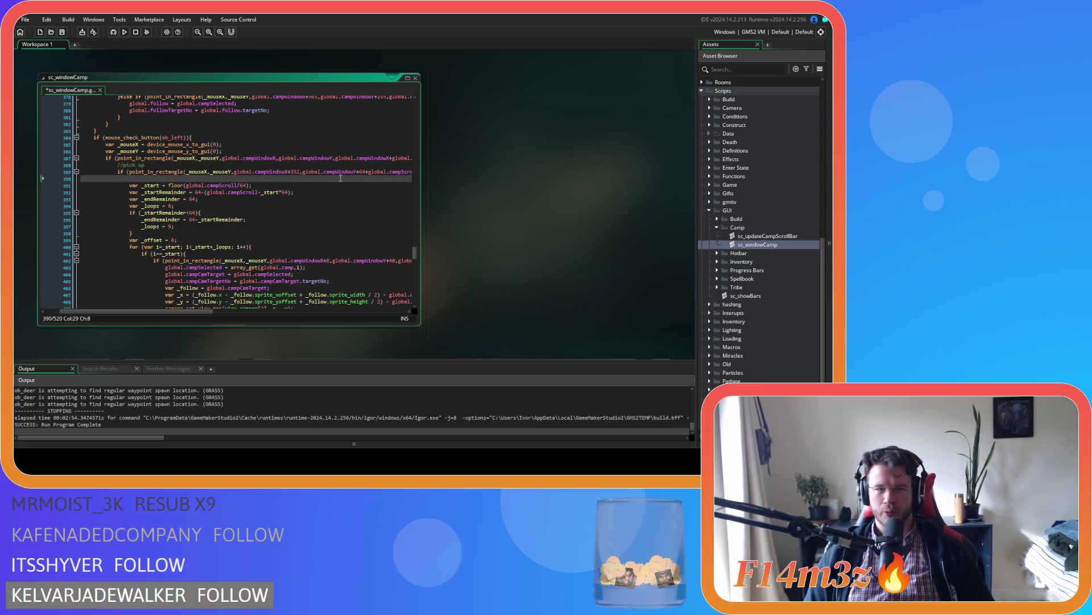
pyautogui.write('campPickUpTimer')
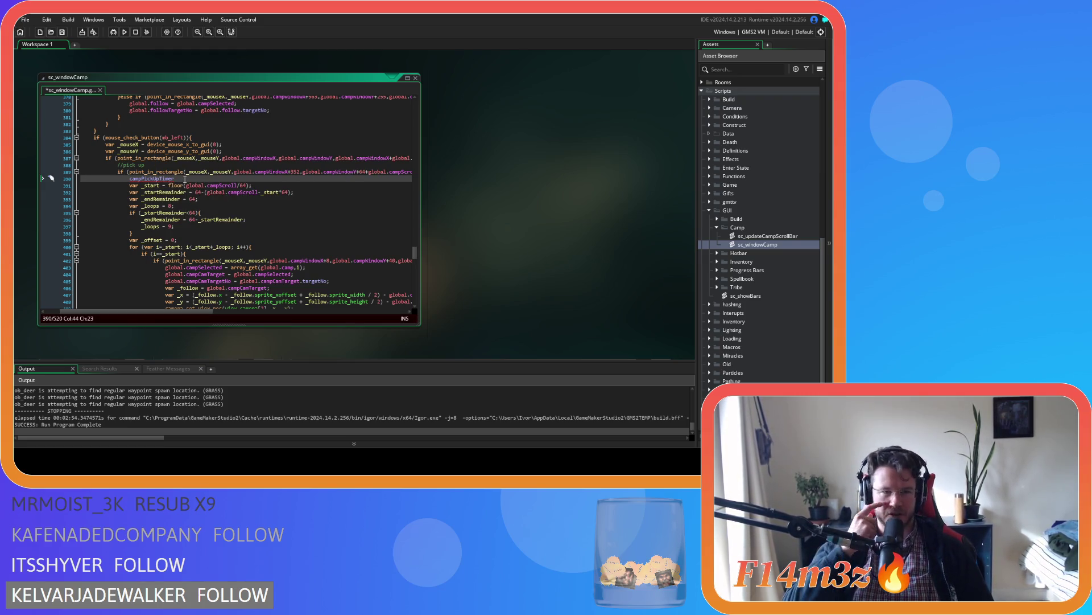
pyautogui.write(' +')
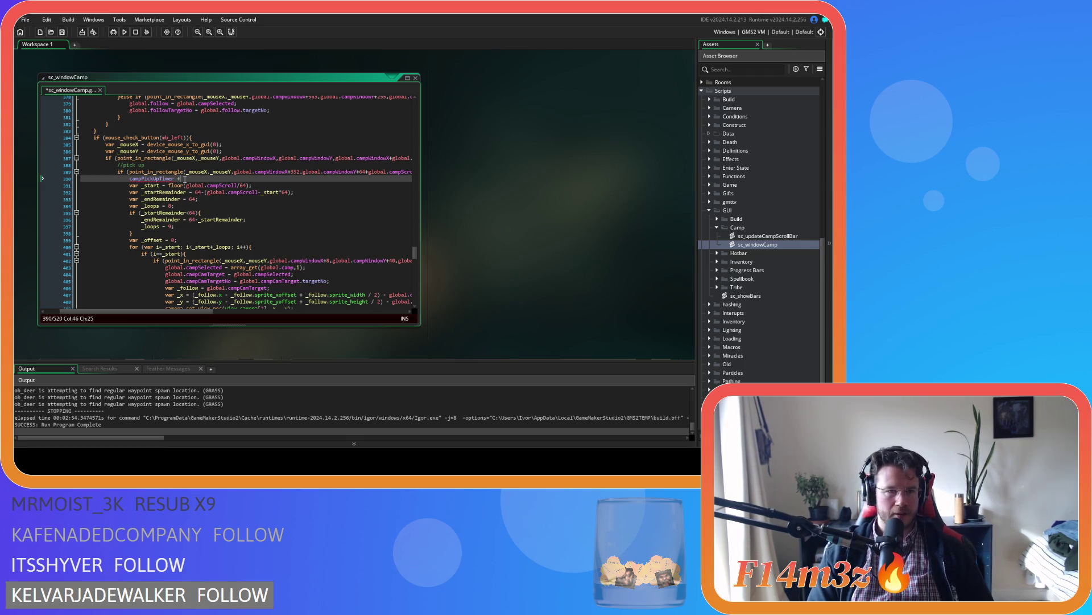
pyautogui.press('BackSpace')
pyautogui.press('BackSpace')
pyautogui.press('BackSpace')
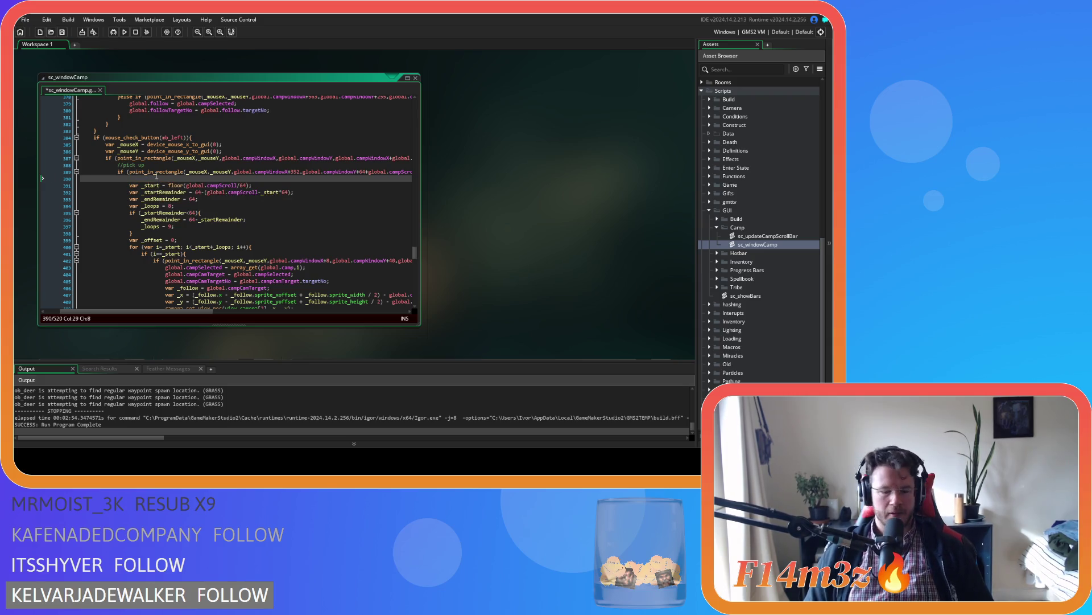
pyautogui.write('if ()')
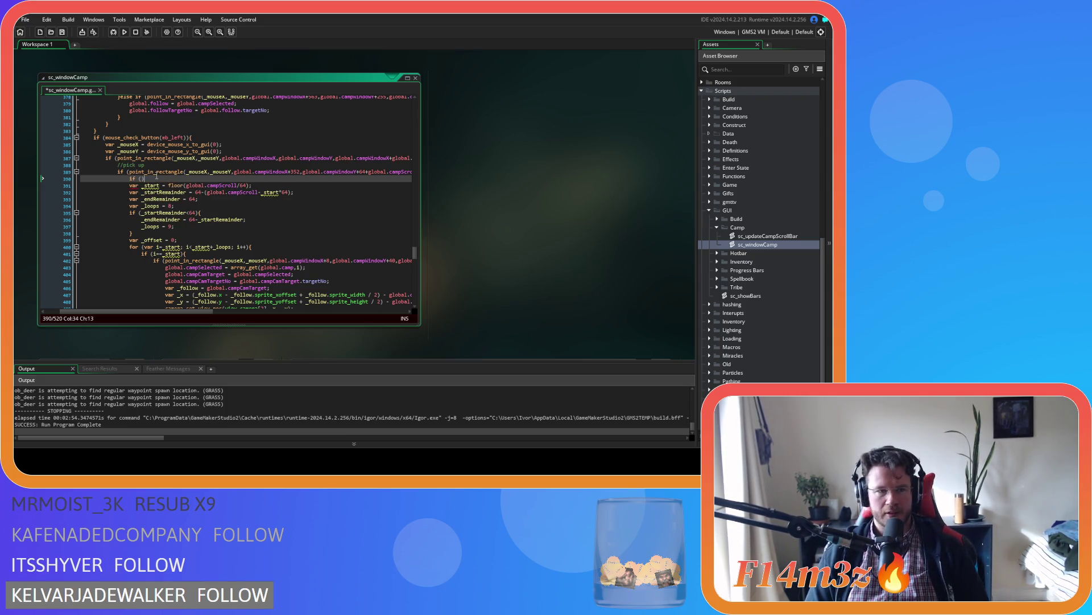
pyautogui.write('campPickUpTimer')
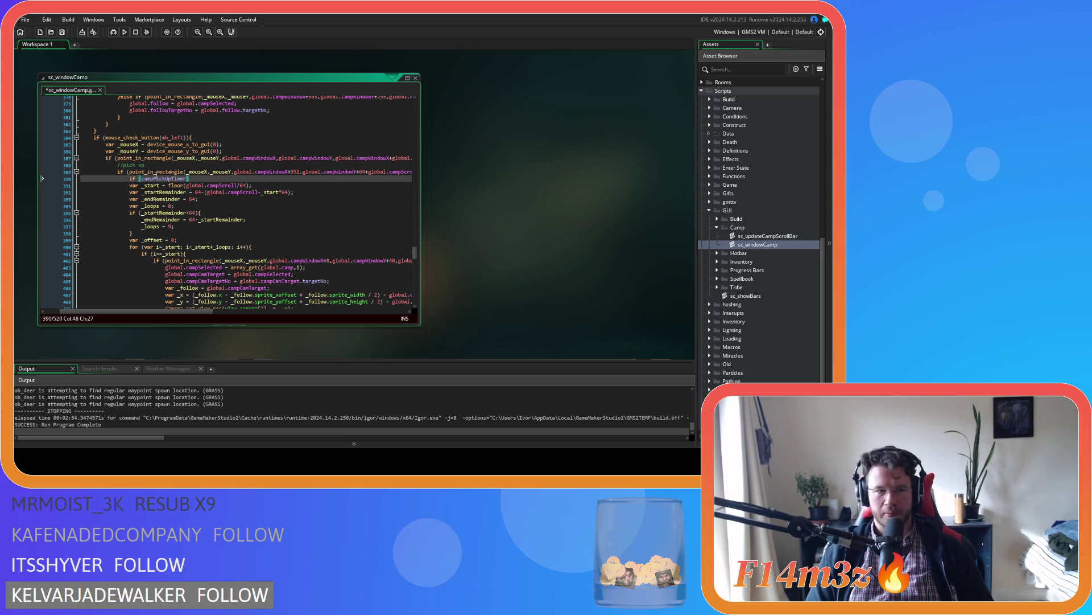
pyautogui.write('>')
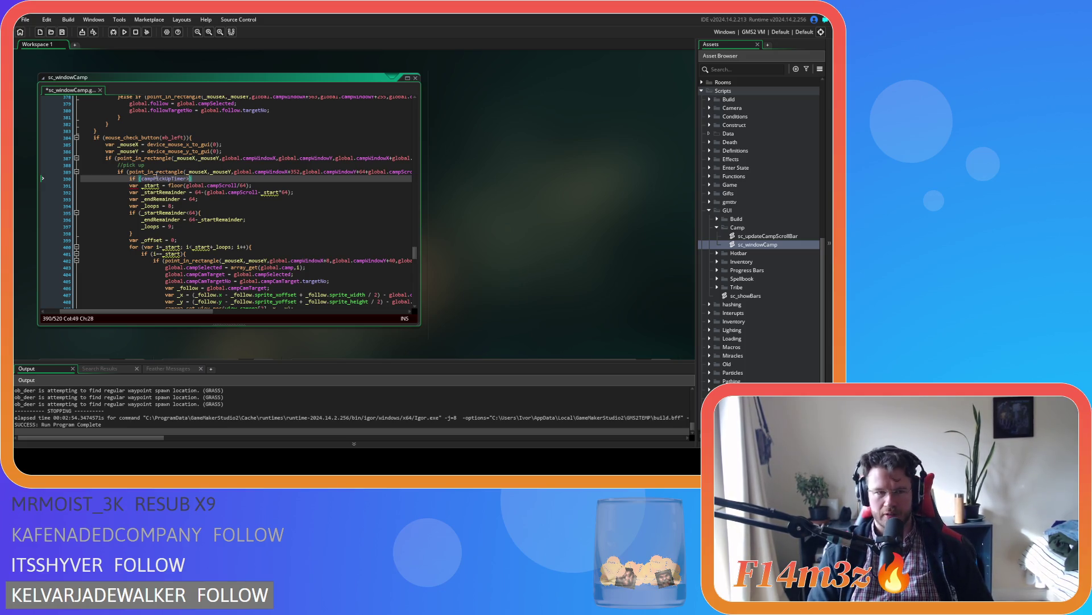
pyautogui.write('25)')
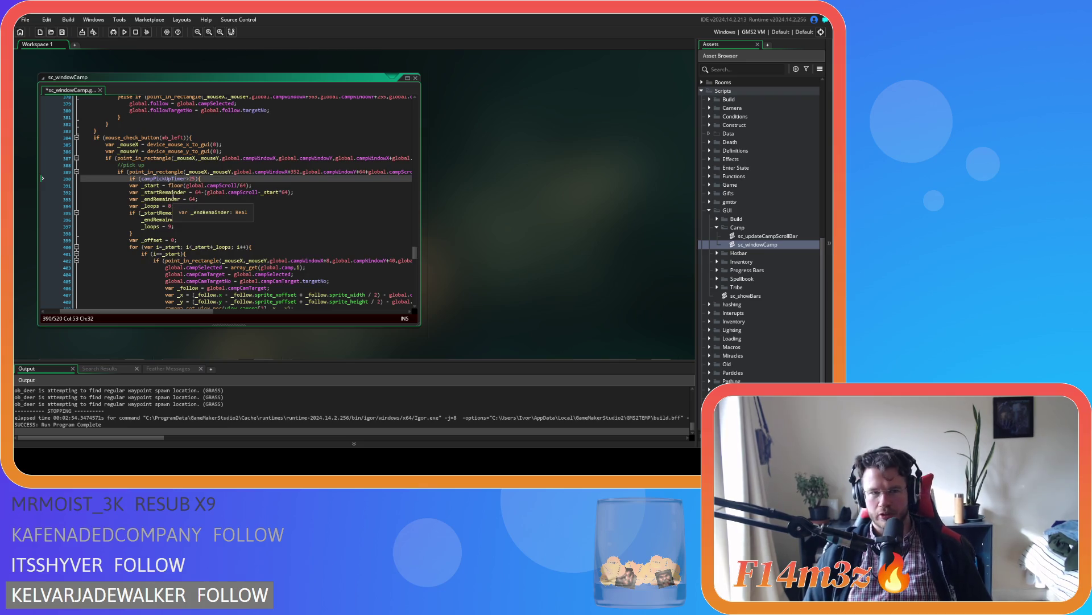
pyautogui.scroll(-15, 173, 196)
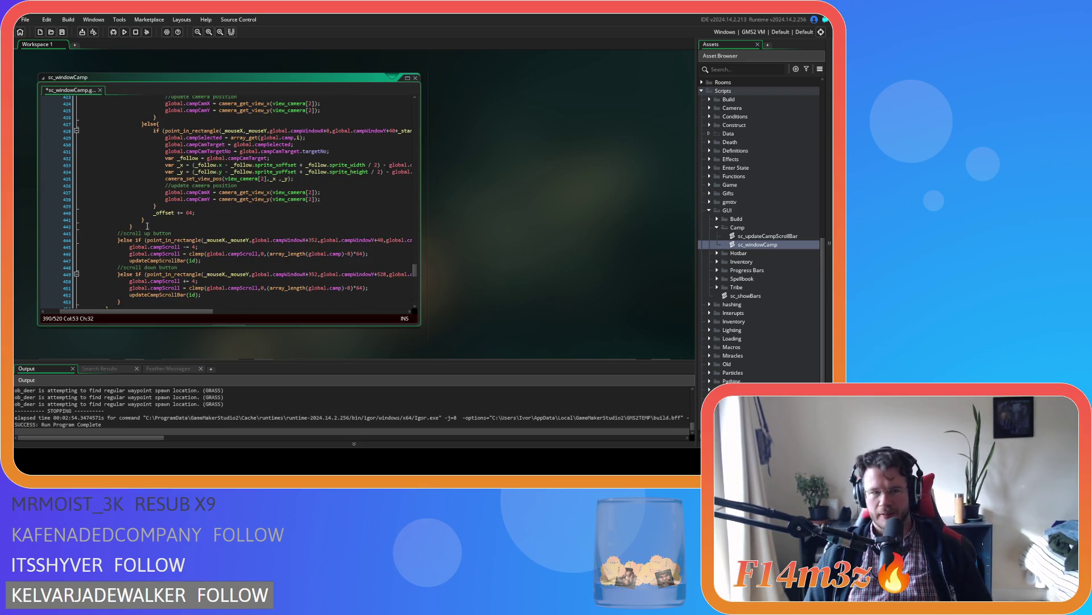
# Add a line after the loop's closing brace and re-indent the pick-up code block
pyautogui.click(147, 226)
pyautogui.press('Return')
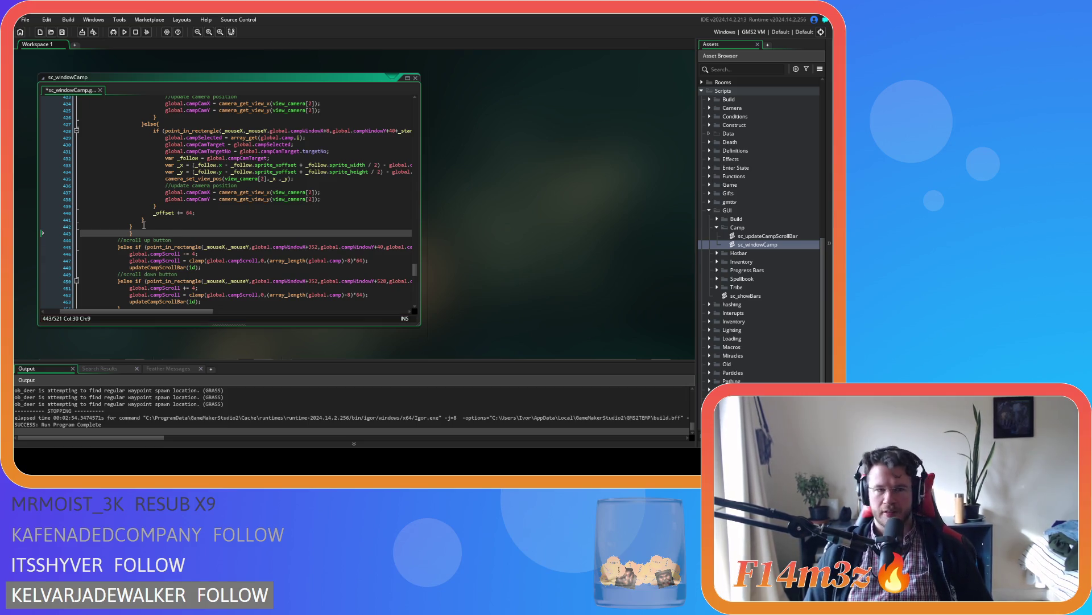
pyautogui.moveTo(140, 228); pyautogui.dragTo(85, 185)
pyautogui.press('Tab')
pyautogui.press('Tab')
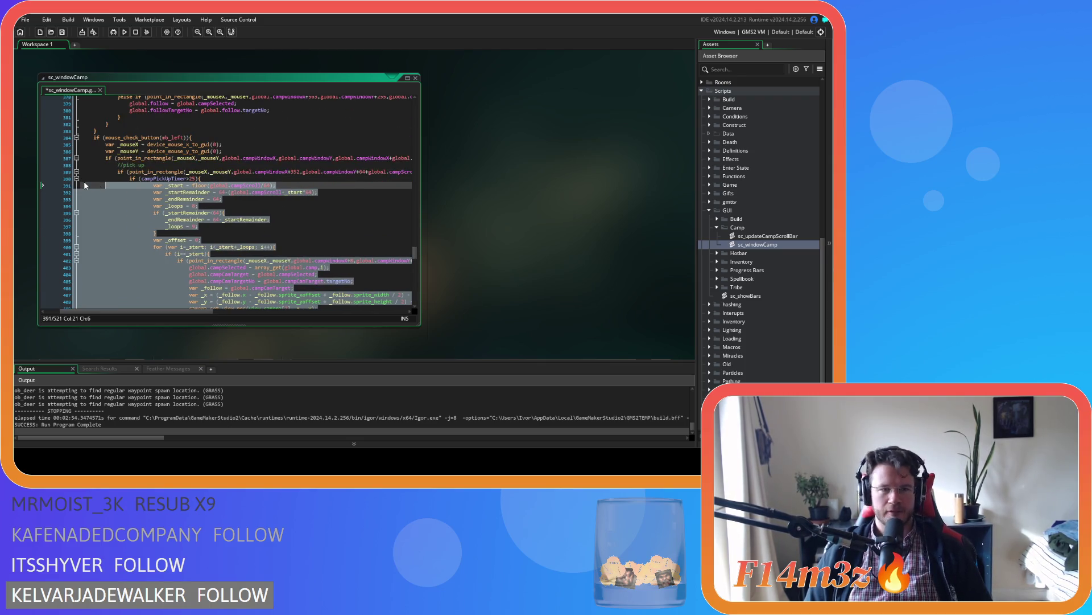
pyautogui.hotkey('shift', 'Tab')
pyautogui.scroll(-15, 114, 205)
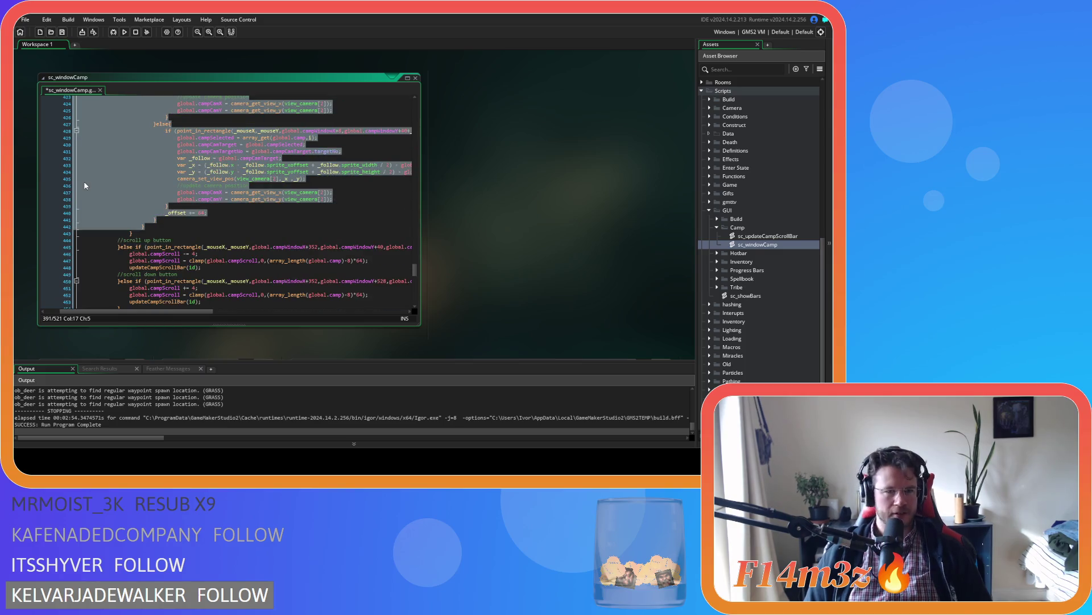
# Add an else branch after line 443's closing brace that increments campPickUpTimer by 1
pyautogui.click(148, 233)
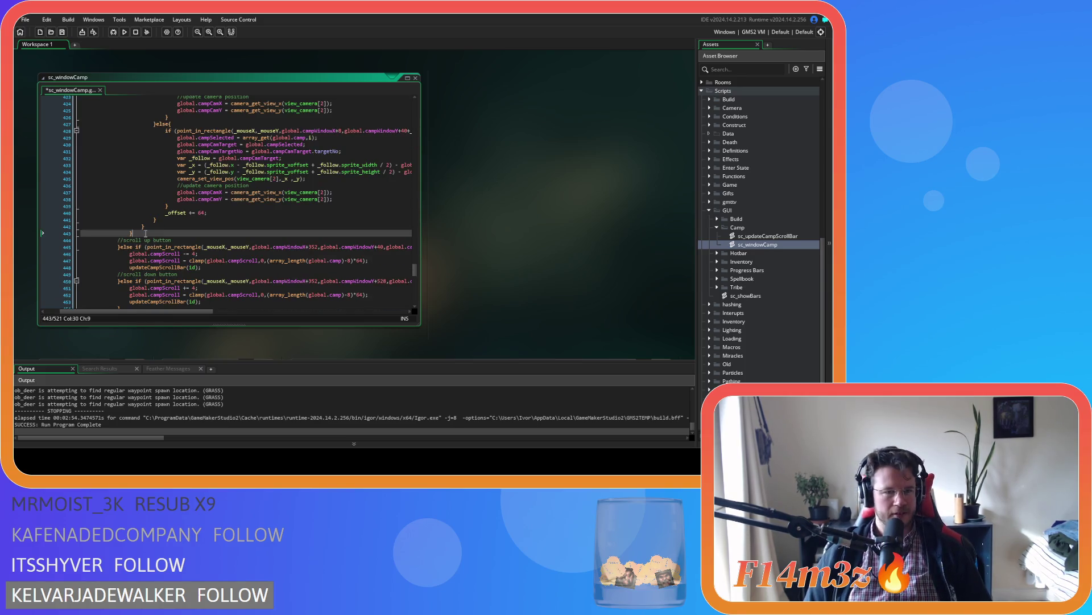
pyautogui.scroll(10, 148, 233)
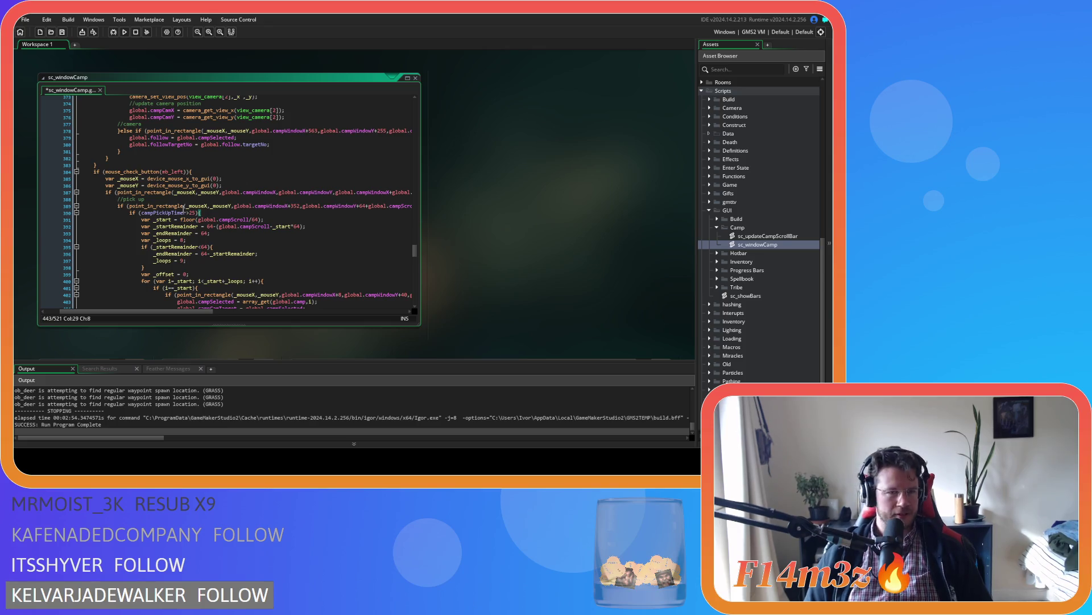
pyautogui.scroll(-10, 181, 206)
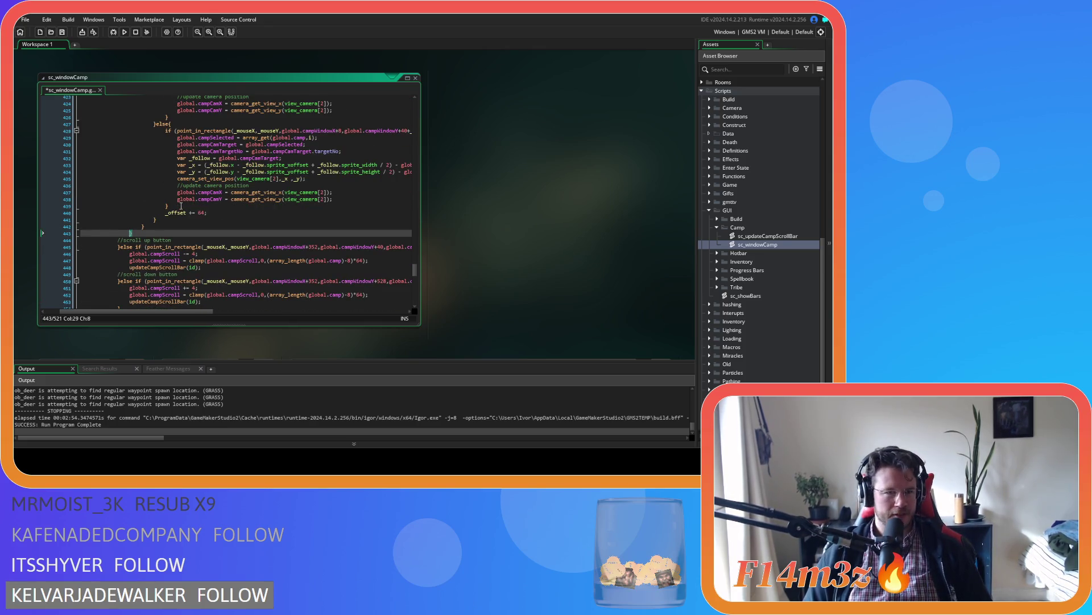
pyautogui.press('Right')
pyautogui.write('lse')
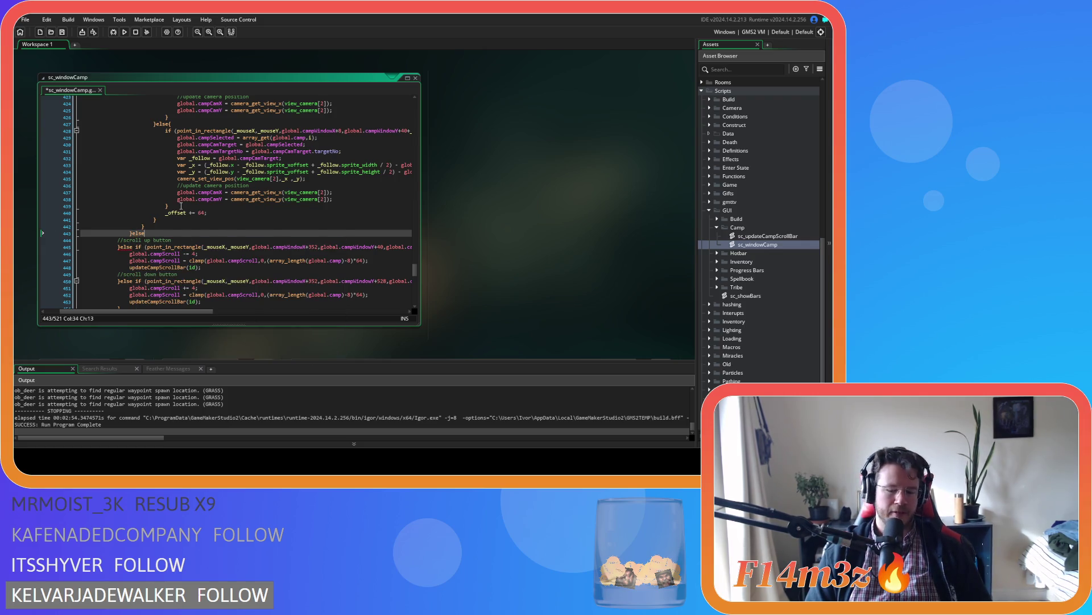
pyautogui.press('Return')
pyautogui.press('Return')
pyautogui.write('}')
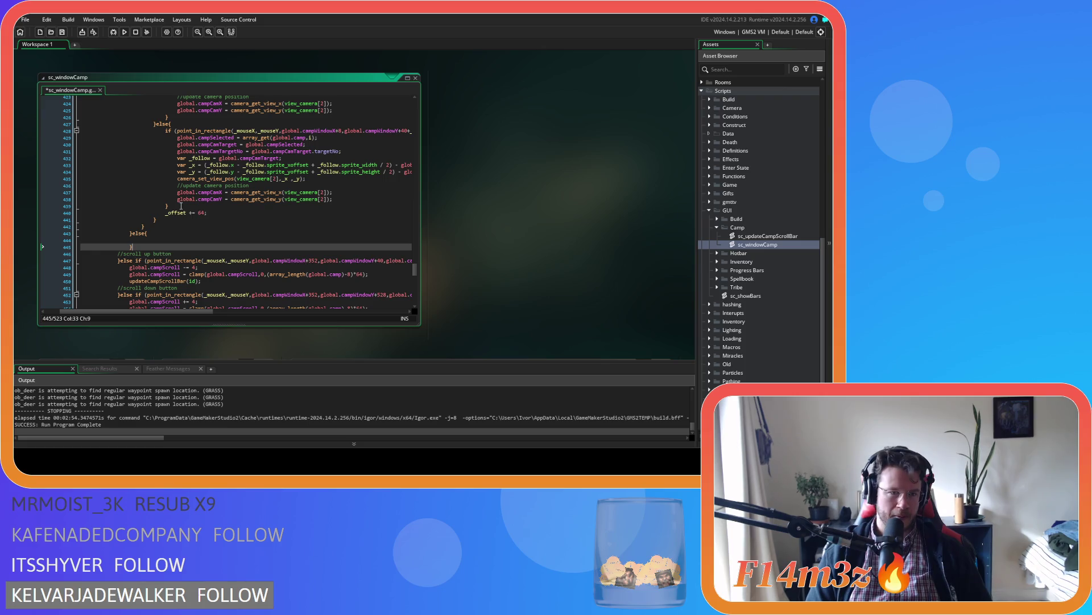
pyautogui.press('Up')
pyautogui.write('campPickUpTimer +')
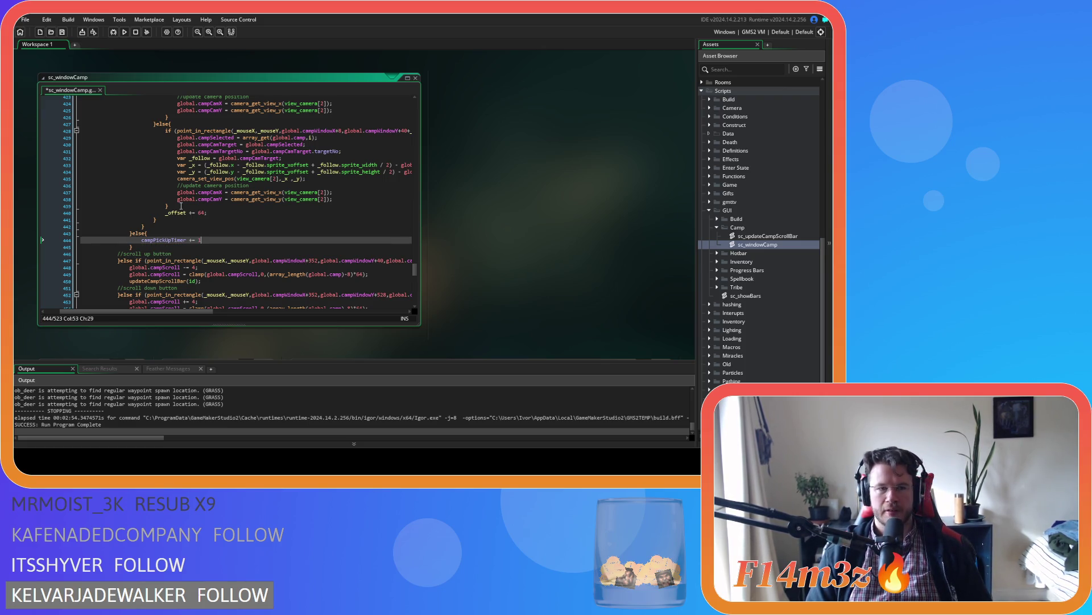
pyautogui.scroll(10, 160, 166)
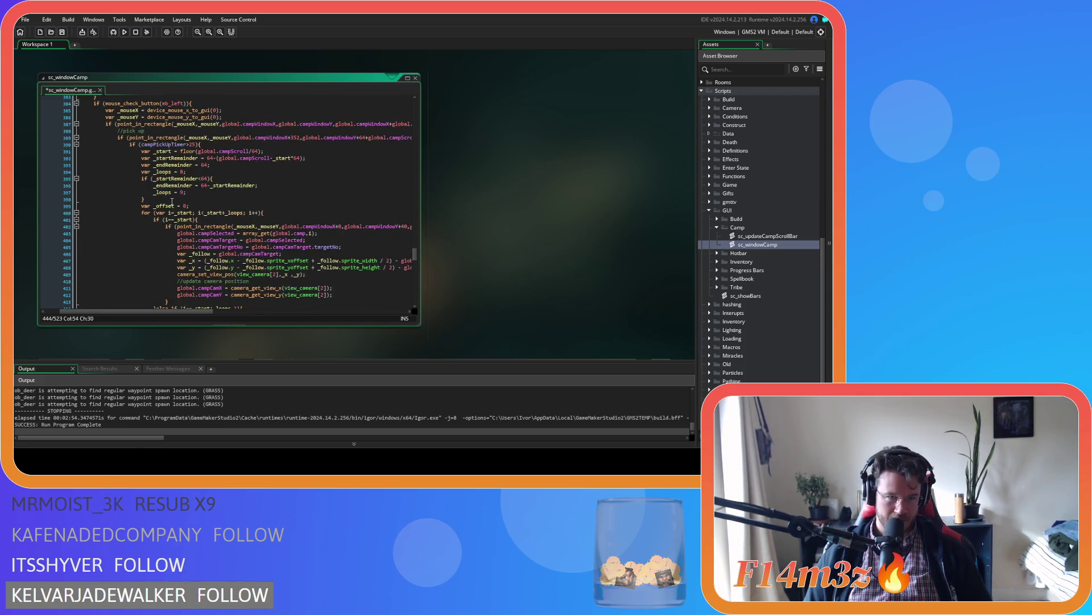
pyautogui.click(228, 147)
# Add campPickUpTimer = 0; as the first line of the campPickUpTimer>25 branch and save
pyautogui.press('Return')
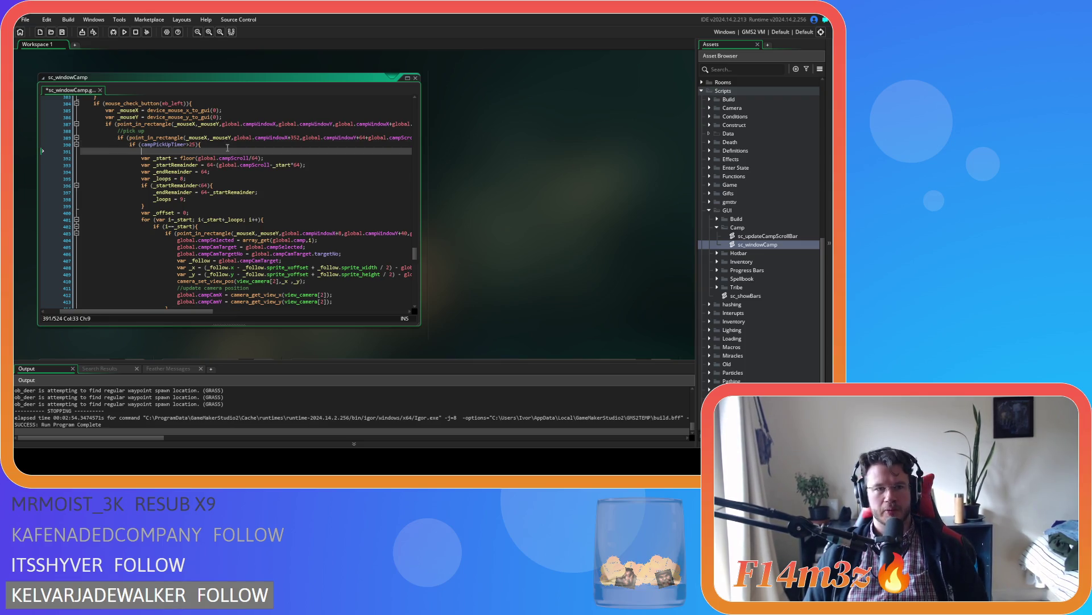
pyautogui.write('campPickUpTimer ')
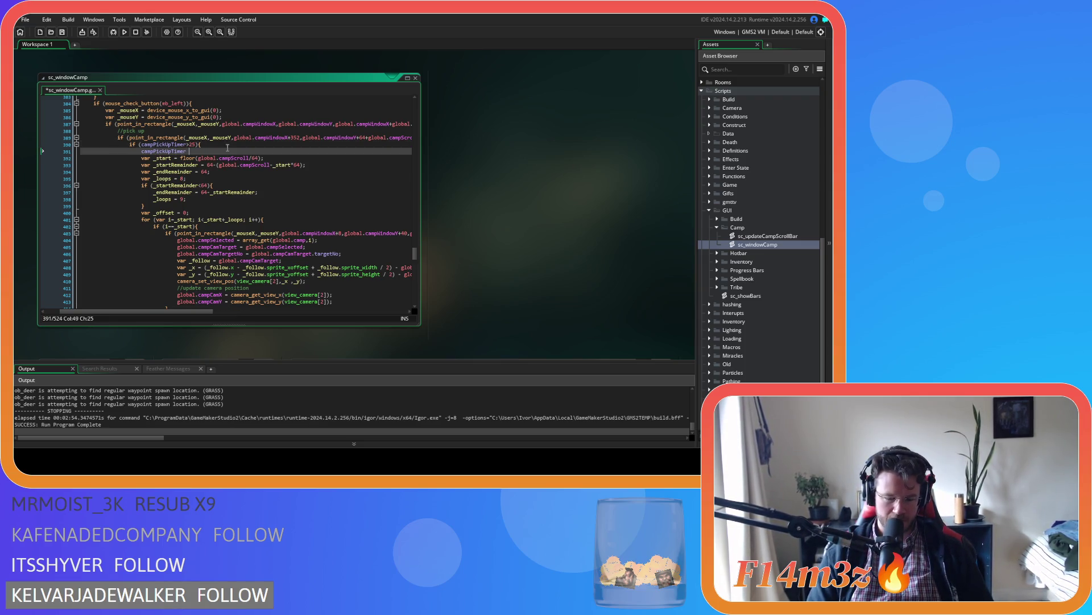
pyautogui.write('= 0;')
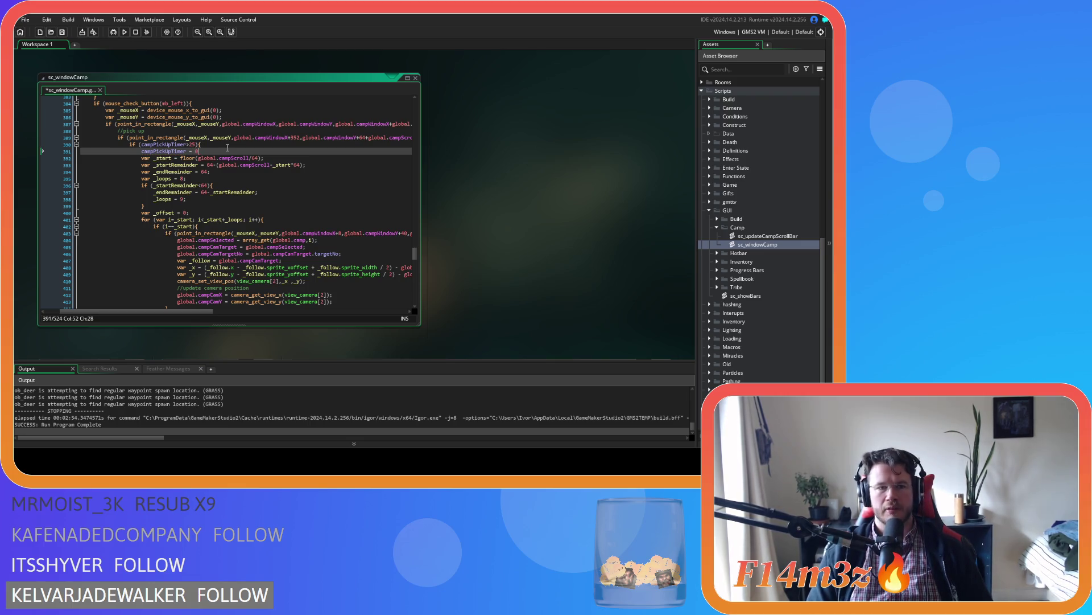
pyautogui.hotkey('ctrl', 's')
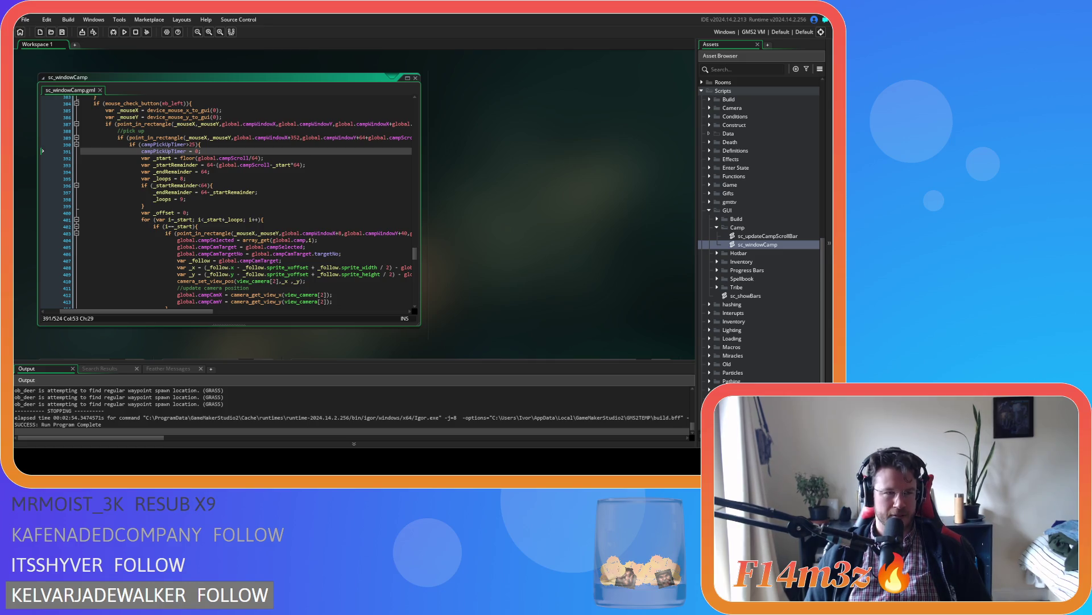
# Review the loop lines 391–399 around the new timer reset, including the closing brace
pyautogui.click(158, 206)
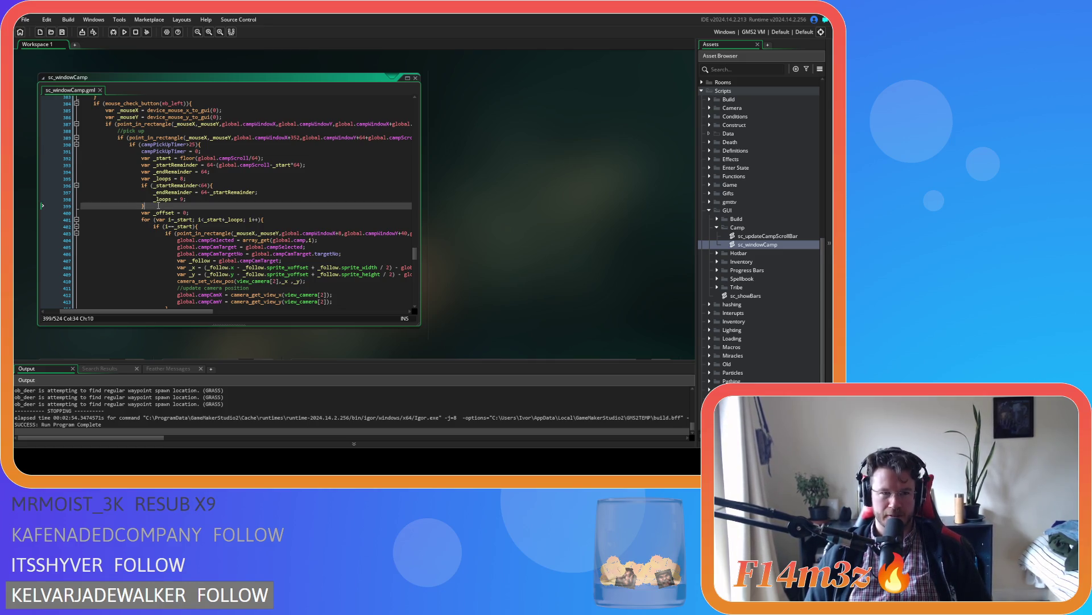
pyautogui.click(218, 152)
pyautogui.scroll(-3, 218, 153)
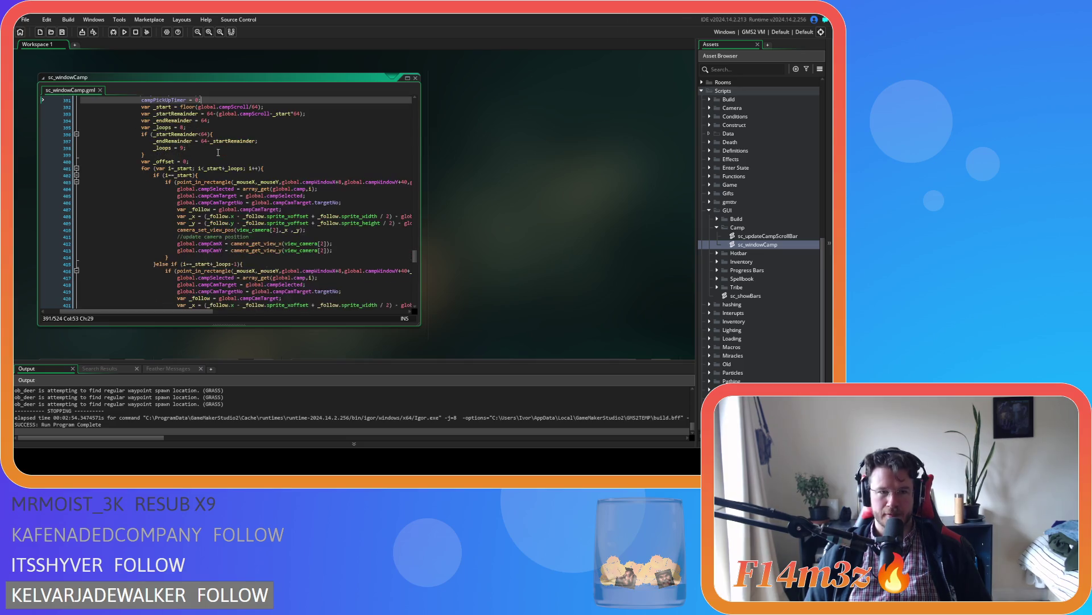
pyautogui.scroll(3, 218, 153)
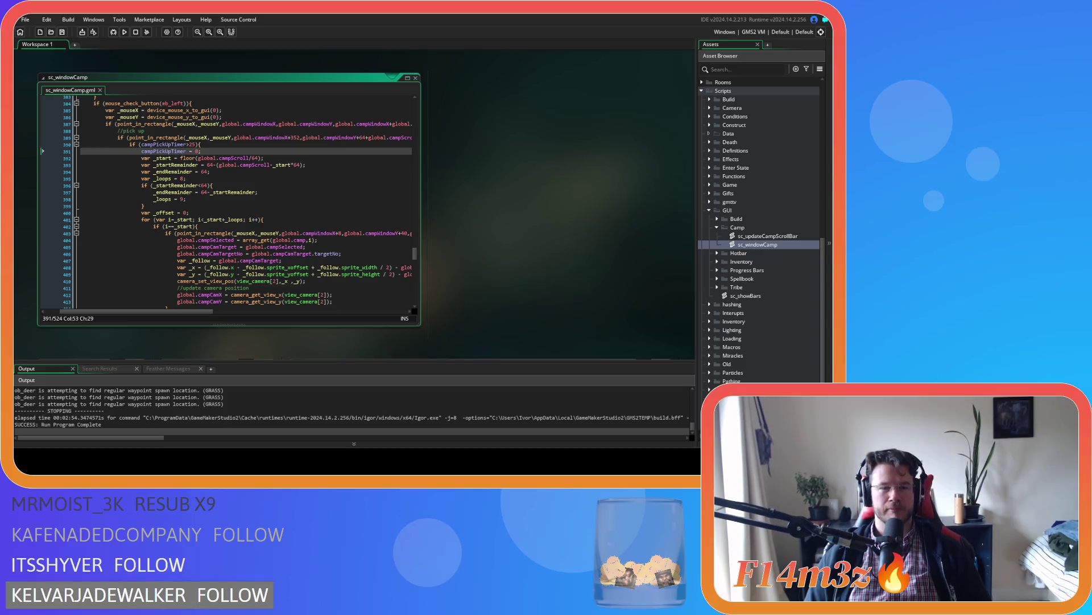
pyautogui.click(213, 197)
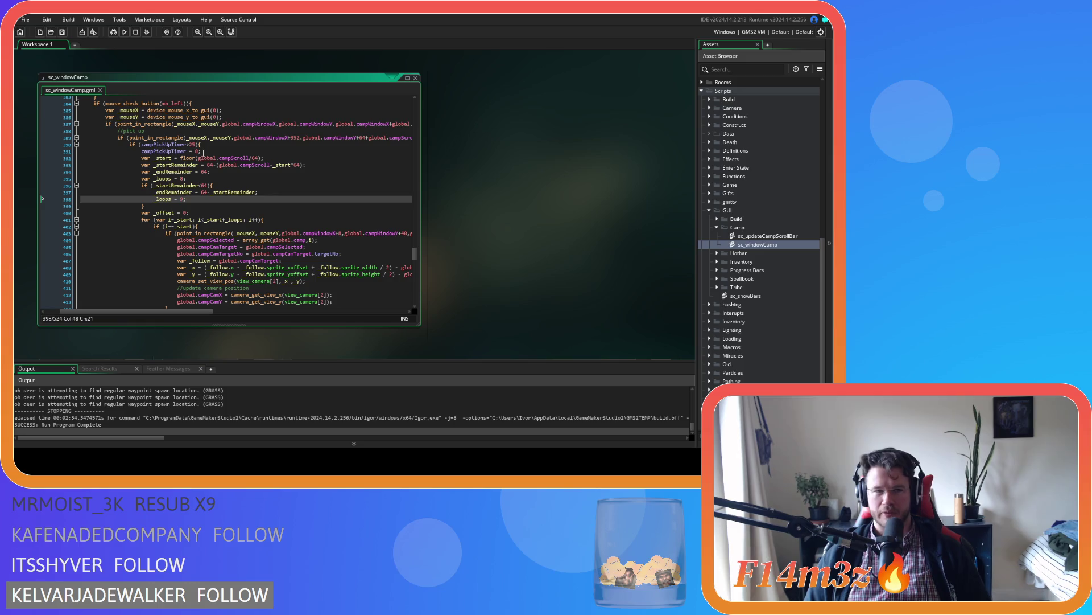
pyautogui.click(202, 152)
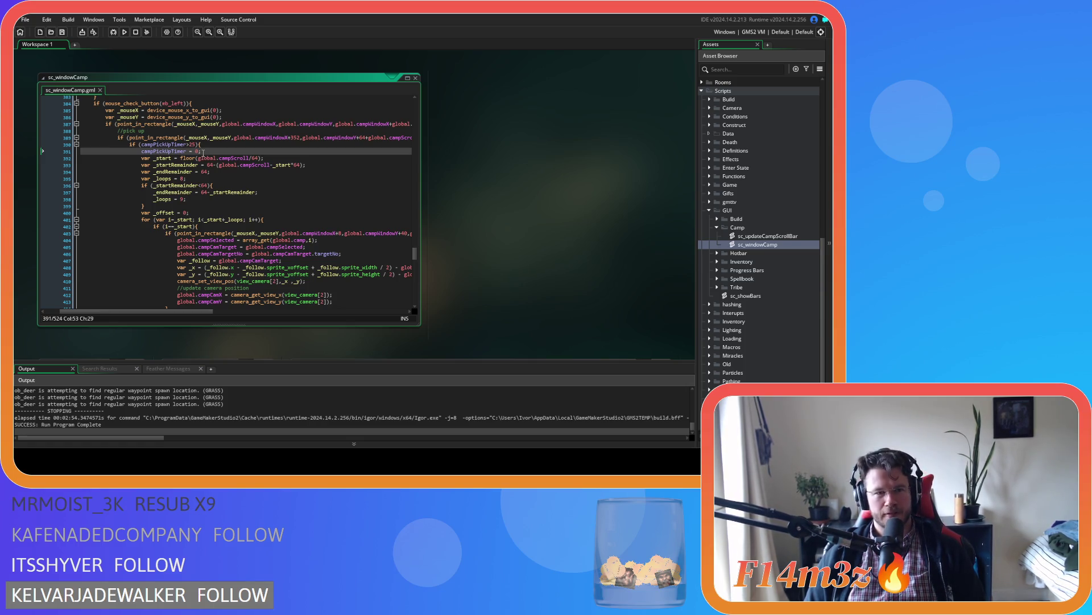
pyautogui.scroll(-3, 202, 152)
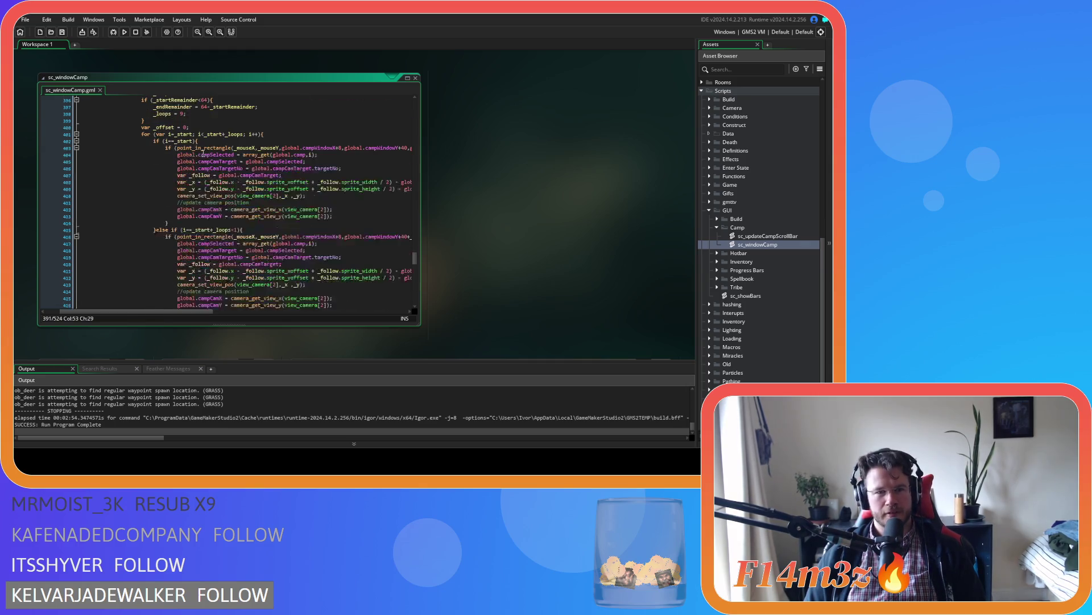
# Delete the bodies of the if, else-if and else list branches, then save sc_windowCamp
pyautogui.click(334, 216)
pyautogui.moveTo(335, 216); pyautogui.dragTo(178, 154)
pyautogui.press('BackSpace')
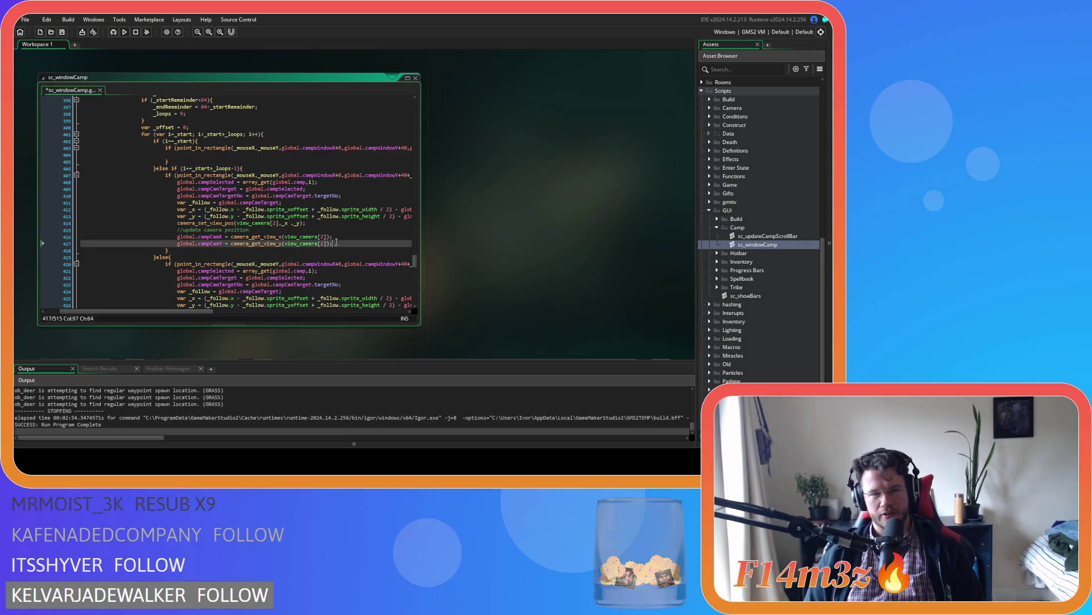
pyautogui.moveTo(334, 243); pyautogui.dragTo(178, 182)
pyautogui.press('BackSpace')
pyautogui.scroll(-2, 266, 225)
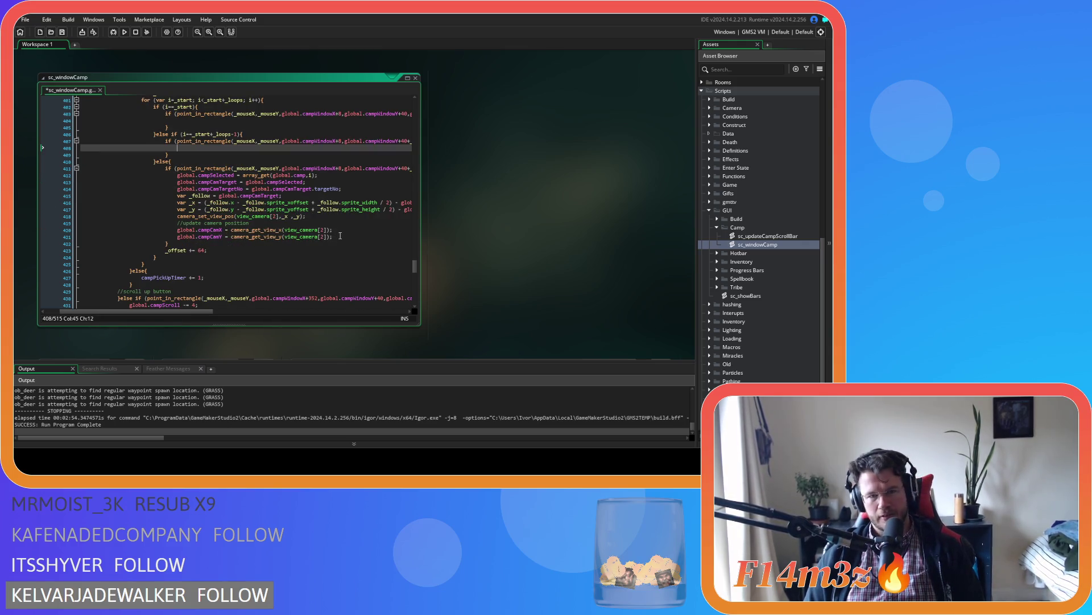
pyautogui.moveTo(339, 236)
pyautogui.mouseDown()
pyautogui.moveTo(188, 194)
pyautogui.moveTo(178, 177)
pyautogui.mouseUp()
pyautogui.press('BackSpace')
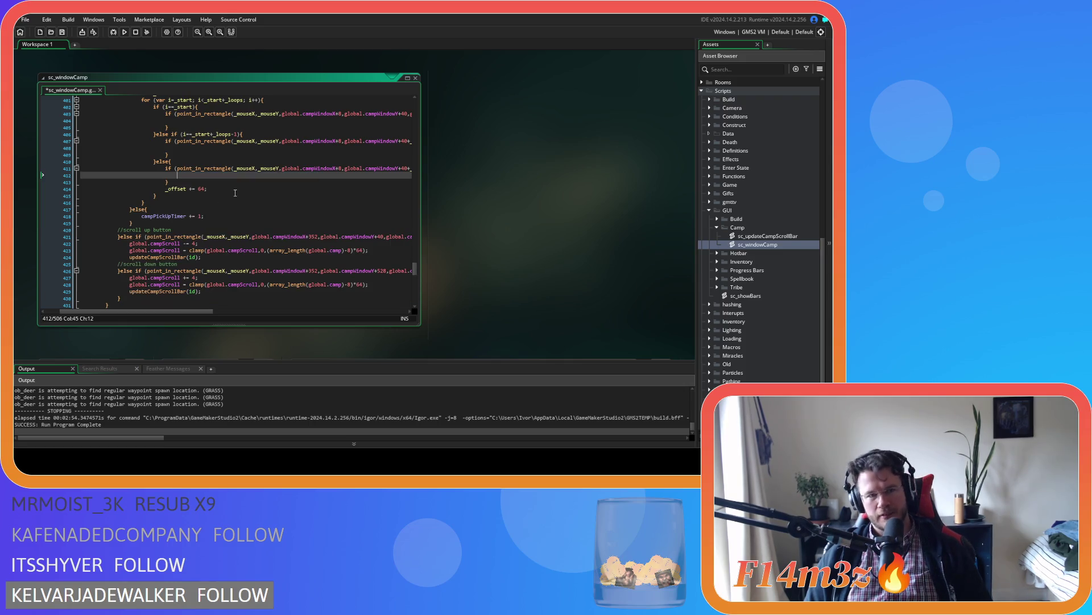
pyautogui.hotkey('ctrl', 's')
# Paste the camera code back, keeping only the global.campSelected assignment in the first branch
pyautogui.scroll(4, 220, 199)
pyautogui.click(204, 205)
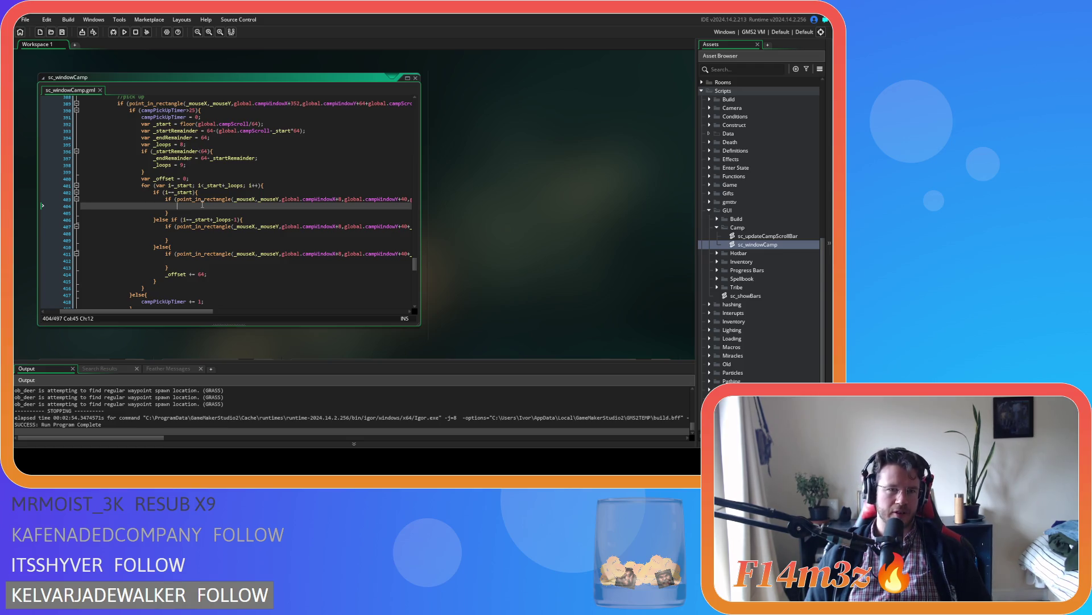
pyautogui.press('Down')
pyautogui.press('Down')
pyautogui.press('Down')
pyautogui.hotkey('ctrl', 'v')
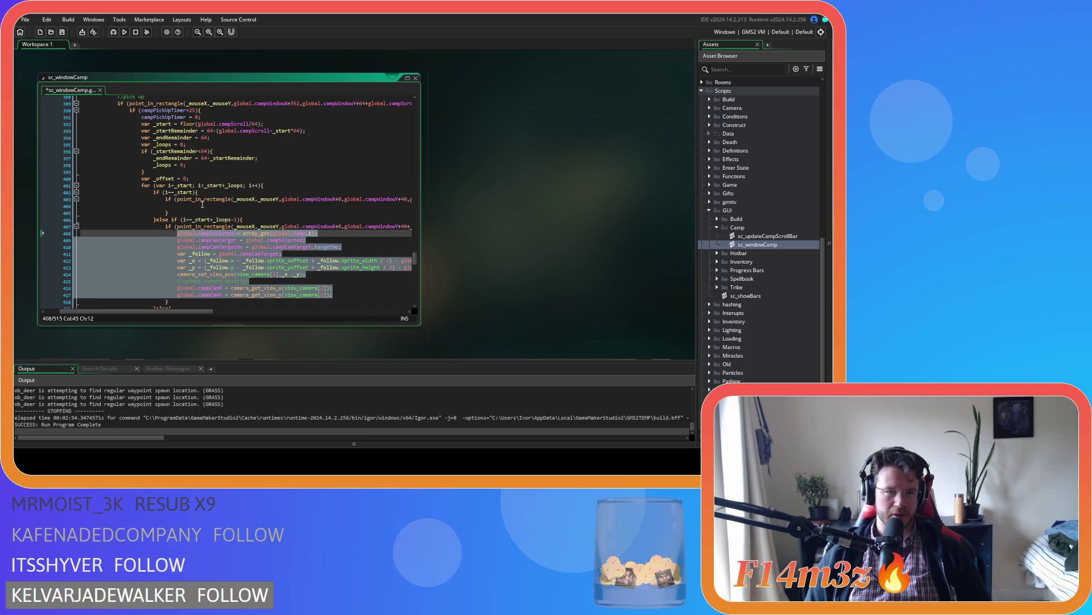
pyautogui.click(202, 204)
pyautogui.hotkey('ctrl', 'v')
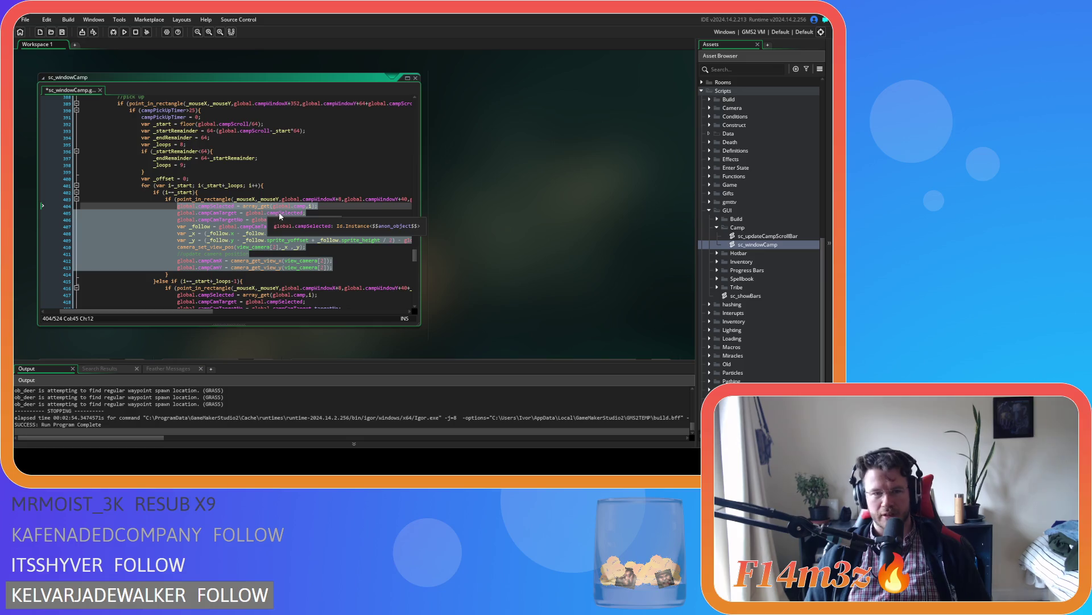
pyautogui.moveTo(336, 267); pyautogui.dragTo(177, 215)
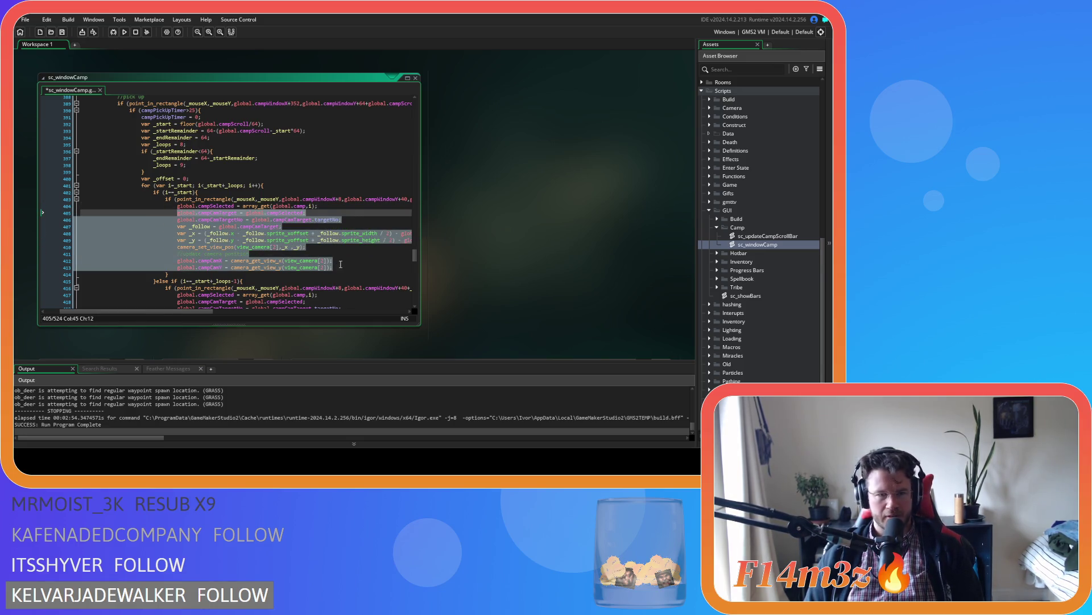
pyautogui.hotkey('shift', 'Up')
pyautogui.hotkey('shift', 'End')
pyautogui.press('BackSpace')
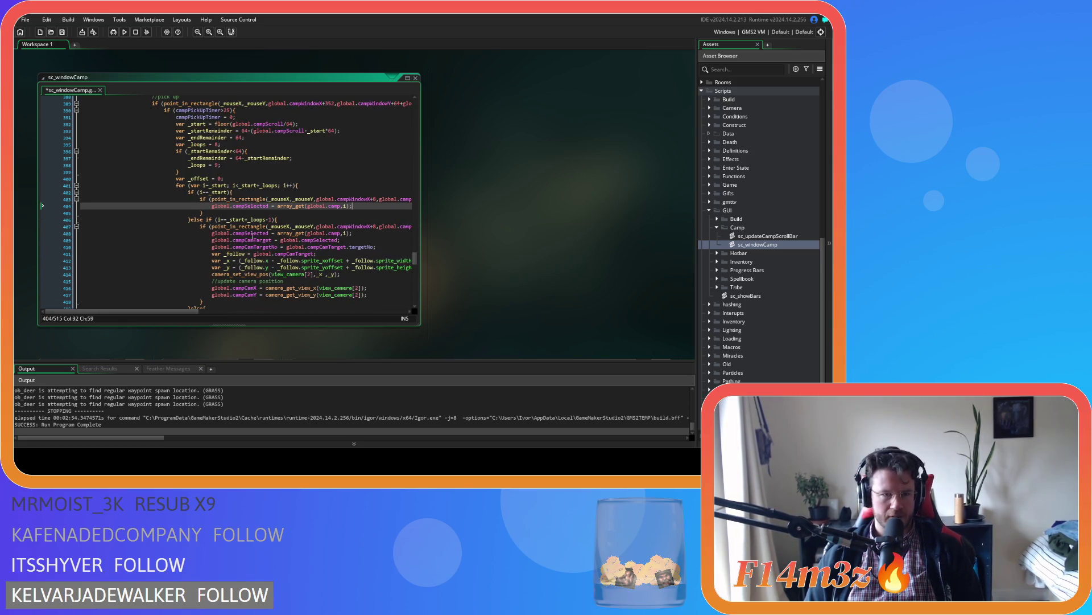
# Remove the camera-follow lines from the else-if and else branches
pyautogui.scroll(-2, 252, 236)
pyautogui.moveTo(369, 261)
pyautogui.mouseDown()
pyautogui.moveTo(142, 234)
pyautogui.moveTo(55, 211)
pyautogui.mouseUp()
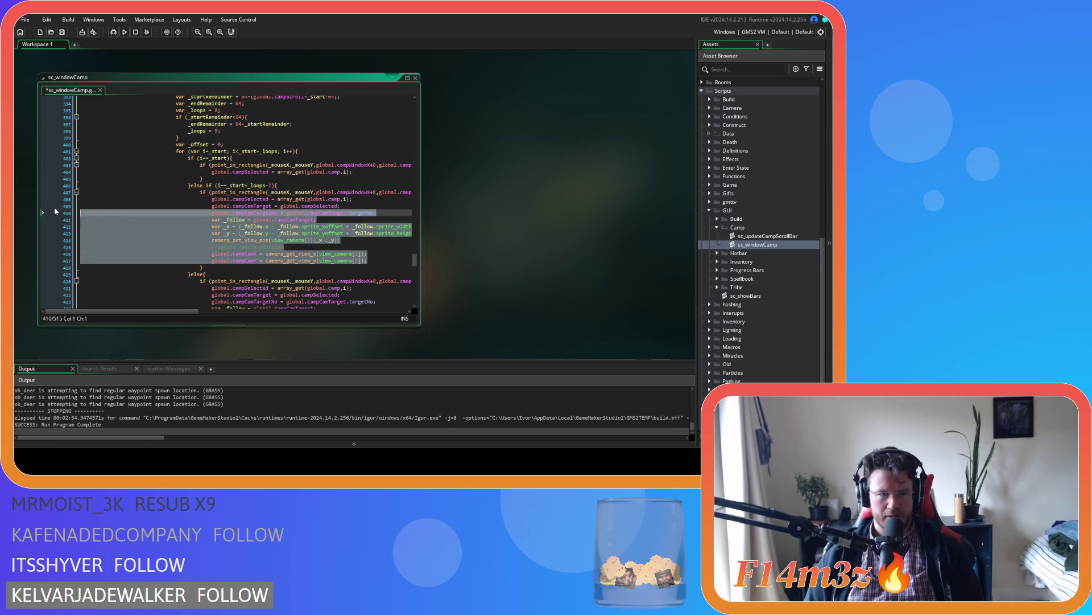
pyautogui.hotkey('shift', 'Up')
pyautogui.press('BackSpace')
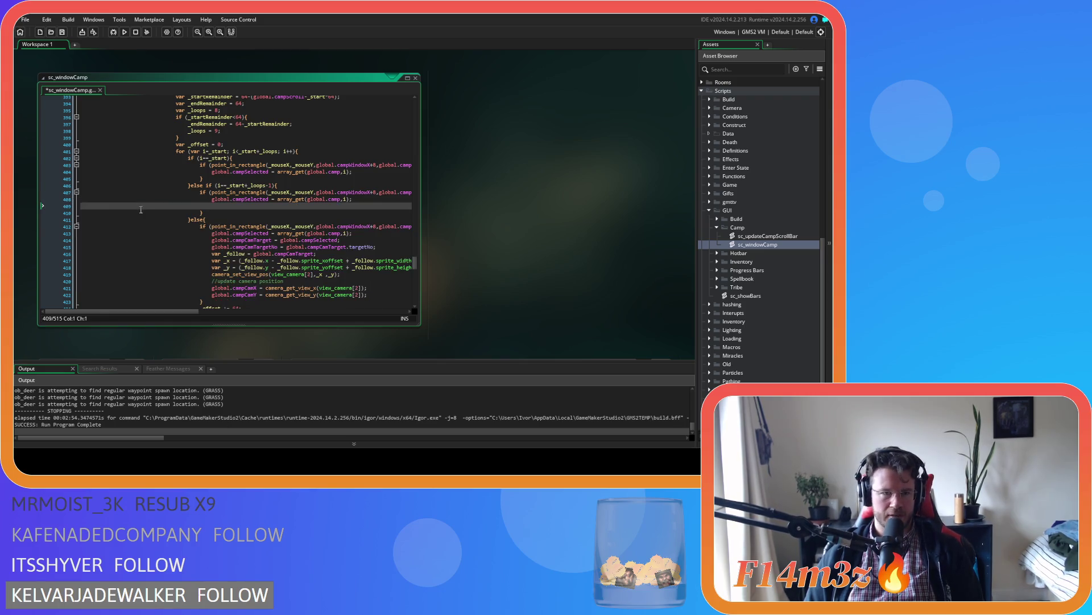
pyautogui.press('BackSpace')
pyautogui.moveTo(248, 267); pyautogui.dragTo(32, 236)
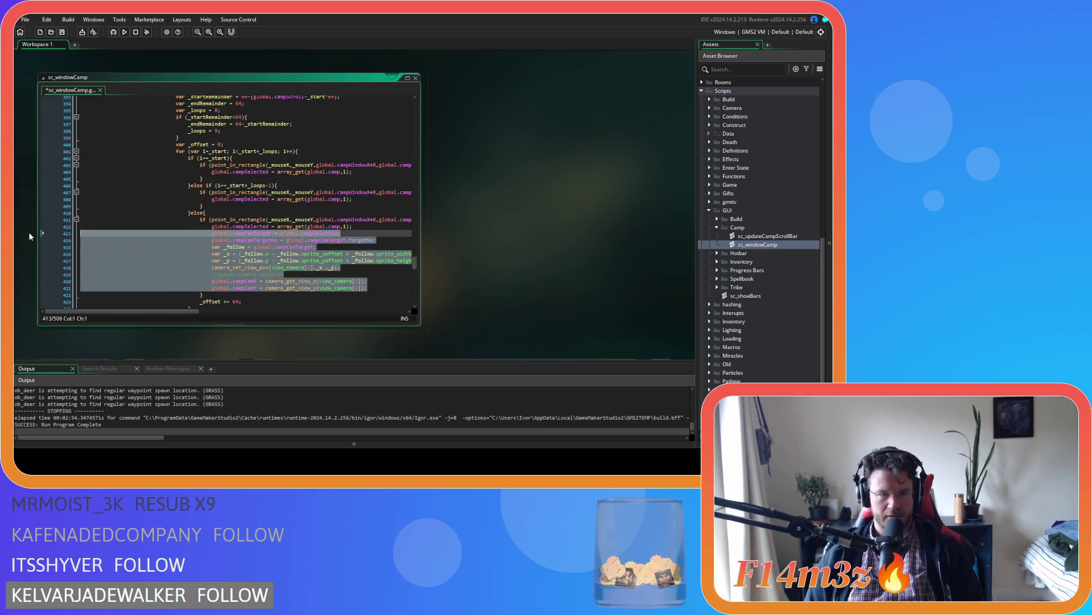
pyautogui.press('BackSpace')
# Replace campSelected with campHeld in the branch assignments on lines 404, 408 and 412, and save
pyautogui.doubleClick(246, 172)
pyautogui.hotkey('ctrl', 'c')
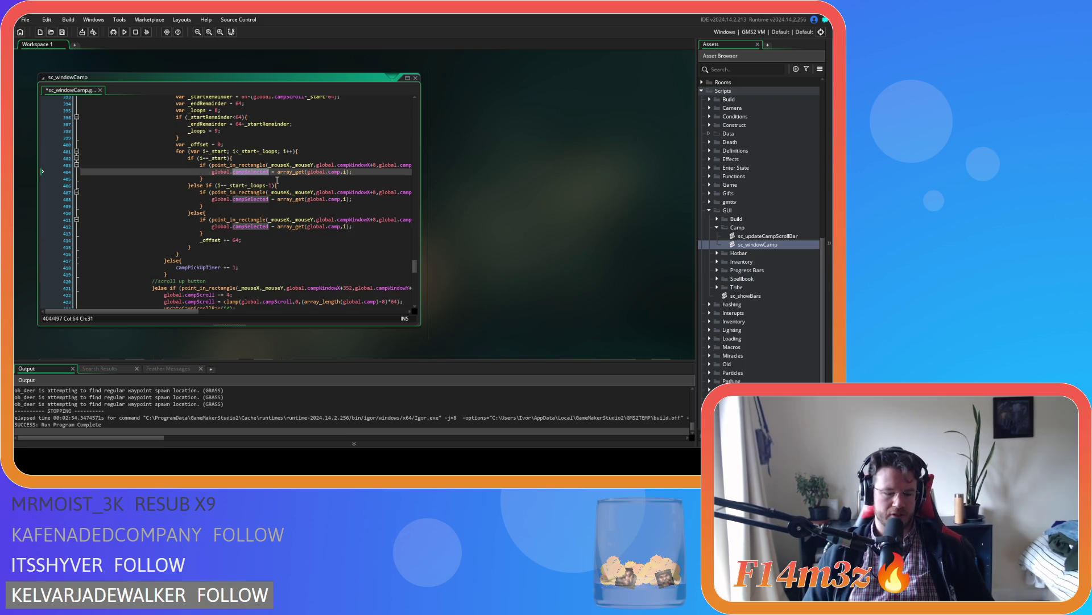
pyautogui.write('camp')
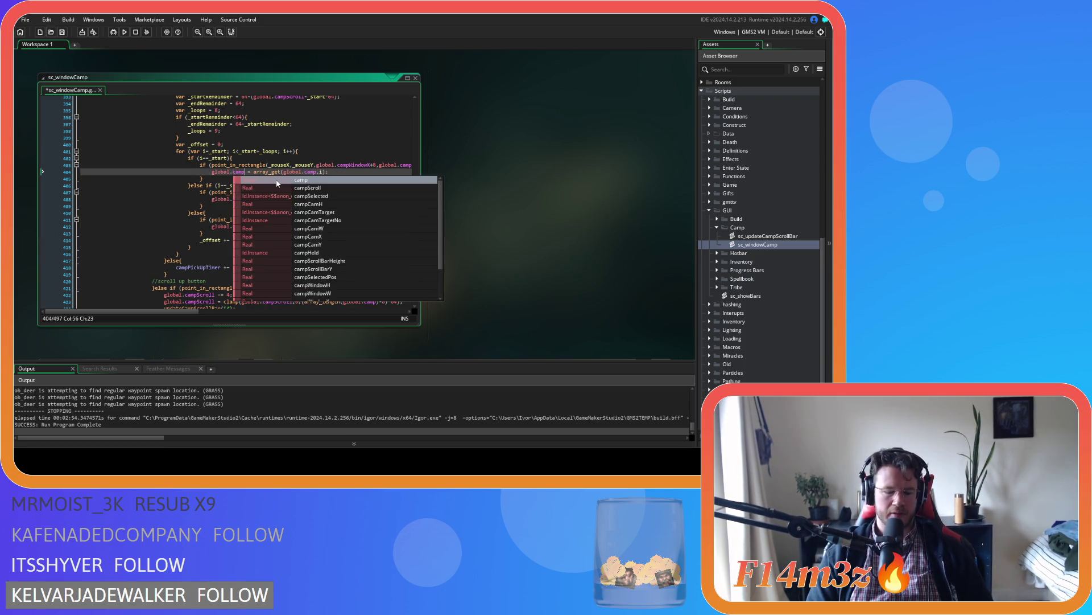
pyautogui.write('Held')
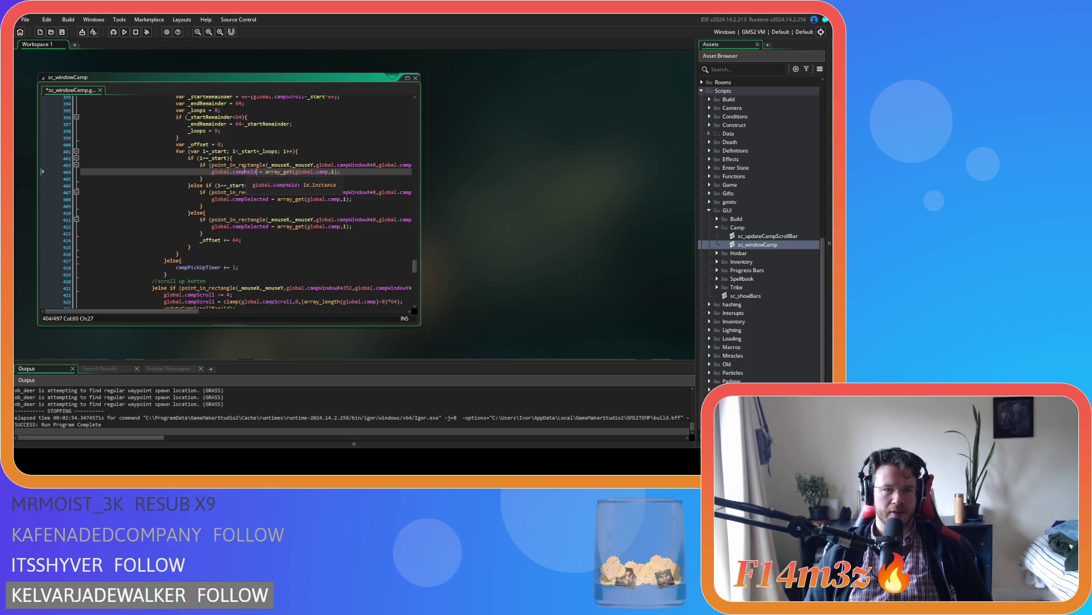
pyautogui.doubleClick(250, 199)
pyautogui.write('campHeld')
pyautogui.hotkey('ctrl', 'v')
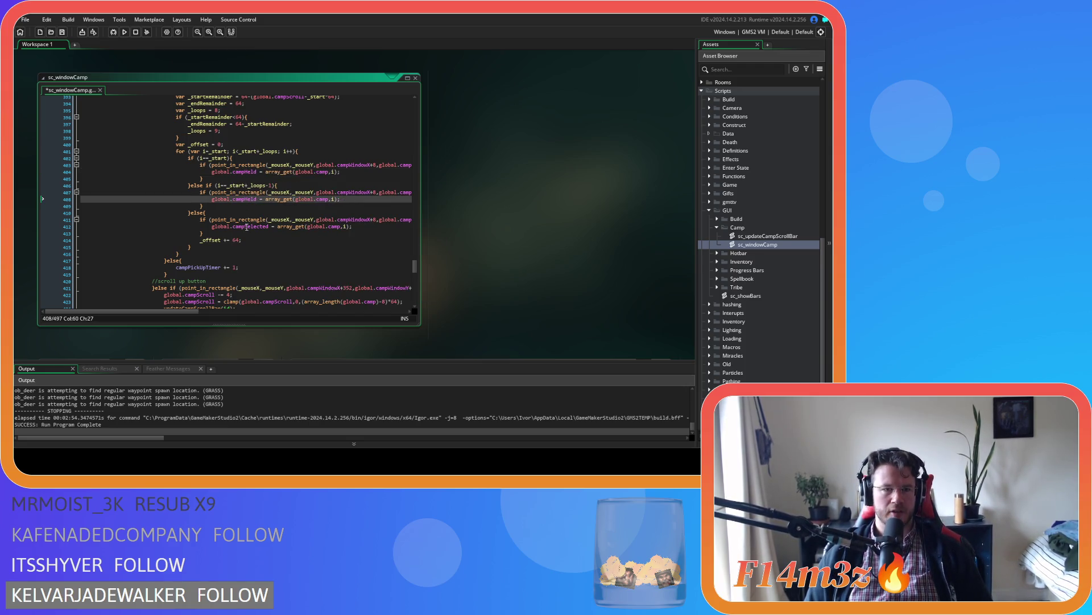
pyautogui.hotkey('ctrl', 's')
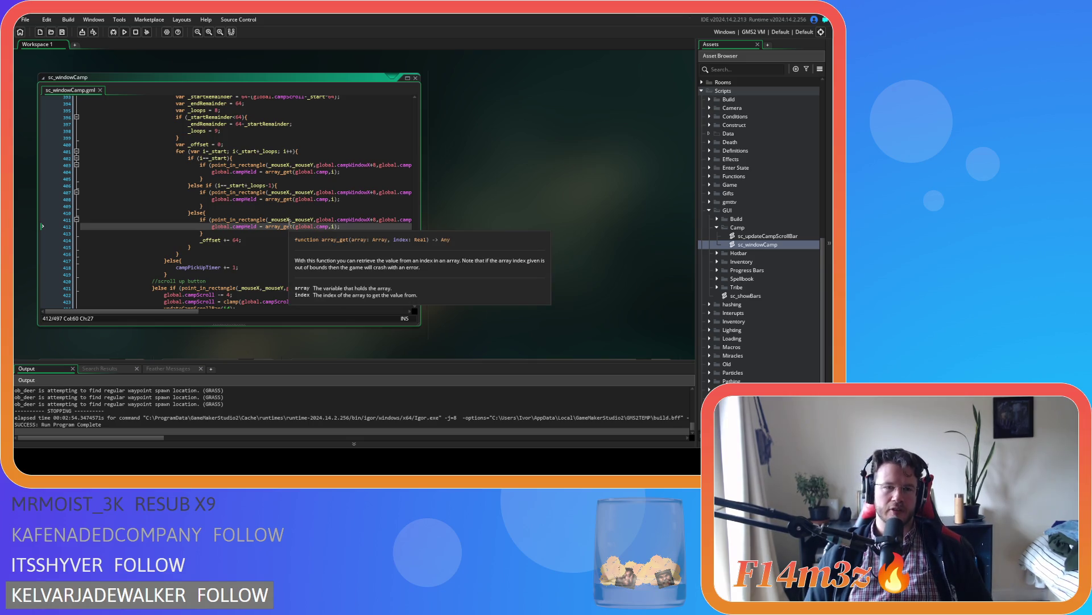
pyautogui.scroll(4, 289, 222)
pyautogui.scroll(-3, 243, 182)
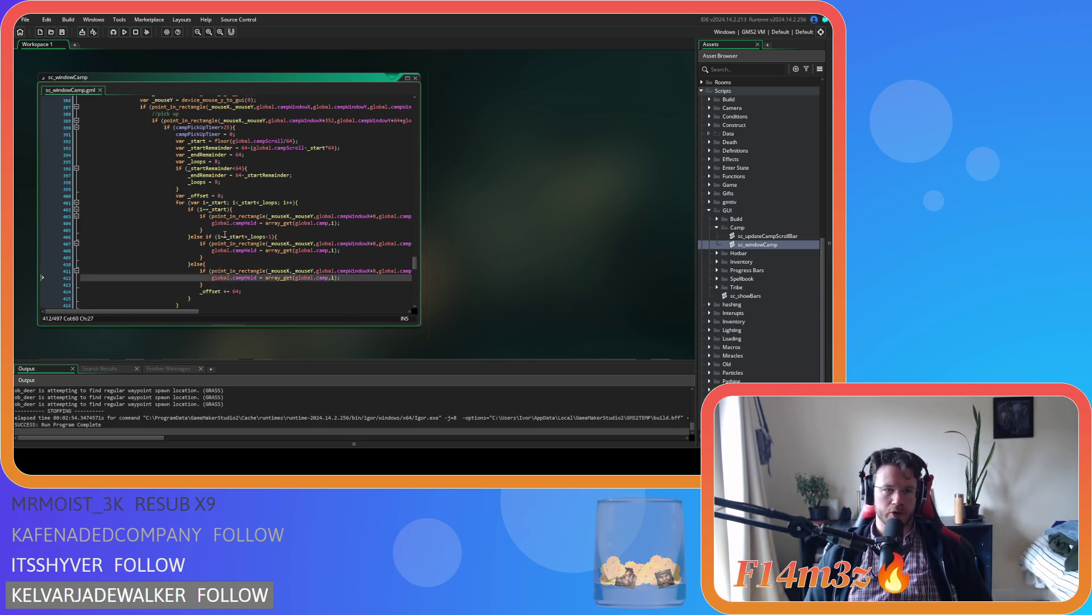
pyautogui.scroll(3, 248, 210)
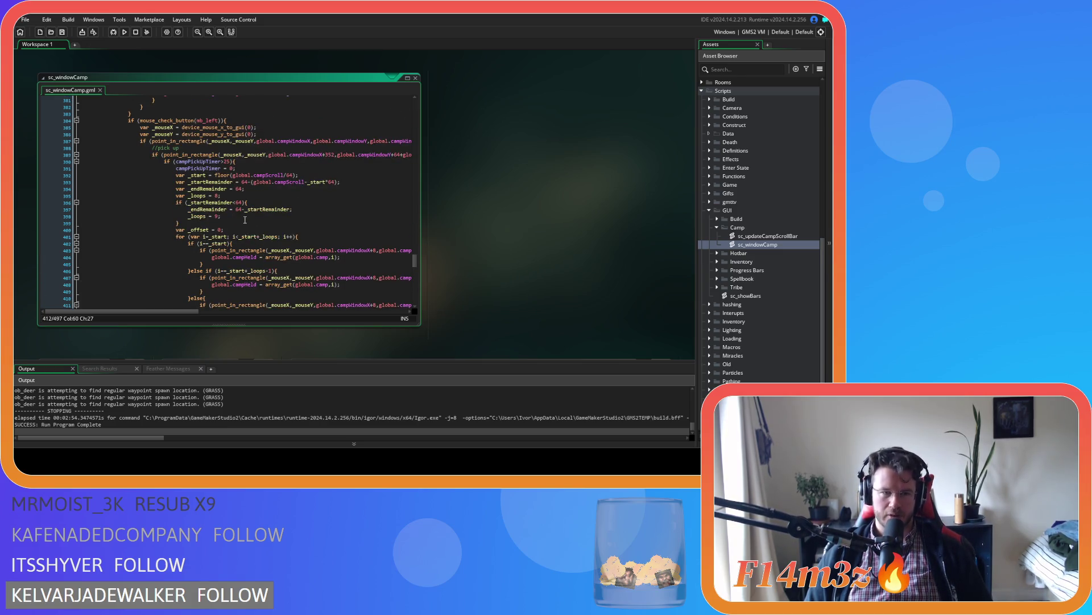
pyautogui.scroll(-3, 245, 220)
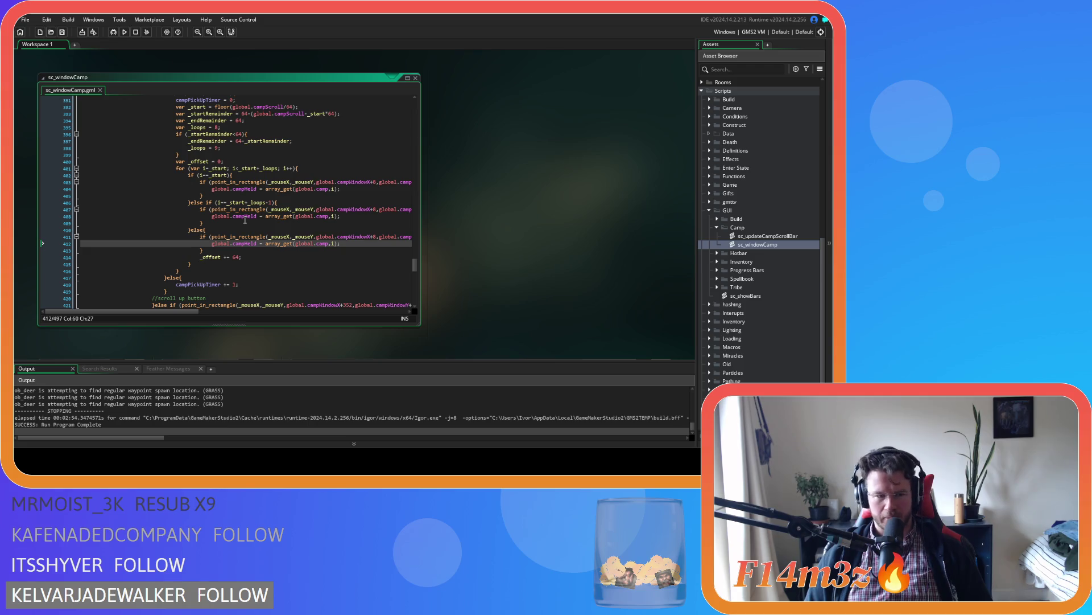
pyautogui.click(245, 222)
pyautogui.press('Up')
pyautogui.press('Up')
pyautogui.press('Up')
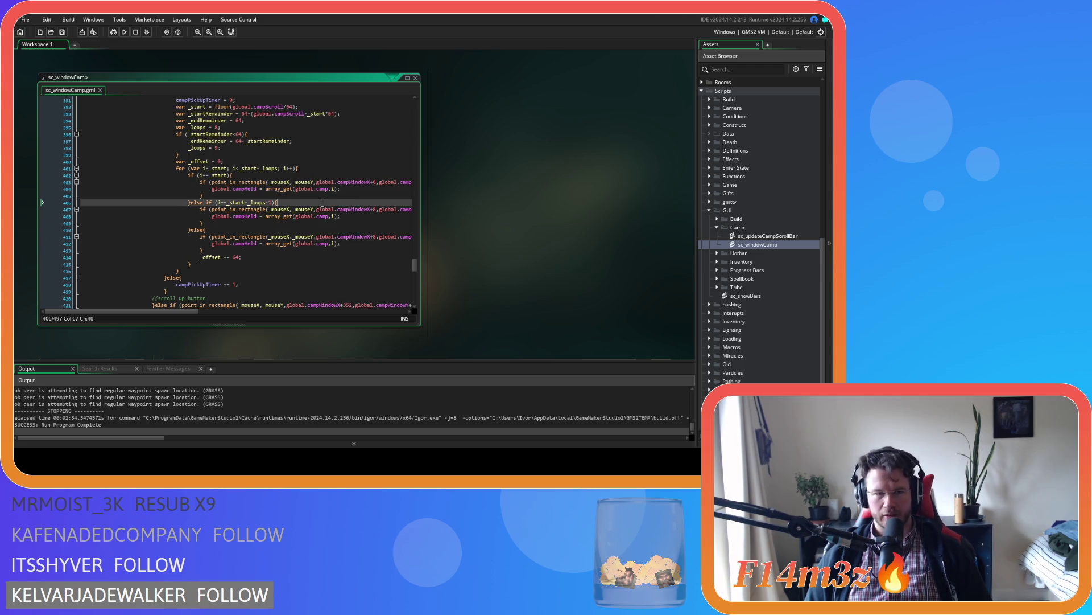
pyautogui.click(354, 189)
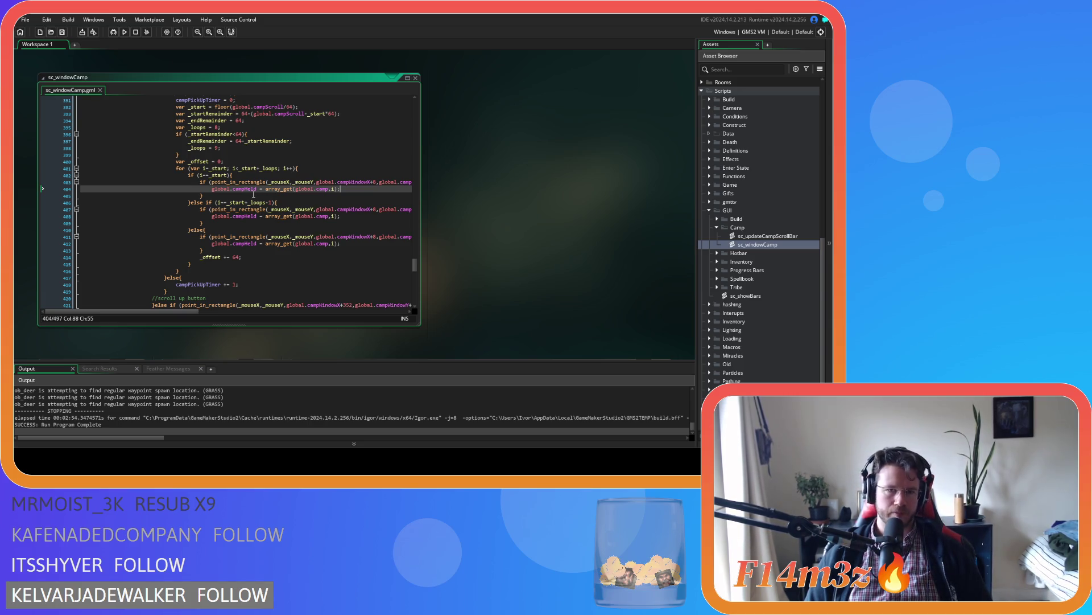
pyautogui.moveTo(243, 191)
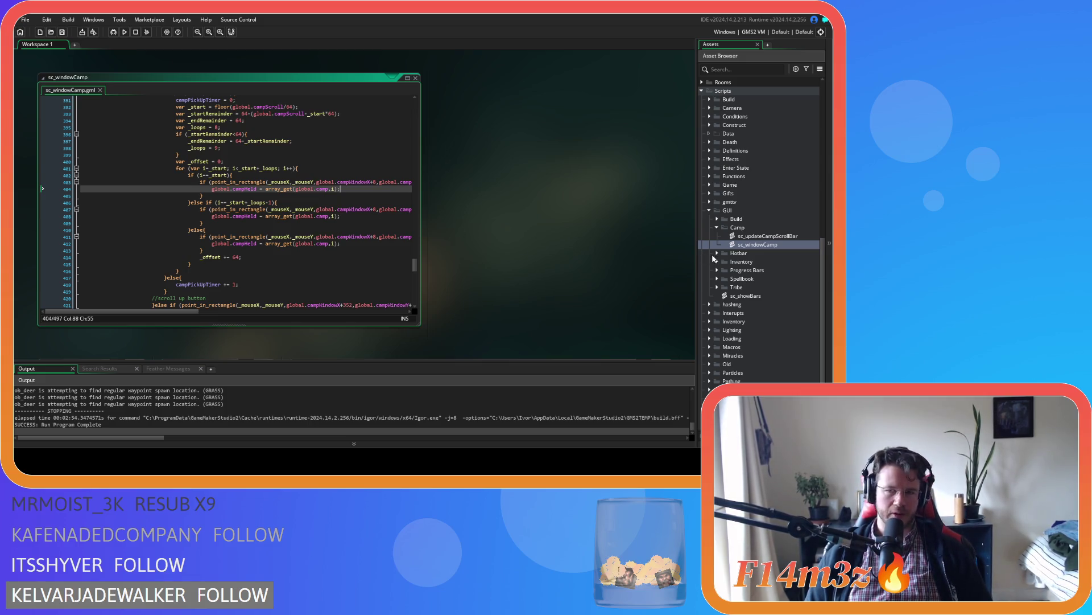
# Expand and collapse the Hotbar scripts folder, then scroll the Asset Browser up toward Objects > Game
pyautogui.click(718, 254)
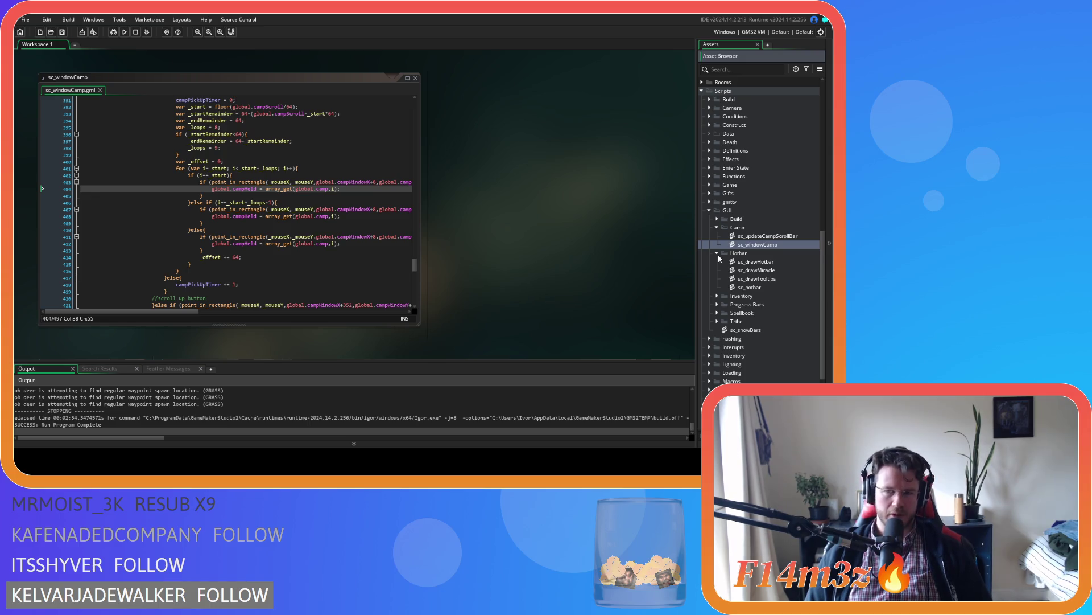
pyautogui.click(717, 254)
pyautogui.click(270, 236)
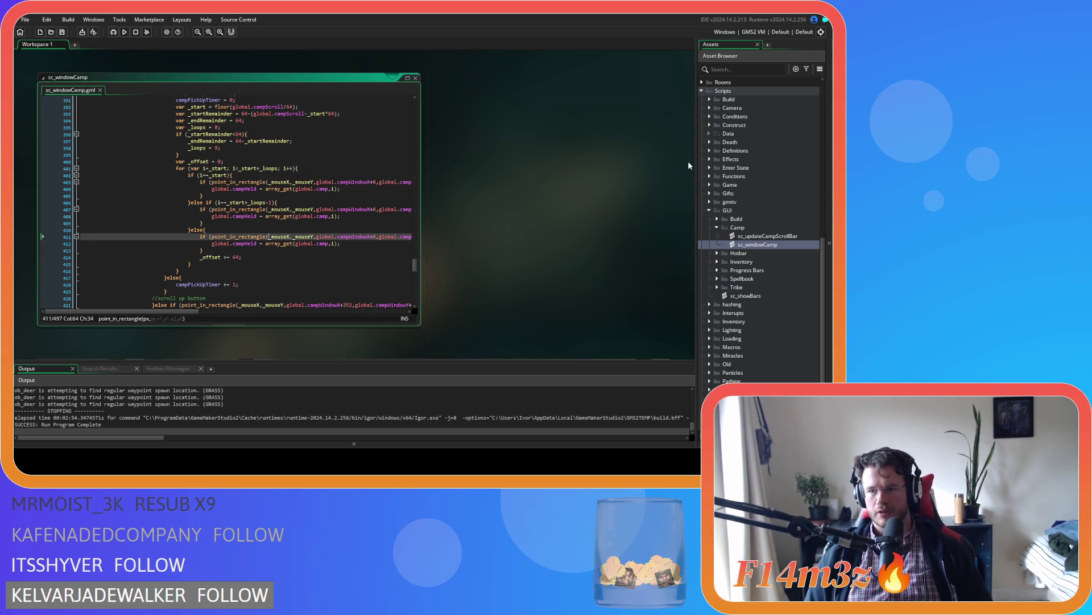
pyautogui.scroll(10, 719, 188)
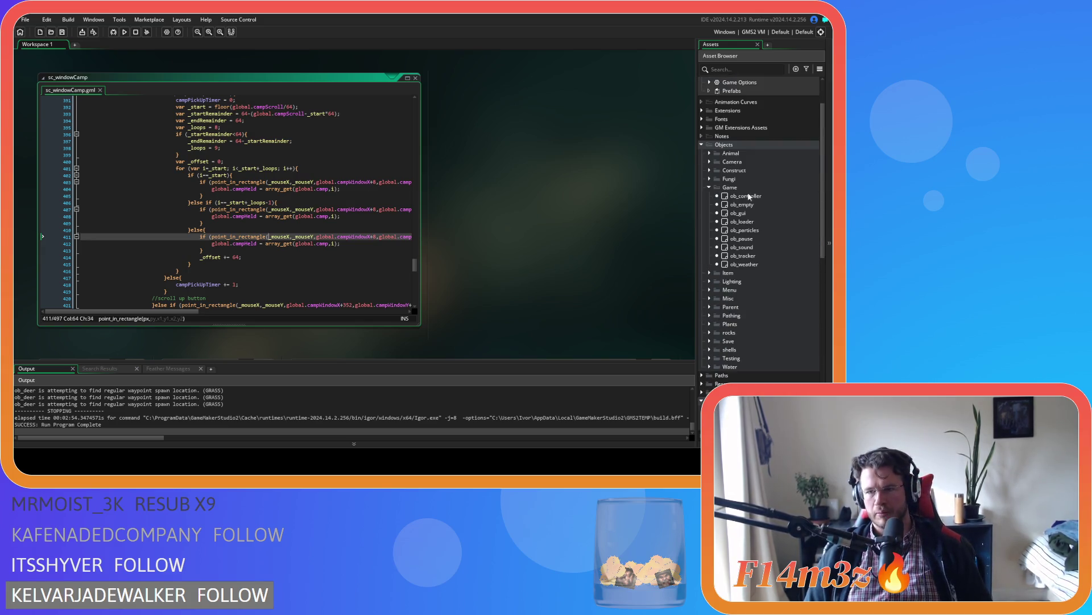
# Open ob_gui's Create event and duplicate campPickUpTimer = 0 as campPickUpIndex = 0
pyautogui.doubleClick(748, 214)
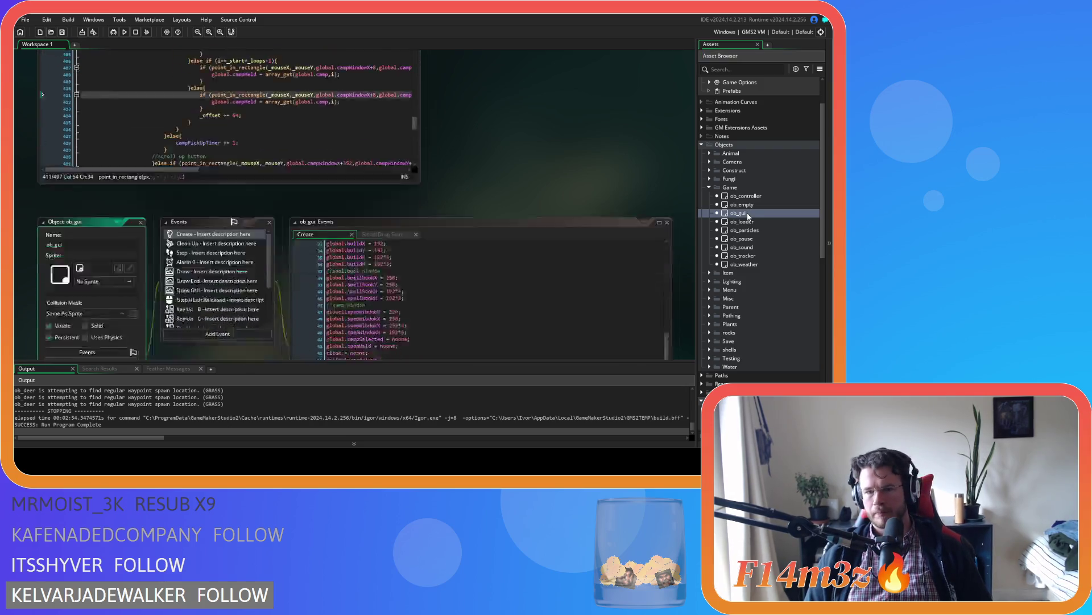
pyautogui.click(412, 232)
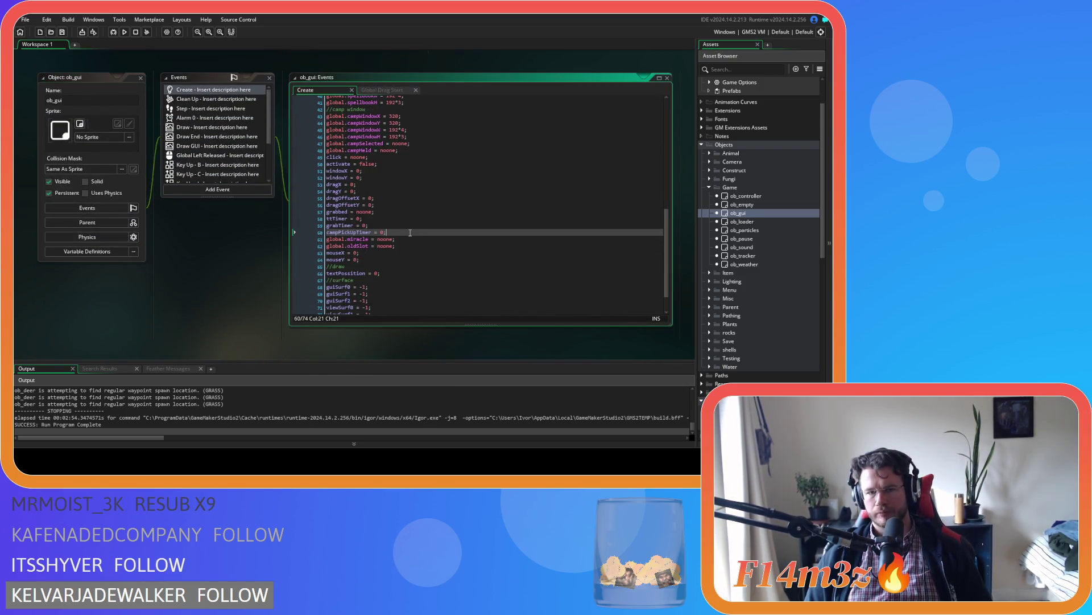
pyautogui.hotkey('ctrl', 'd')
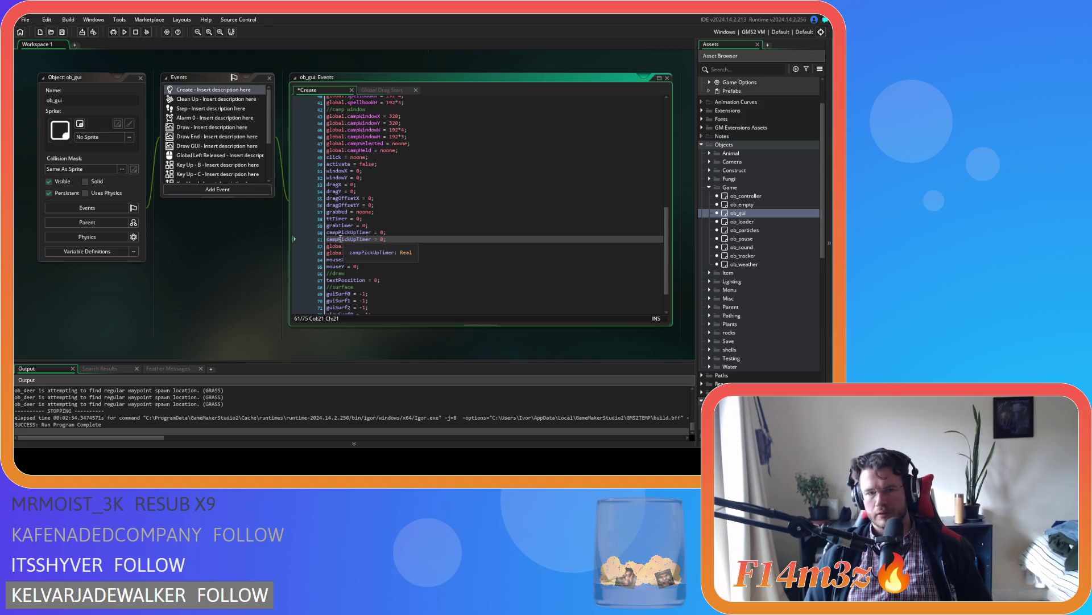
pyautogui.moveTo(356, 240); pyautogui.dragTo(371, 239)
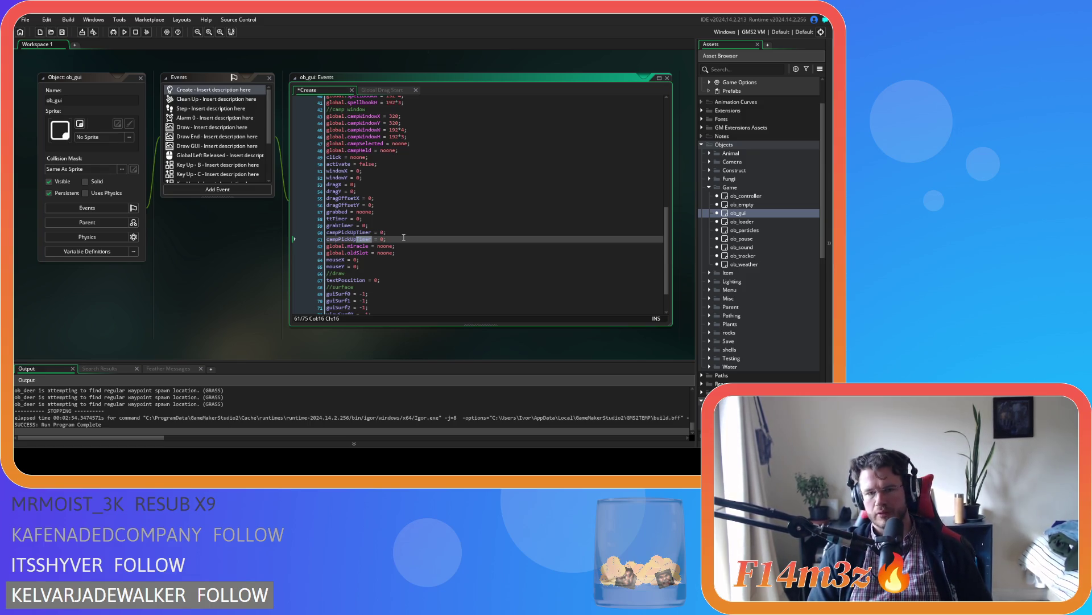
pyautogui.write('Old')
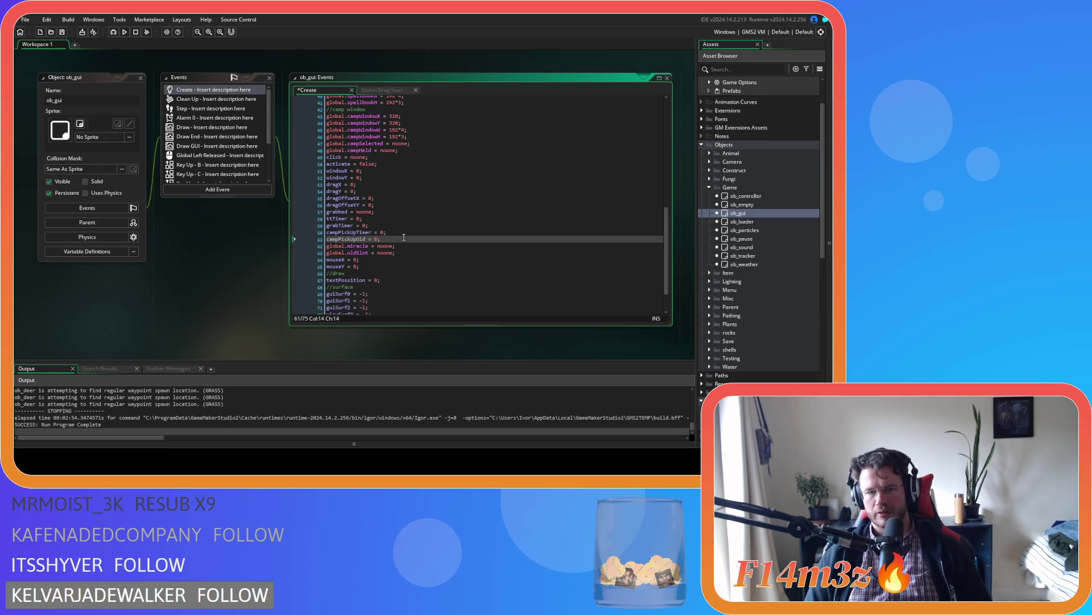
pyautogui.hotkey('ctrl', 's')
pyautogui.press('BackSpace')
pyautogui.press('BackSpace')
pyautogui.press('BackSpace')
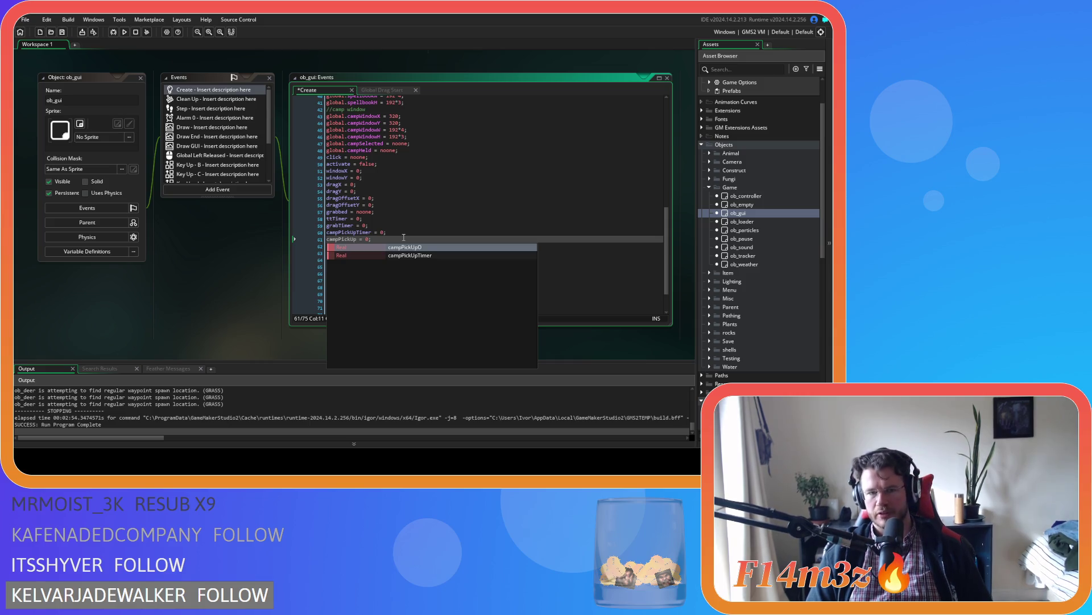
pyautogui.write('Index')
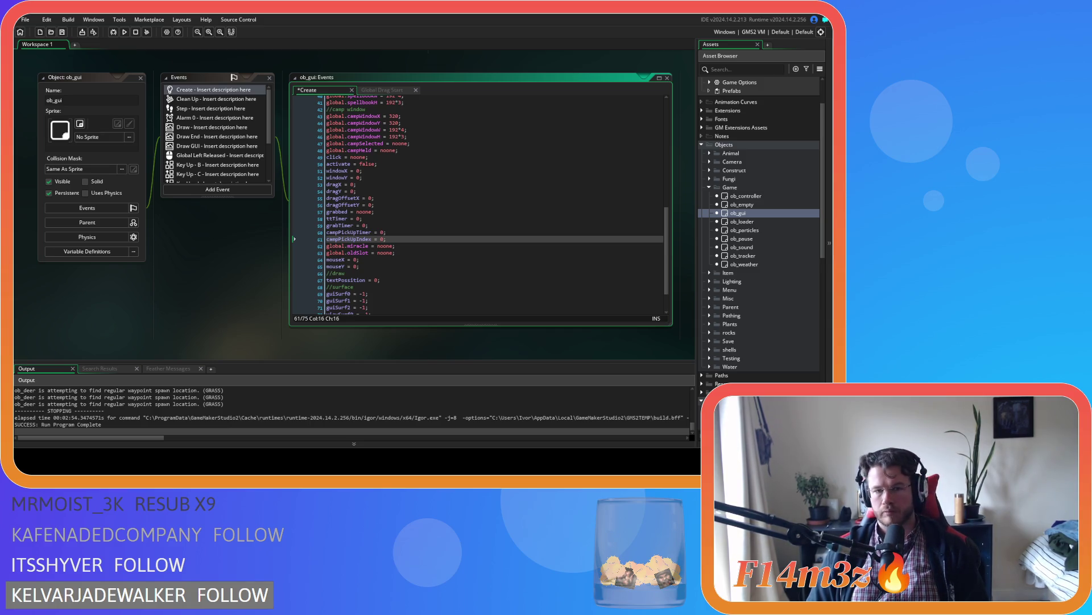
# Rename campPickUpIndex to campHeldIndex on line 61 and save the Create event
pyautogui.click(353, 239)
pyautogui.hotkey('ctrl', 's')
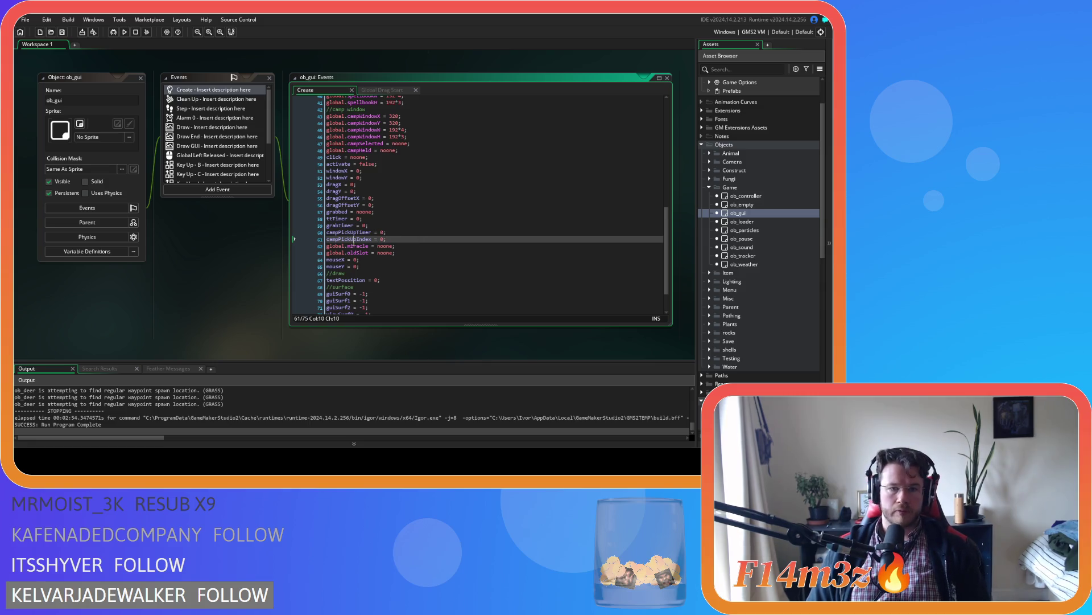
pyautogui.click(395, 241)
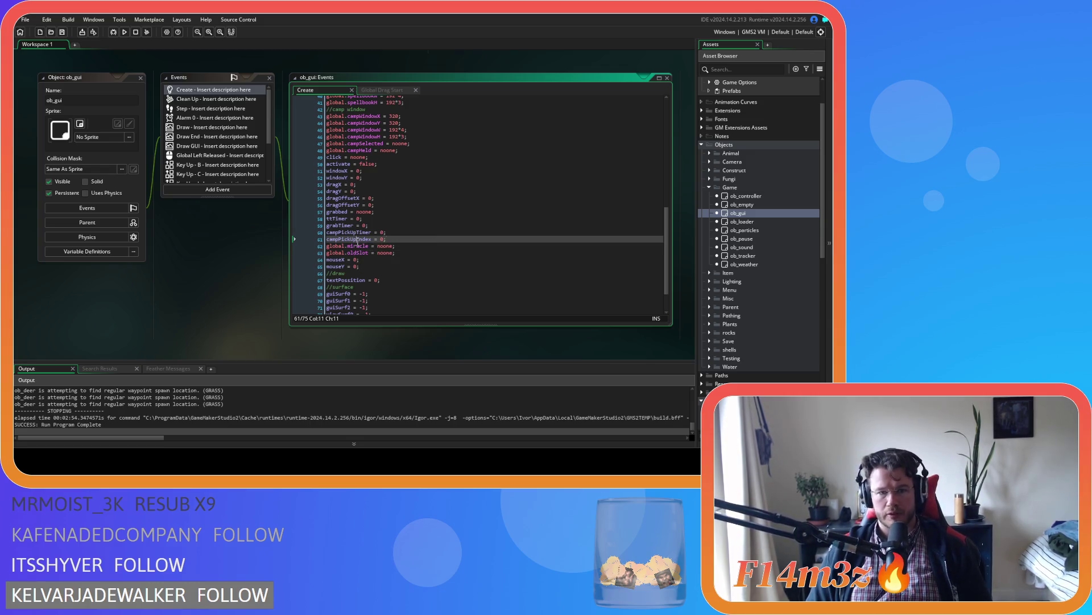
pyautogui.moveTo(360, 239); pyautogui.dragTo(340, 239)
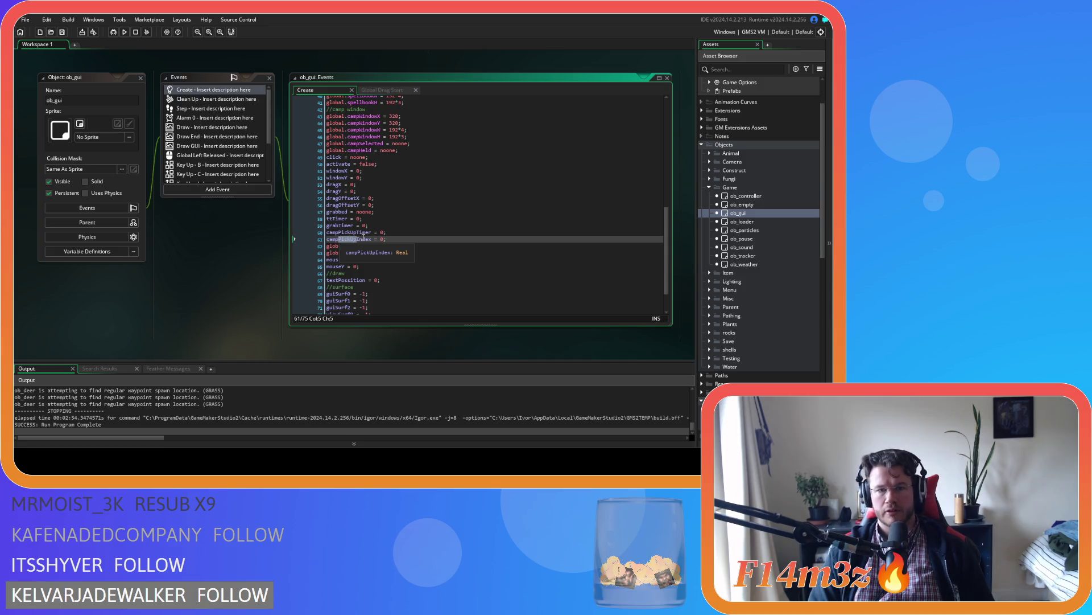
pyautogui.write('Held')
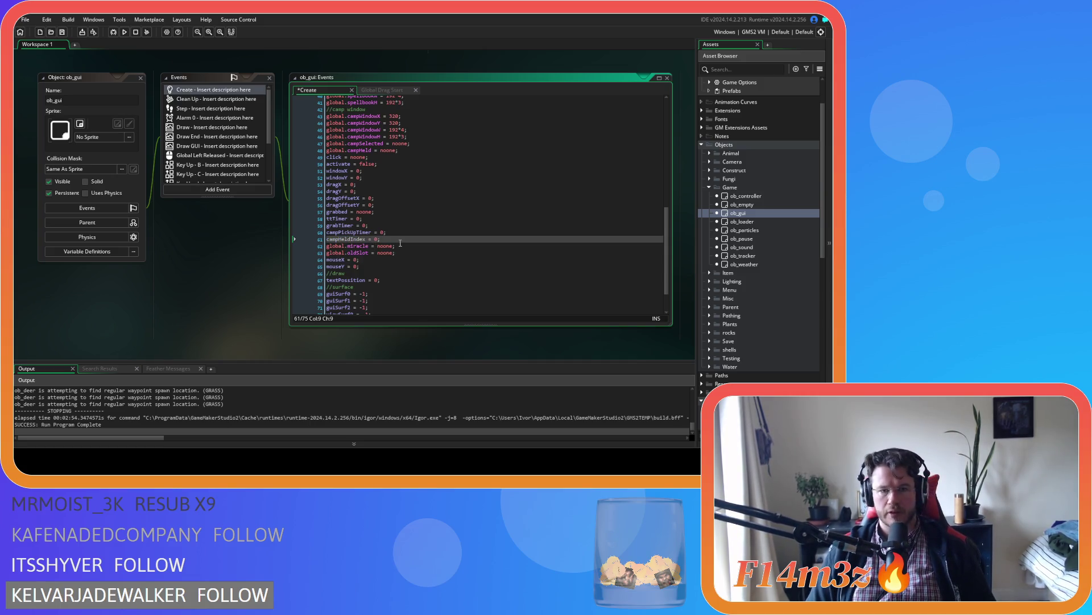
pyautogui.click(405, 241)
pyautogui.hotkey('ctrl', 's')
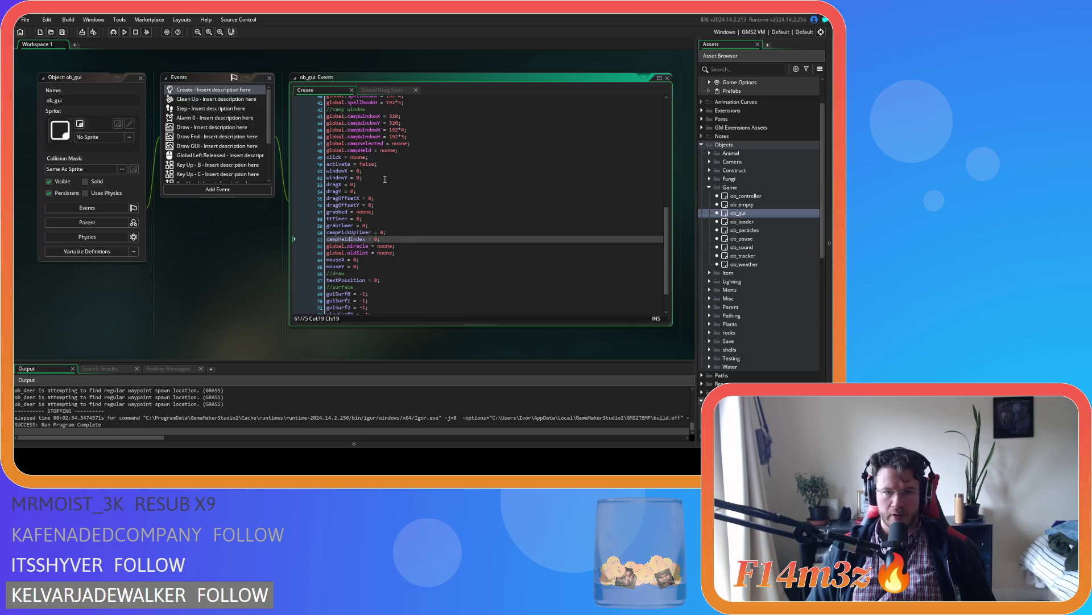
# Remove the global. prefix from the campHeld = noone declaration on line 48
pyautogui.moveTo(344, 150); pyautogui.dragTo(399, 151)
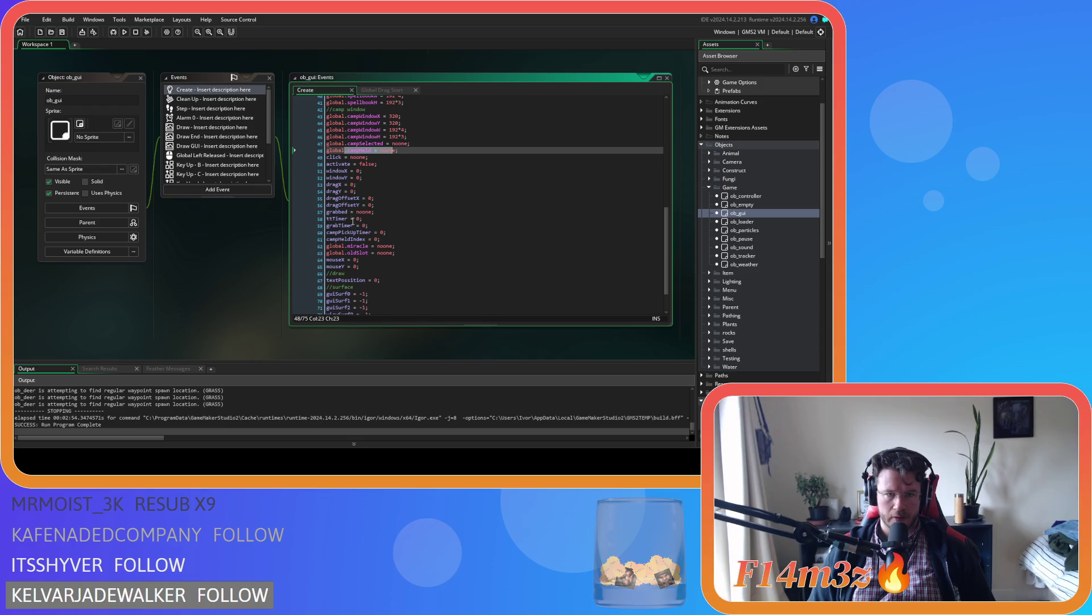
pyautogui.doubleClick(336, 151)
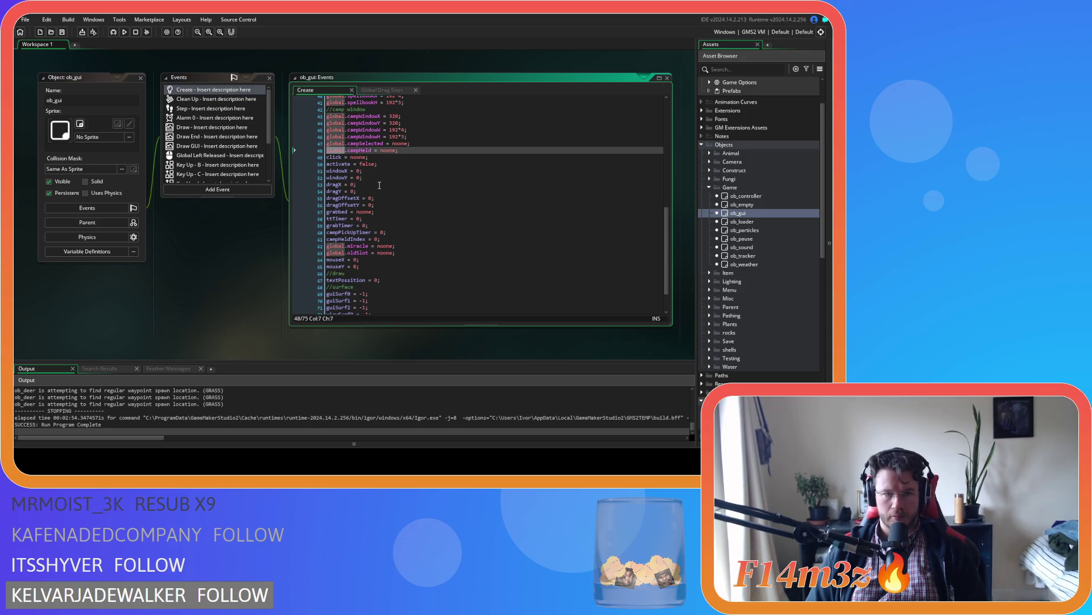
pyautogui.press('Delete')
pyautogui.press('Delete')
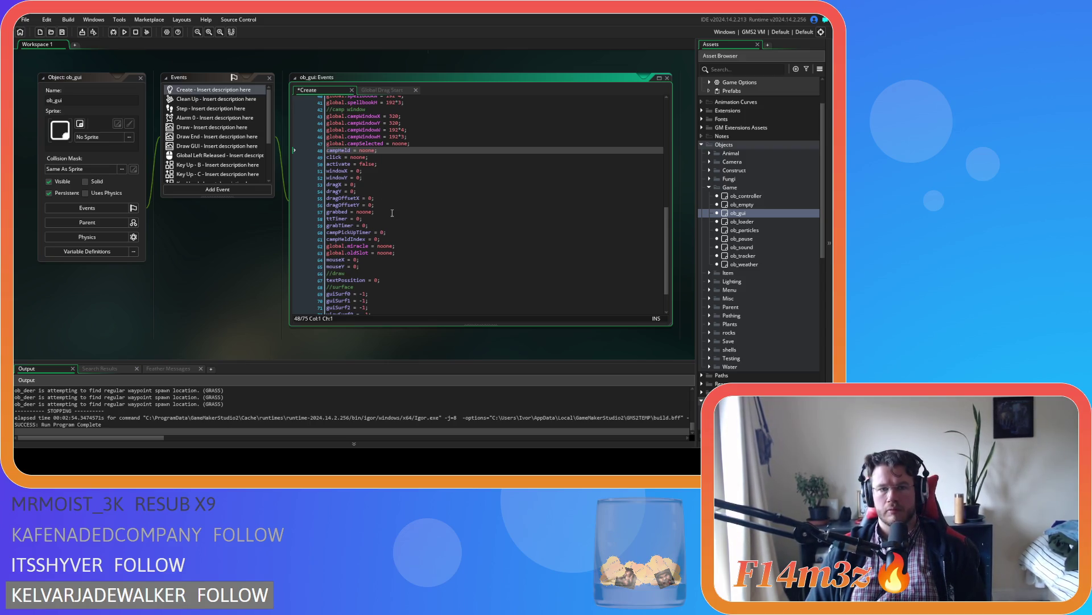
# Move the campPickUpTimer and campHeldIndex lines directly below campHeld and save
pyautogui.click(393, 234)
pyautogui.moveTo(392, 239); pyautogui.dragTo(320, 230)
pyautogui.press('Delete')
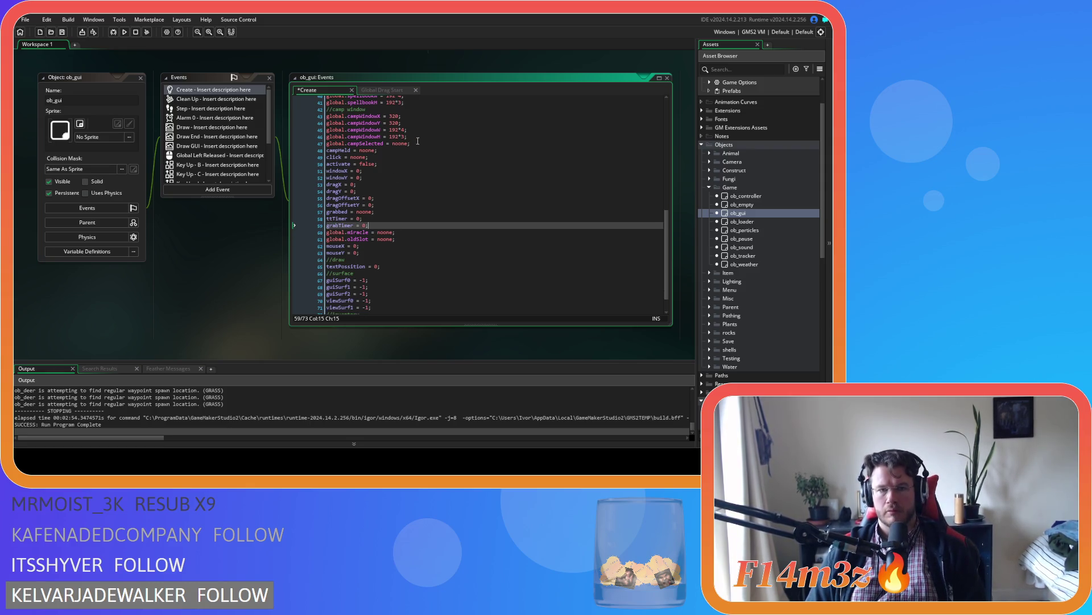
pyautogui.click(414, 149)
pyautogui.press('Return')
pyautogui.write('campPickUpTimer = 0; campHeldIndex = 0;')
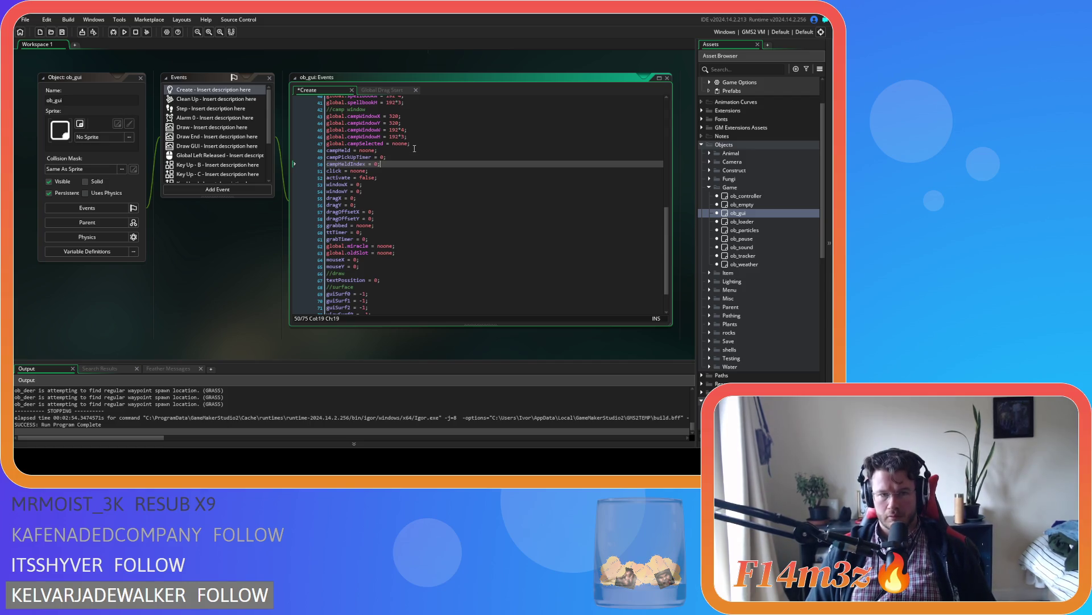
pyautogui.hotkey('ctrl', 's')
pyautogui.click(408, 159)
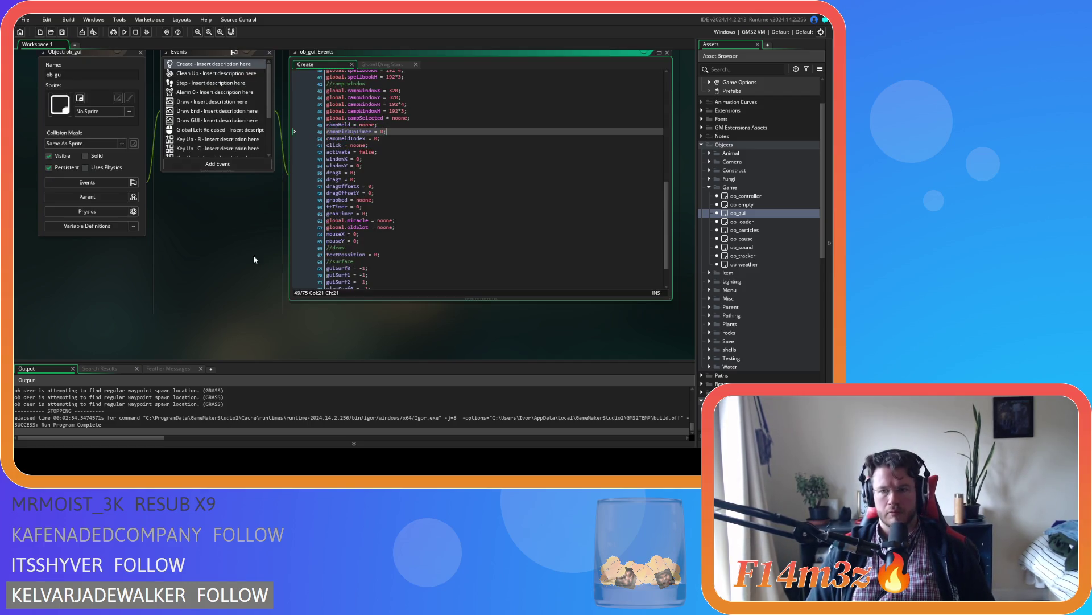
# Open sc_windowCamp and select global.campHeld on line 404
pyautogui.scroll(-2, 254, 254)
pyautogui.scroll(3, 492, 334)
pyautogui.scroll(-5, 762, 256)
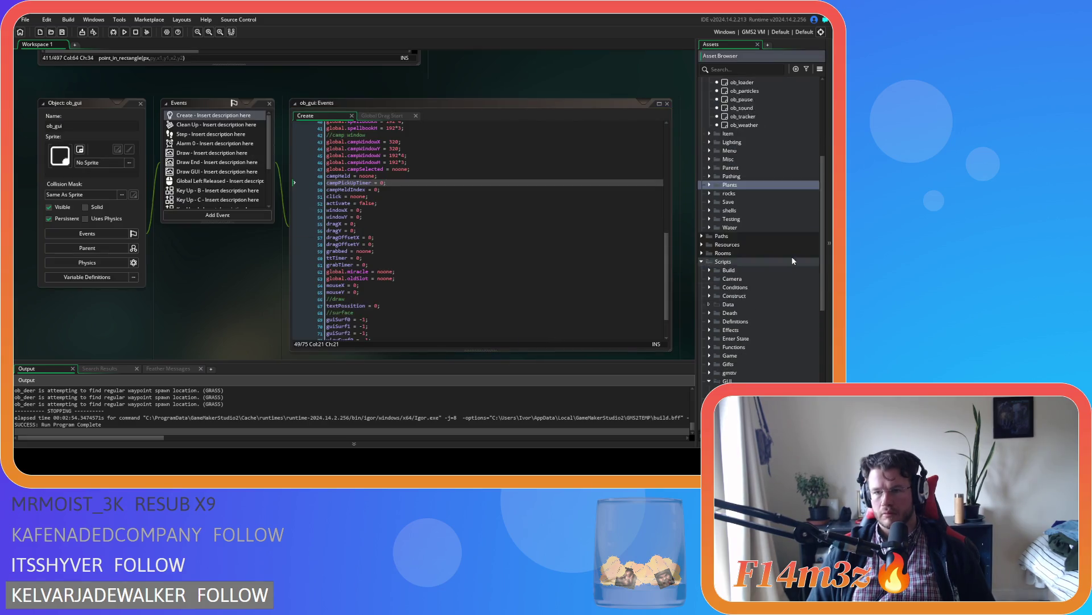
pyautogui.doubleClick(773, 314)
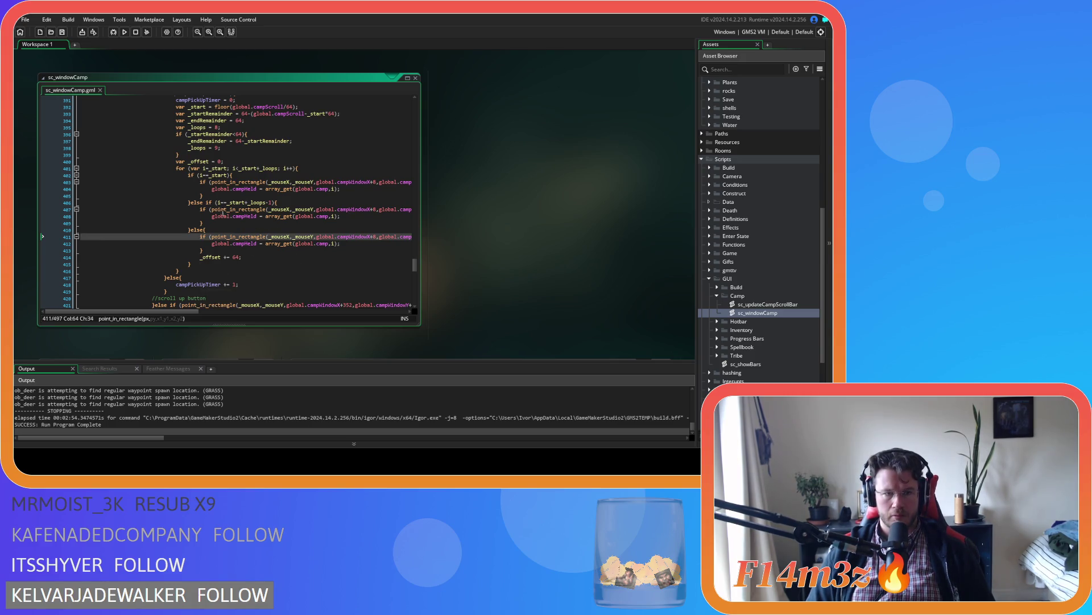
pyautogui.doubleClick(221, 189)
pyautogui.scroll(1, 239, 209)
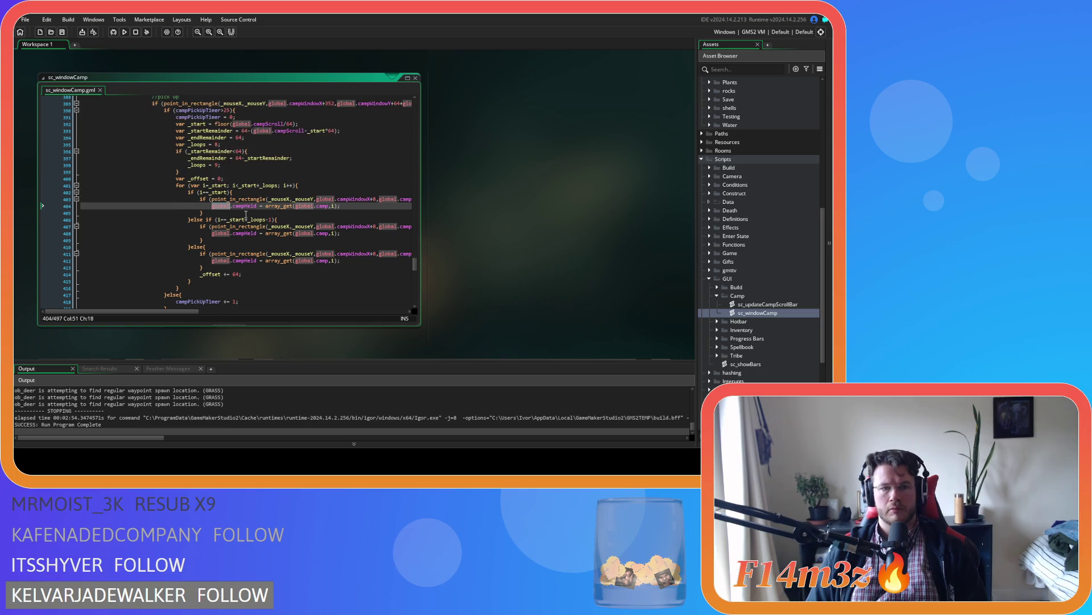
pyautogui.moveTo(257, 206); pyautogui.dragTo(210, 206)
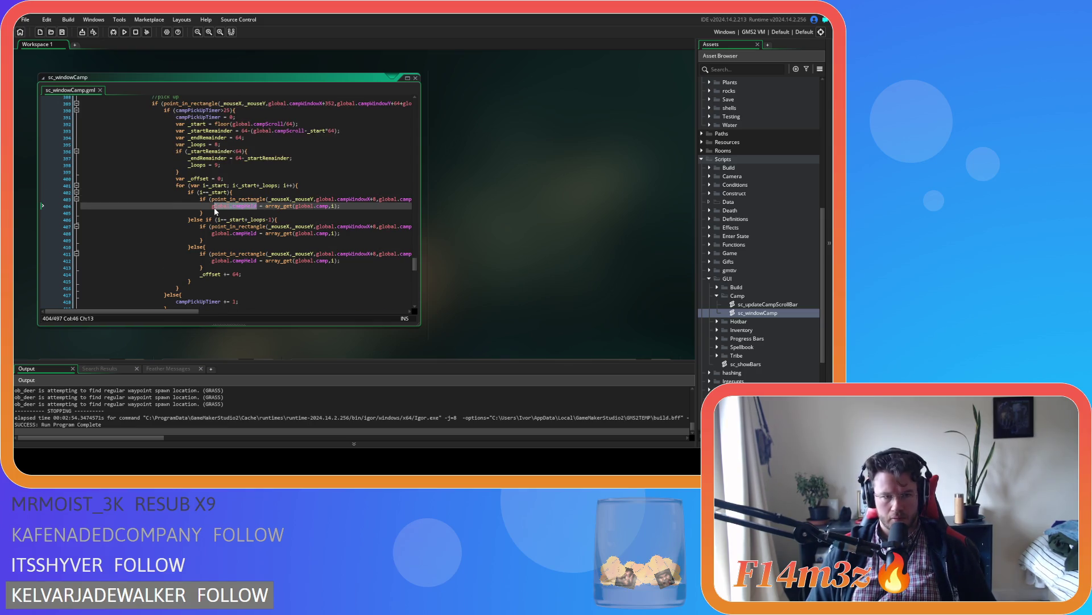
# Replace all occurrences of global.campHeld with campHeld using Find and Replace, then save
pyautogui.hotkey('ctrl', 'f')
pyautogui.click(275, 110)
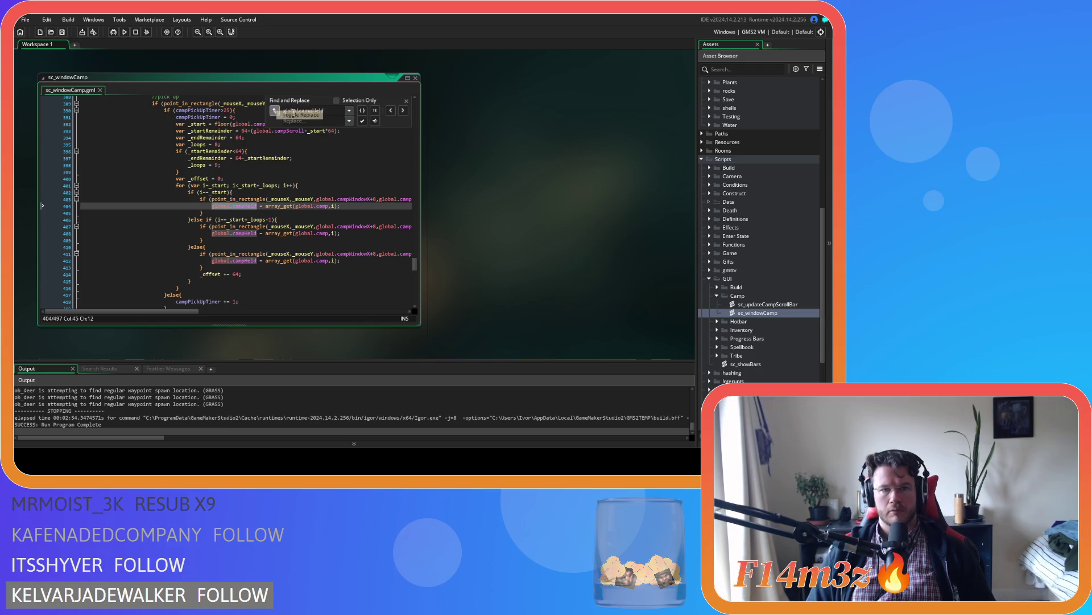
pyautogui.click(362, 111)
pyautogui.click(403, 111)
pyautogui.click(403, 111)
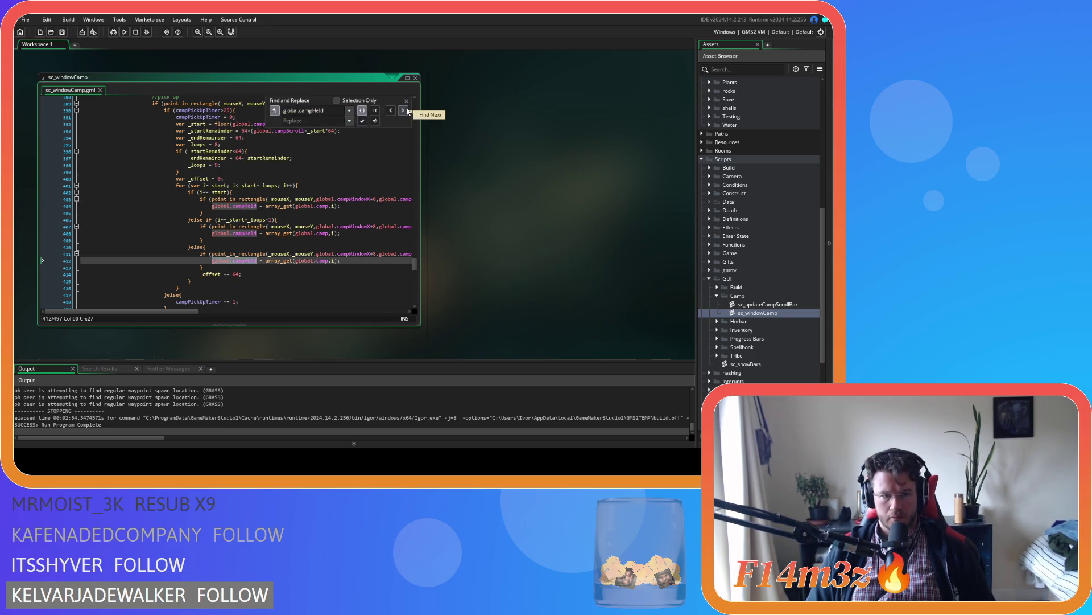
pyautogui.click(314, 117)
pyautogui.write('campHeld')
pyautogui.click(374, 121)
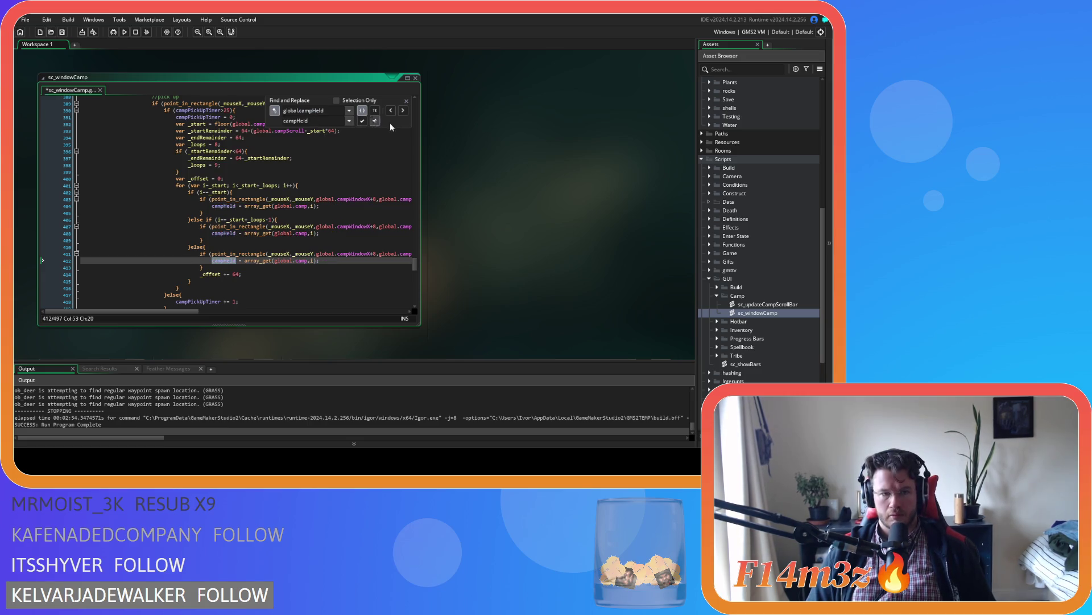
pyautogui.click(406, 101)
pyautogui.click(325, 260)
pyautogui.hotkey('ctrl', 's')
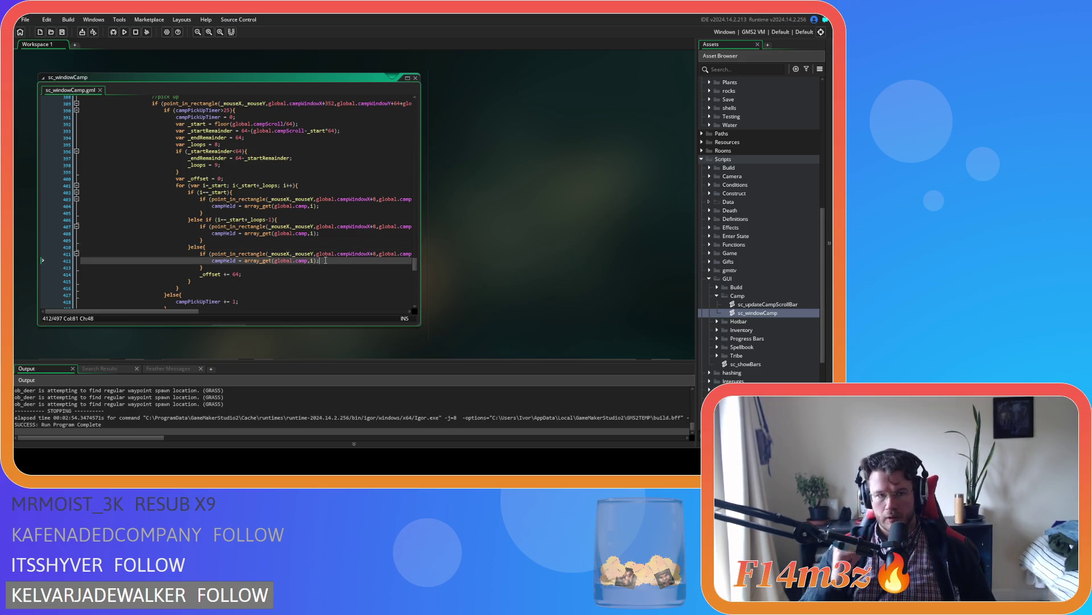
# Add campHeldIndex = i; below the first branch's campHeld assignment
pyautogui.scroll(-1, 294, 237)
pyautogui.scroll(-1, 294, 237)
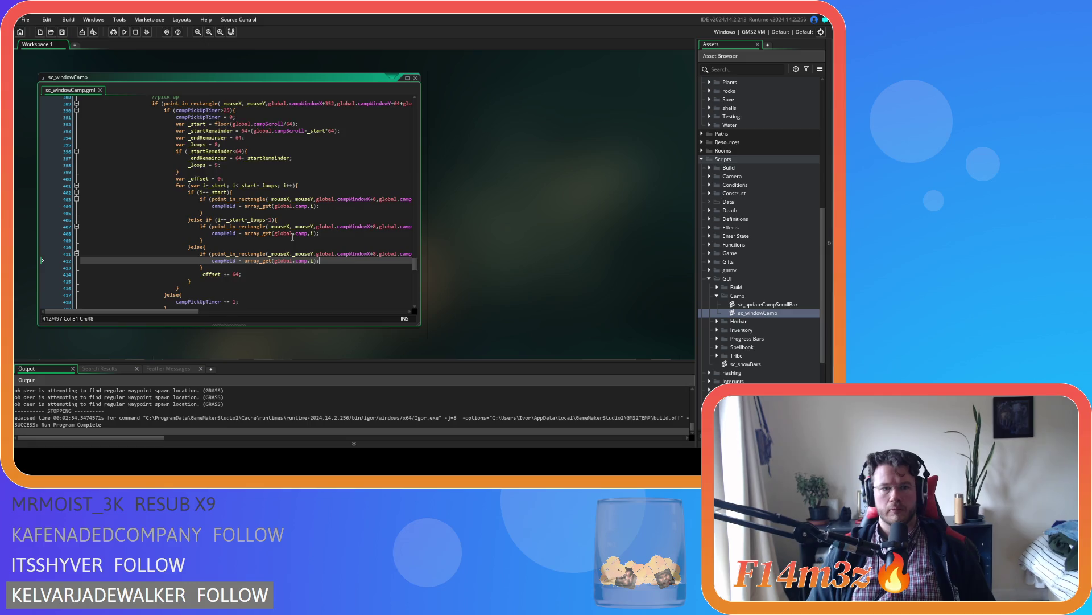
pyautogui.scroll(-1, 292, 237)
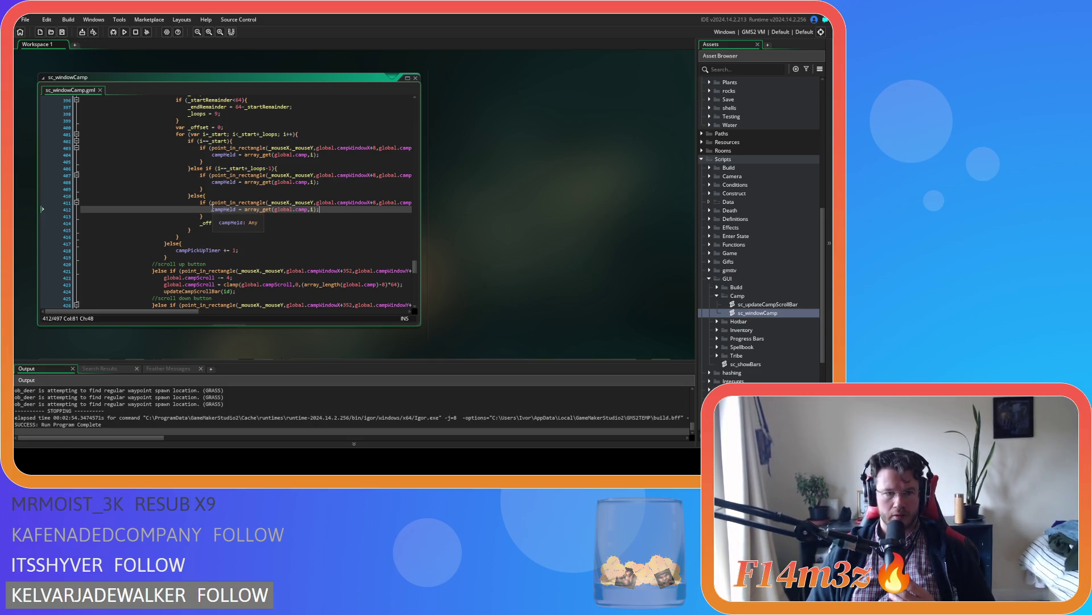
pyautogui.click(212, 209)
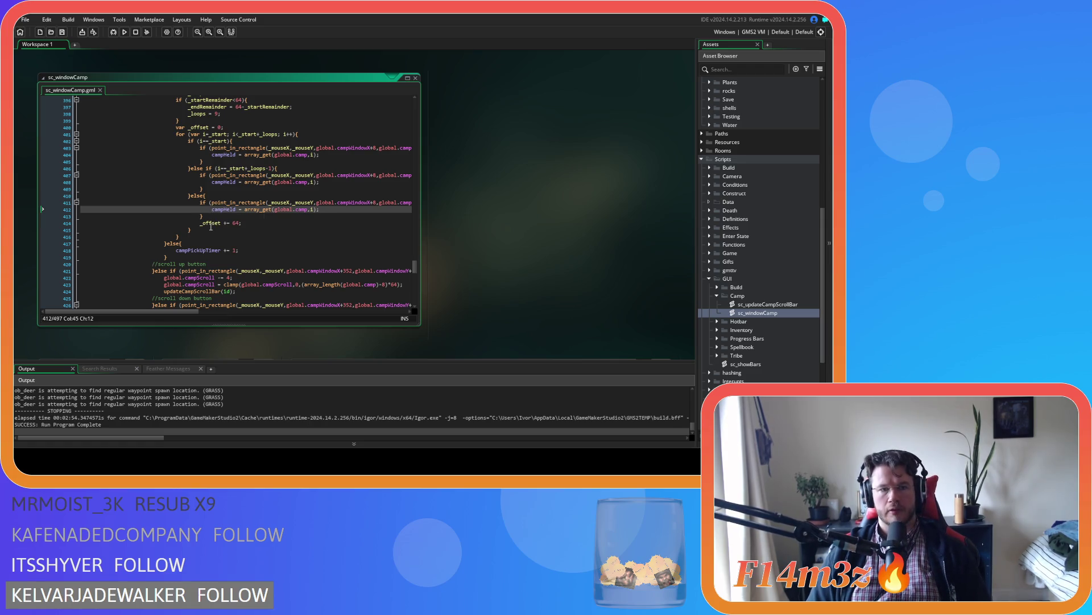
pyautogui.click(332, 155)
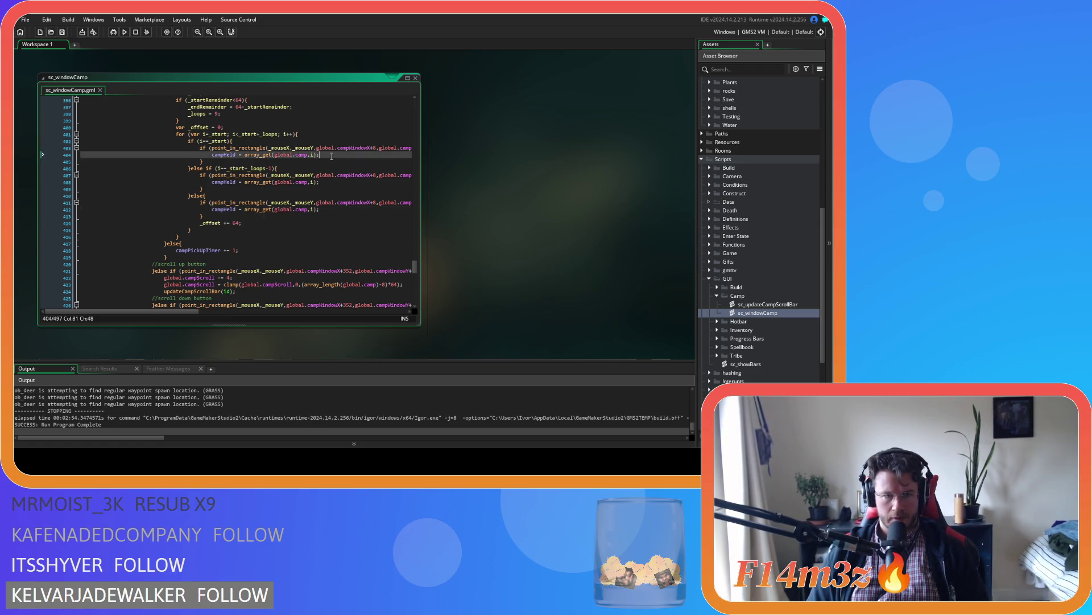
pyautogui.press('Return')
pyautogui.write('camp')
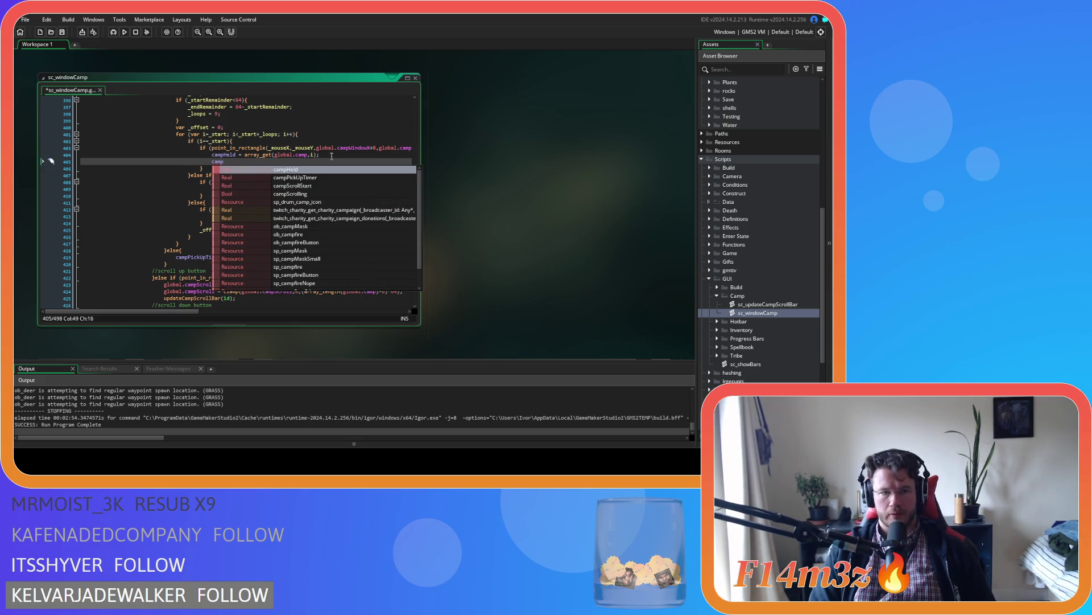
pyautogui.press('Return')
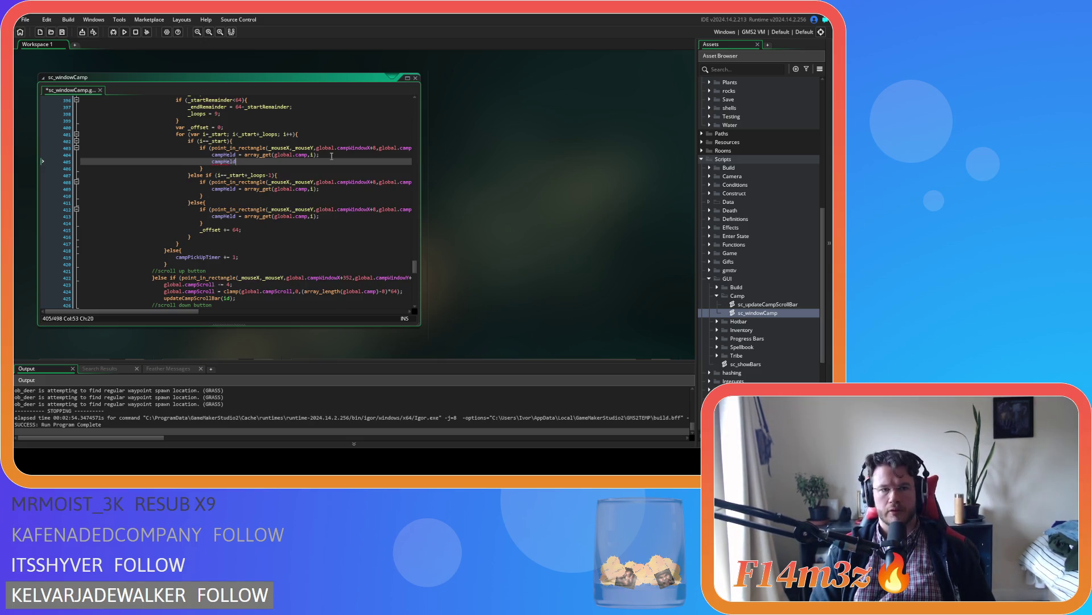
pyautogui.write('Index = ')
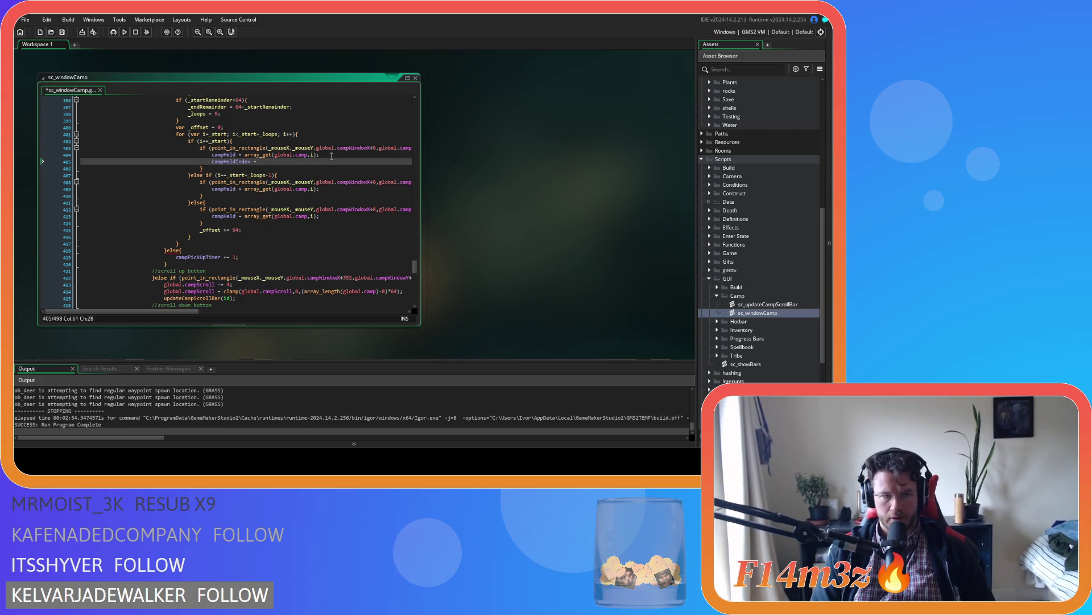
pyautogui.write('array_')
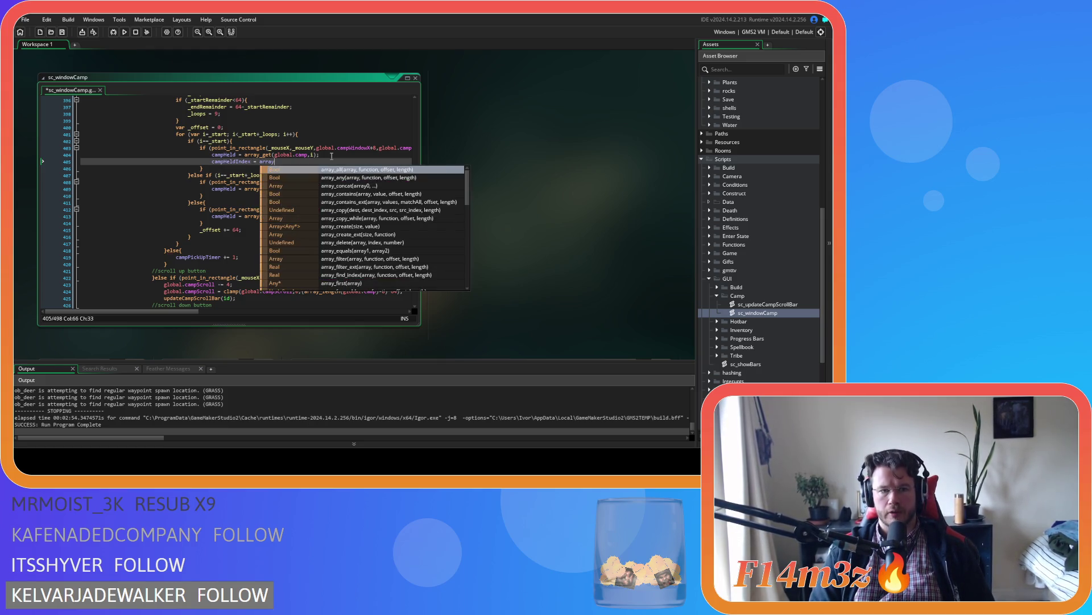
pyautogui.press('BackSpace')
pyautogui.press('BackSpace')
pyautogui.press('BackSpace')
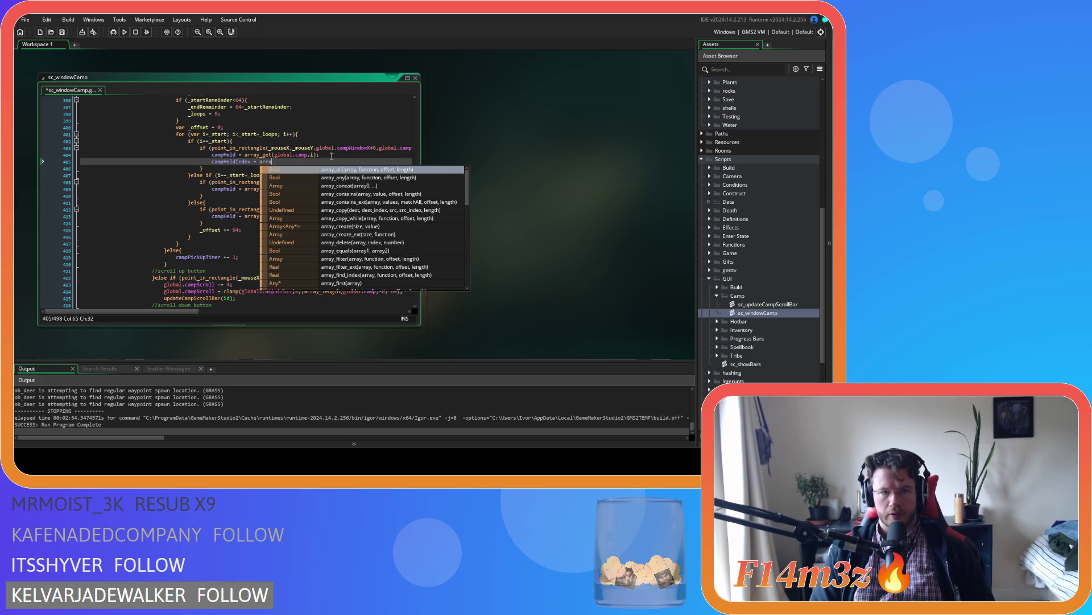
pyautogui.write('i')
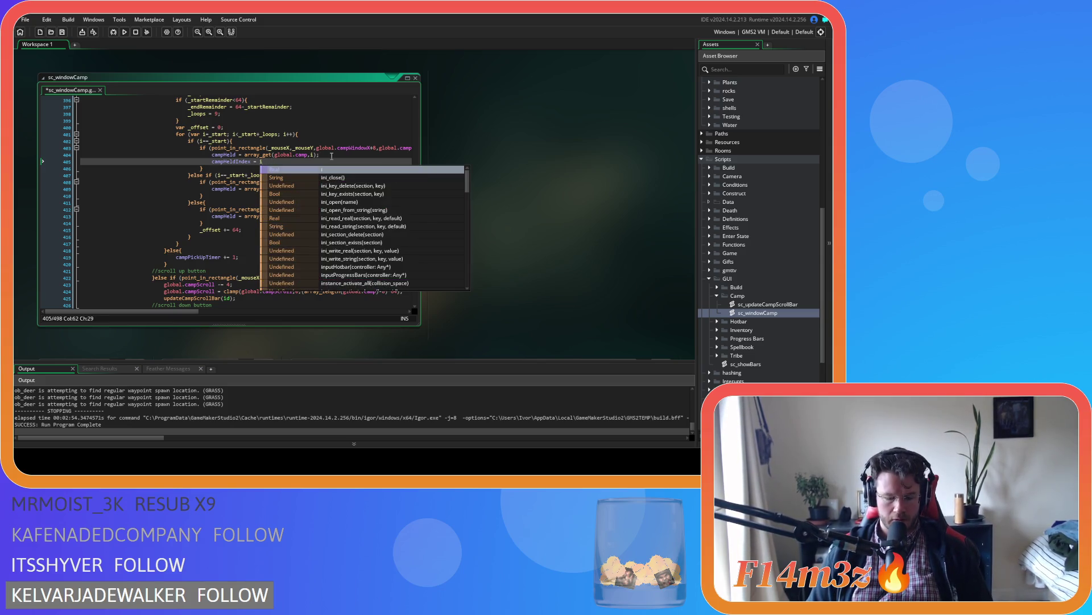
pyautogui.write(';')
# Copy campHeldIndex = i; into the second and third branches and save sc_windowCamp
pyautogui.moveTo(271, 161); pyautogui.dragTo(211, 161)
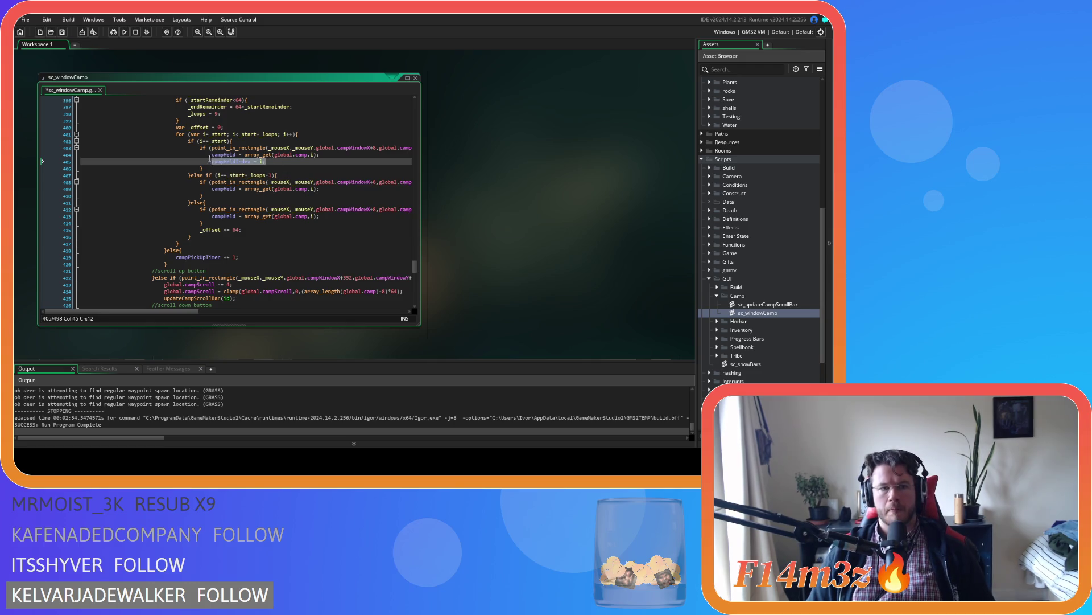
pyautogui.hotkey('ctrl', 'c')
pyautogui.click(326, 192)
pyautogui.press('Return')
pyautogui.hotkey('ctrl', 'v')
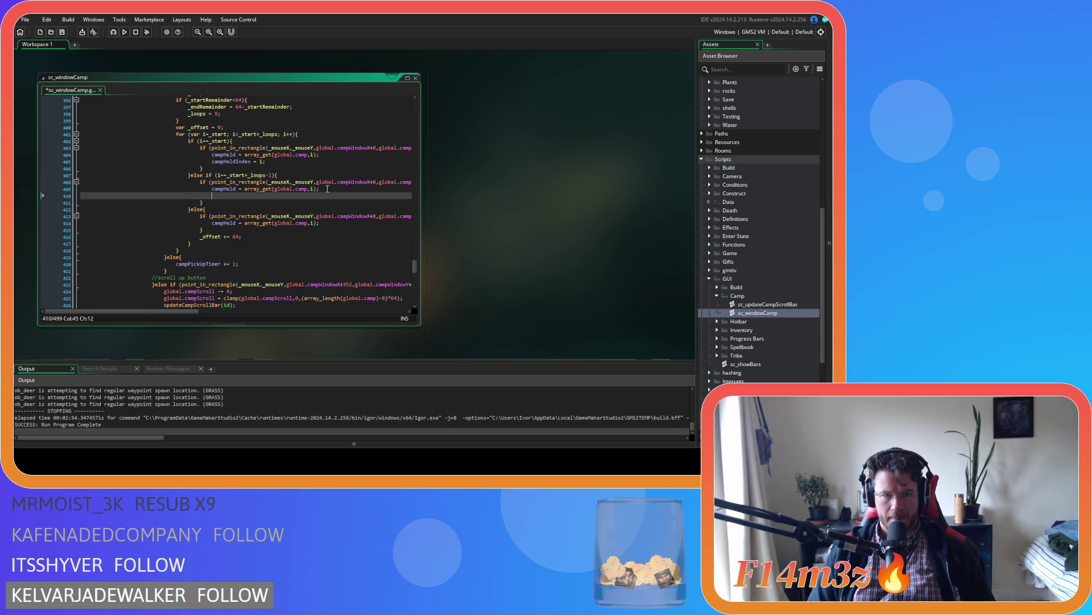
pyautogui.click(338, 223)
pyautogui.press('Return')
pyautogui.hotkey('ctrl', 'v')
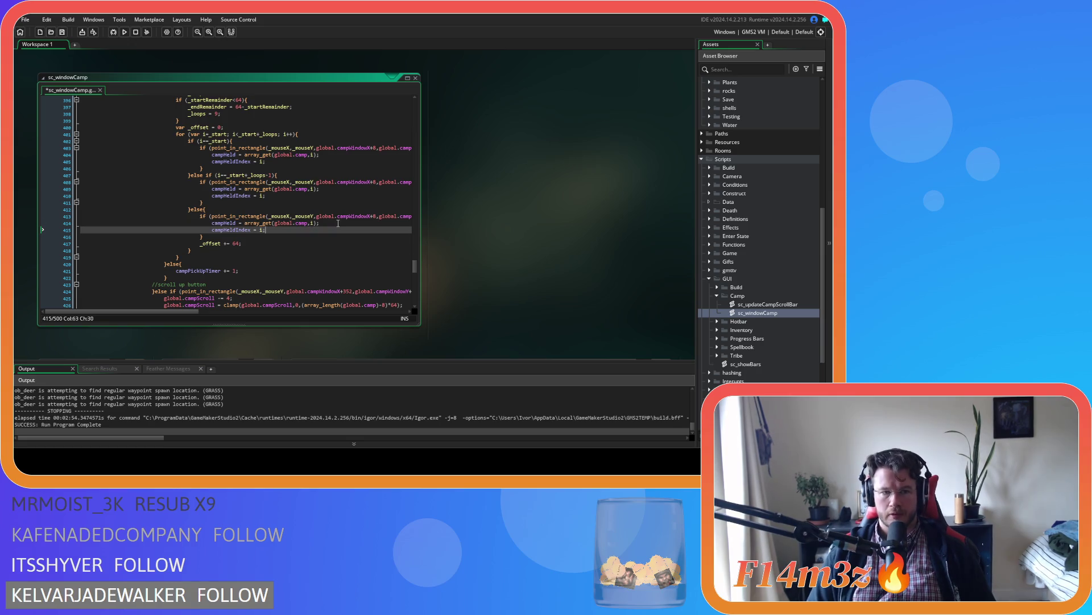
pyautogui.hotkey('ctrl', 's')
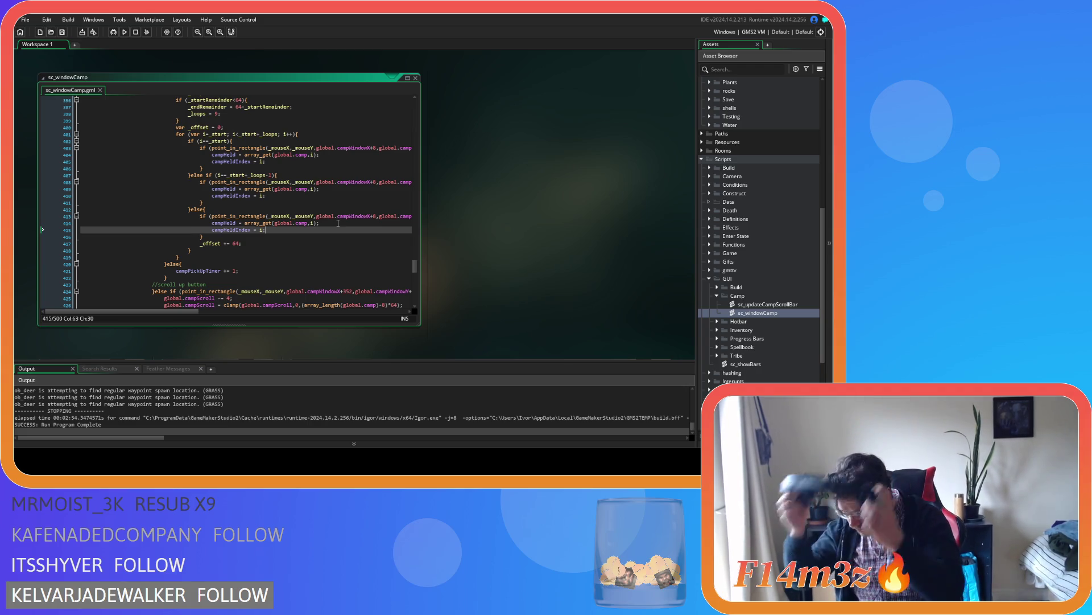
pyautogui.rightClick(338, 223)
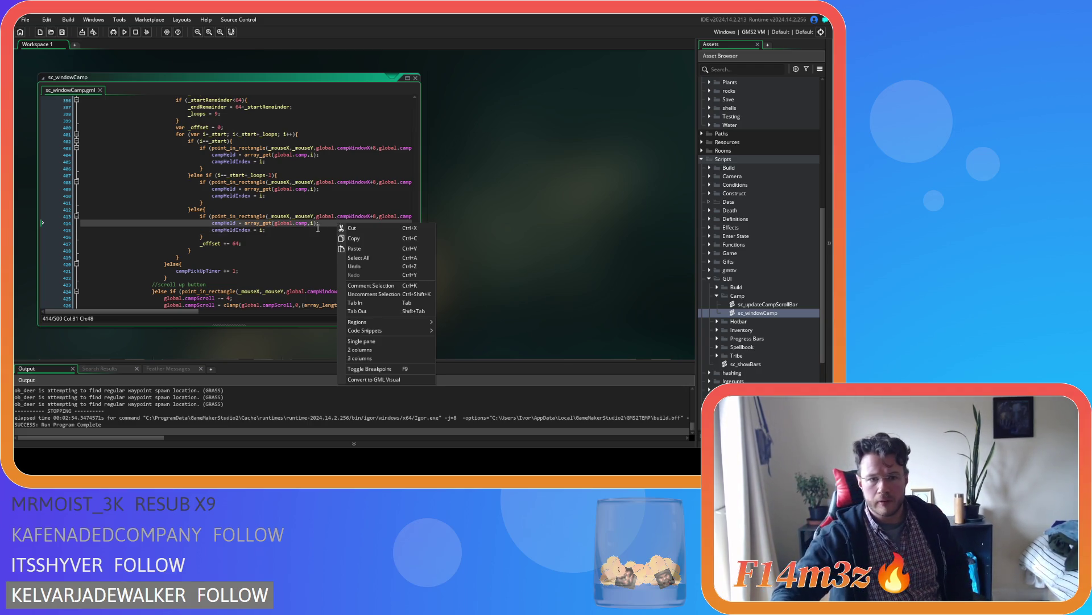
pyautogui.click(269, 243)
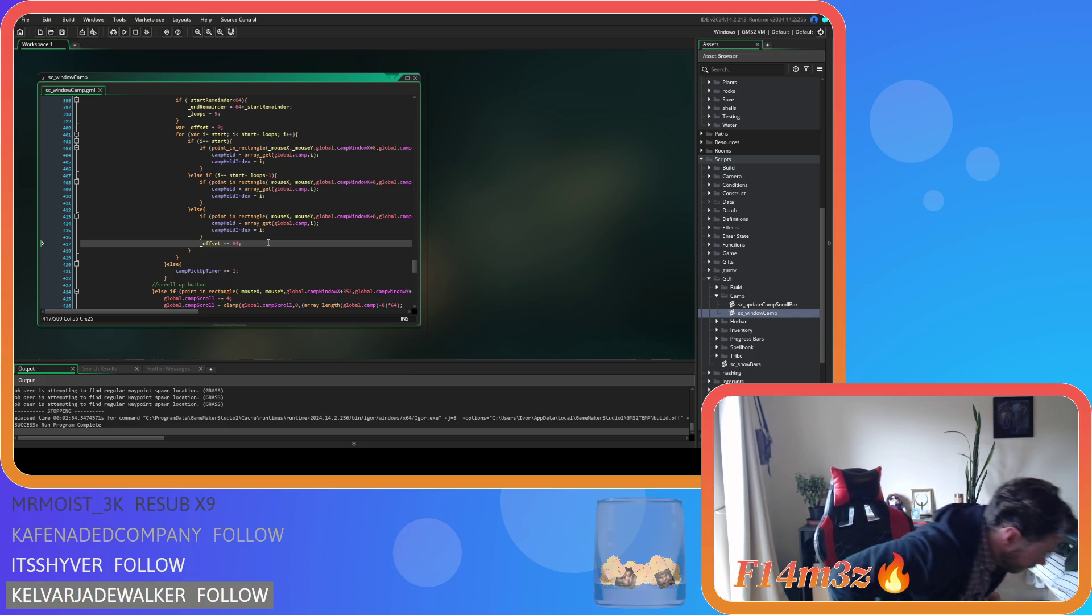